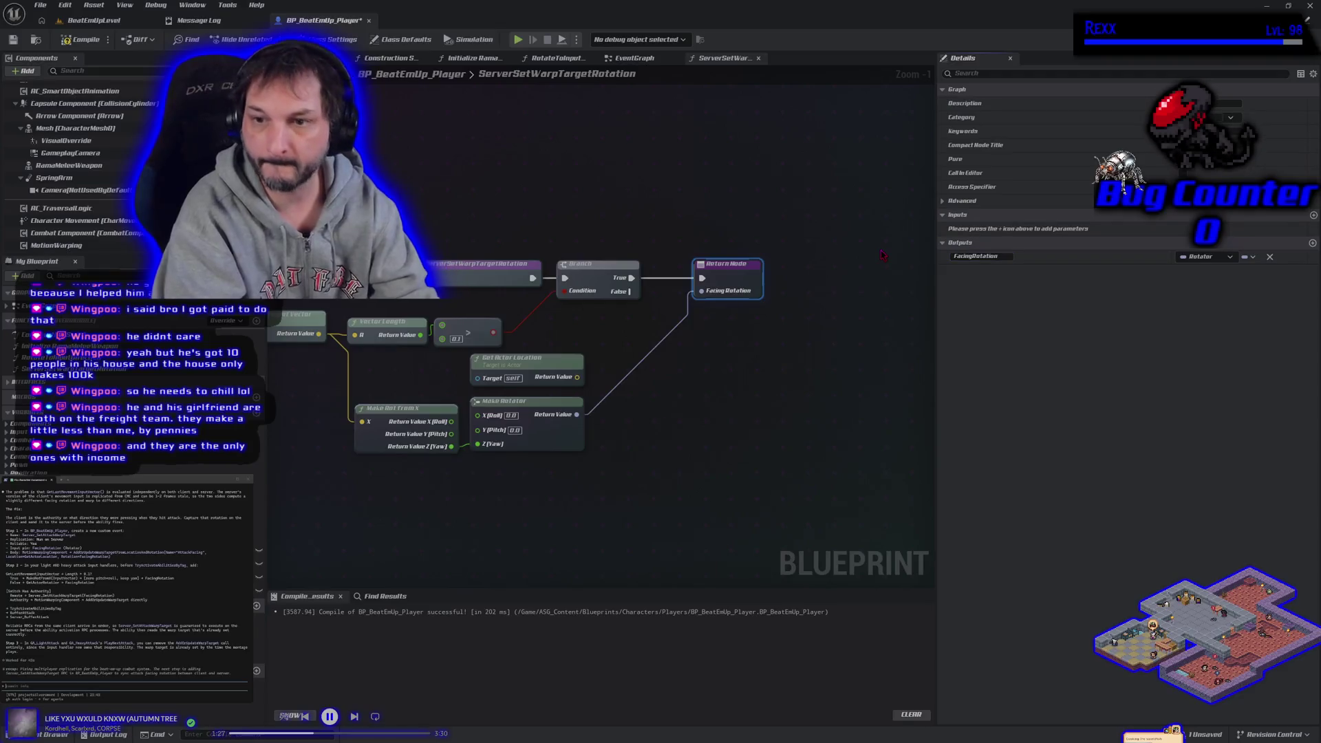
# Step: Delete the stray Get Actor Location node from ServerSetWarpTargetRotation, then recompile and save
pyautogui.moveTo(453, 212); pyautogui.dragTo(559, 207)
pyautogui.click(78, 46)
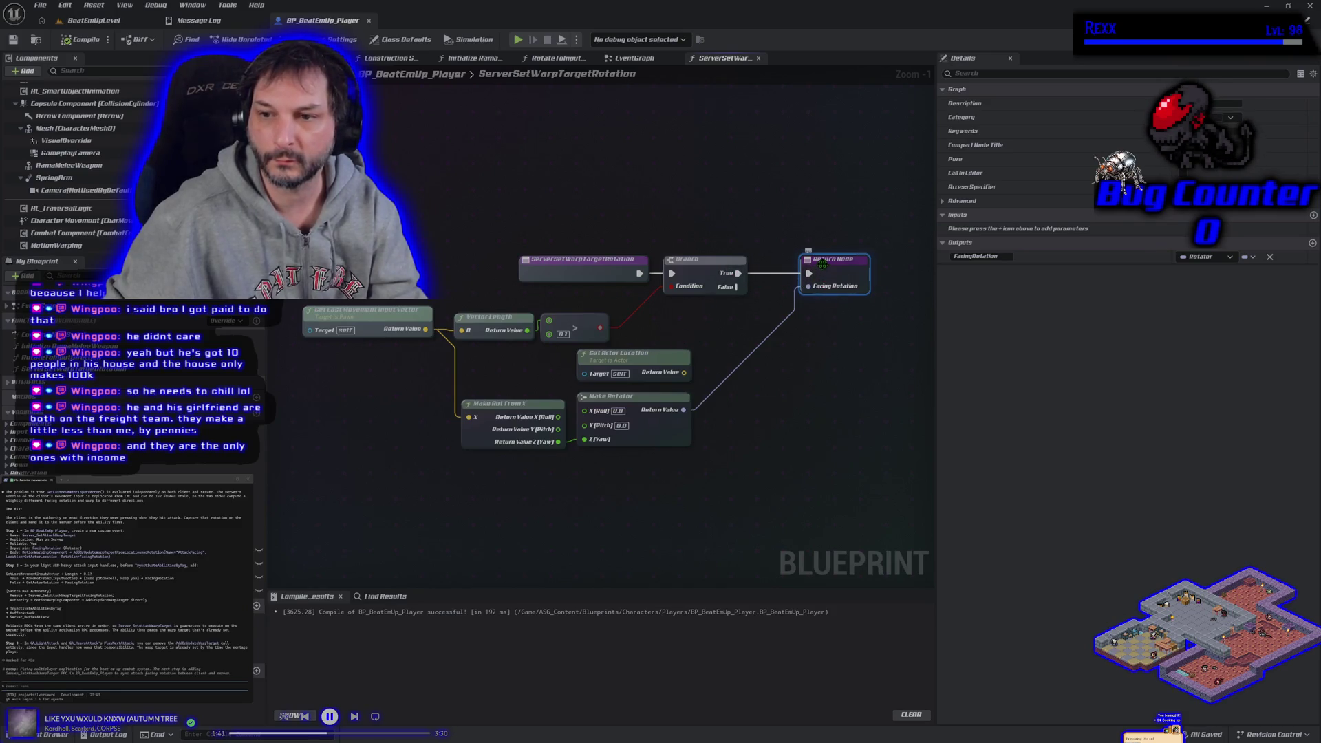
pyautogui.click(669, 358)
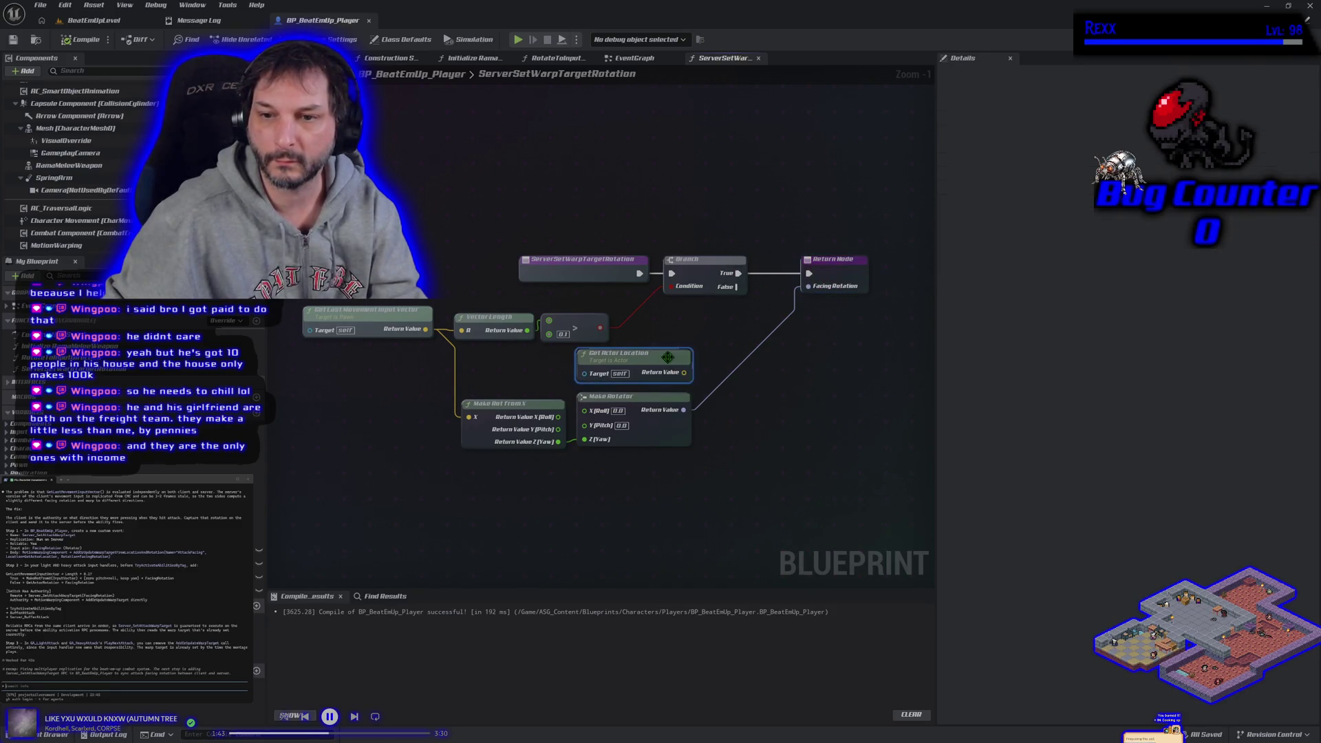
pyautogui.press('Delete')
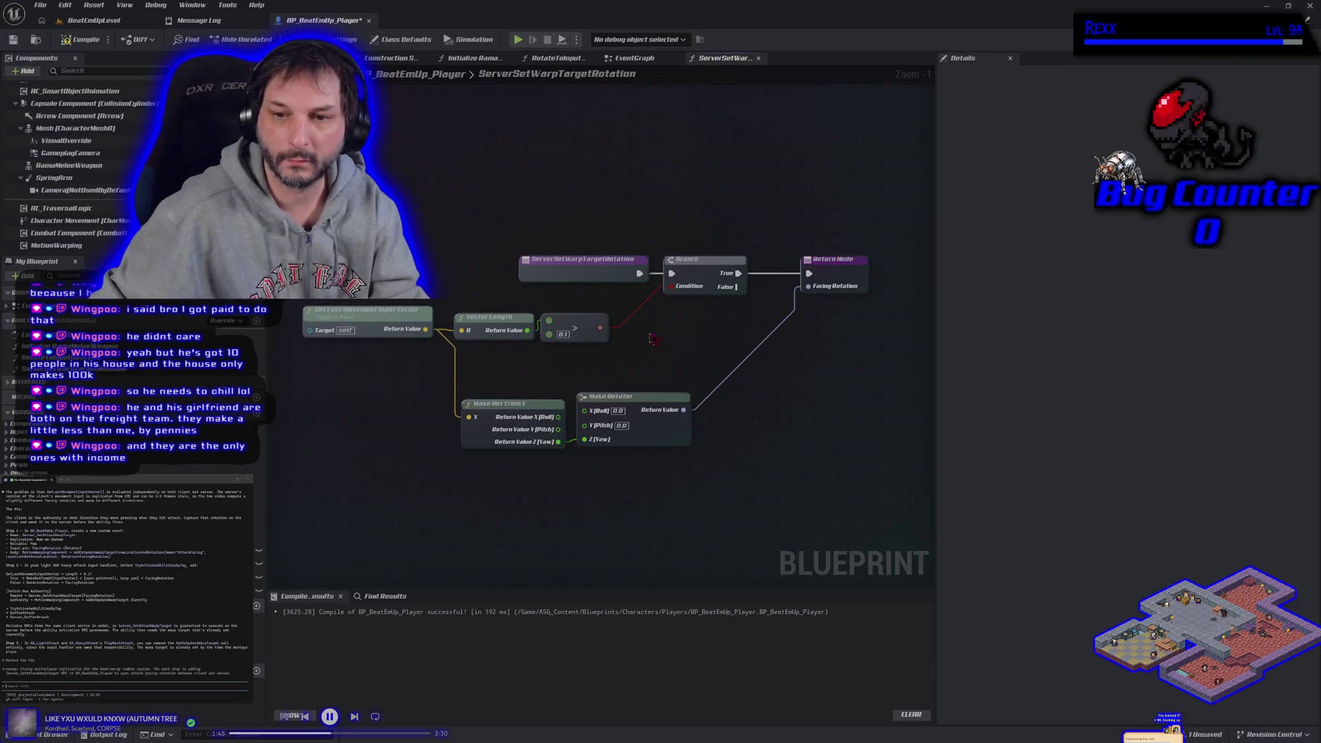
pyautogui.click(77, 40)
pyautogui.click(13, 40)
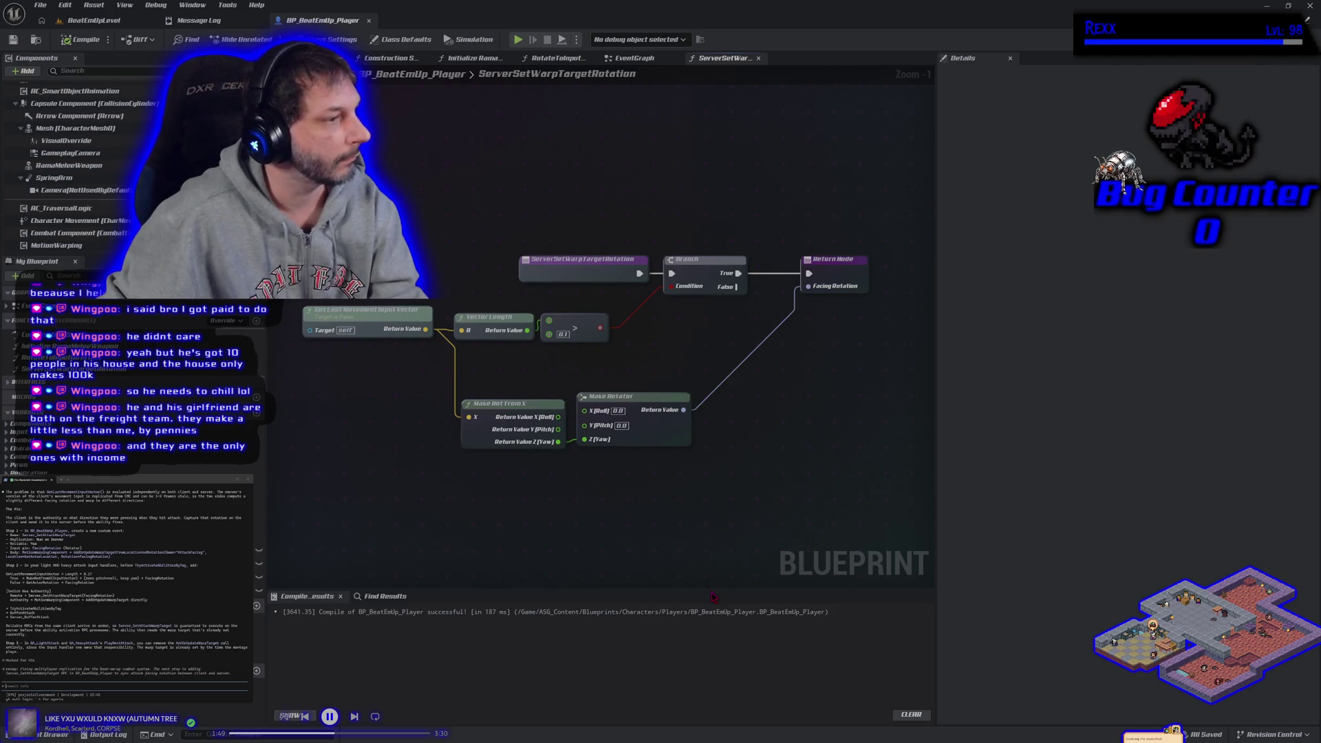
pyautogui.moveTo(809, 523); pyautogui.dragTo(711, 373)
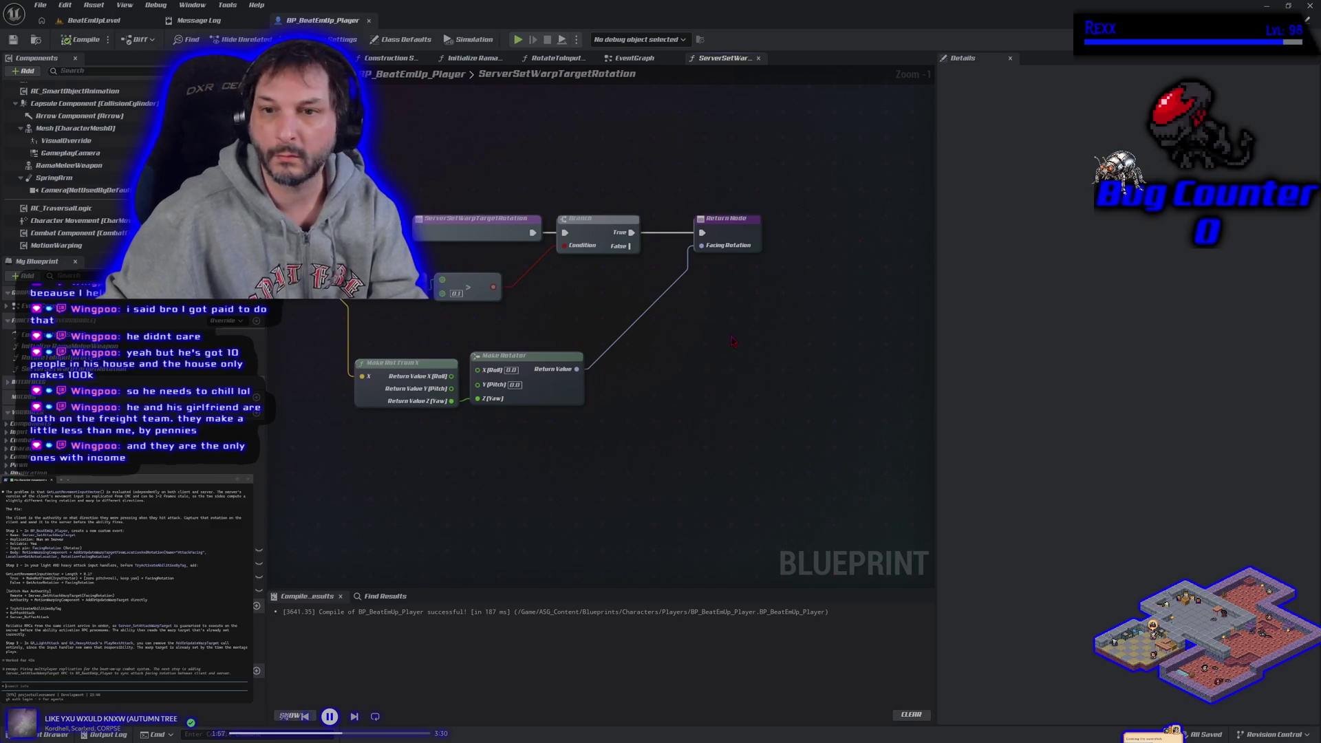
# Step: Duplicate the Return Node and wire the Branch's False path into the copy
pyautogui.click(748, 233)
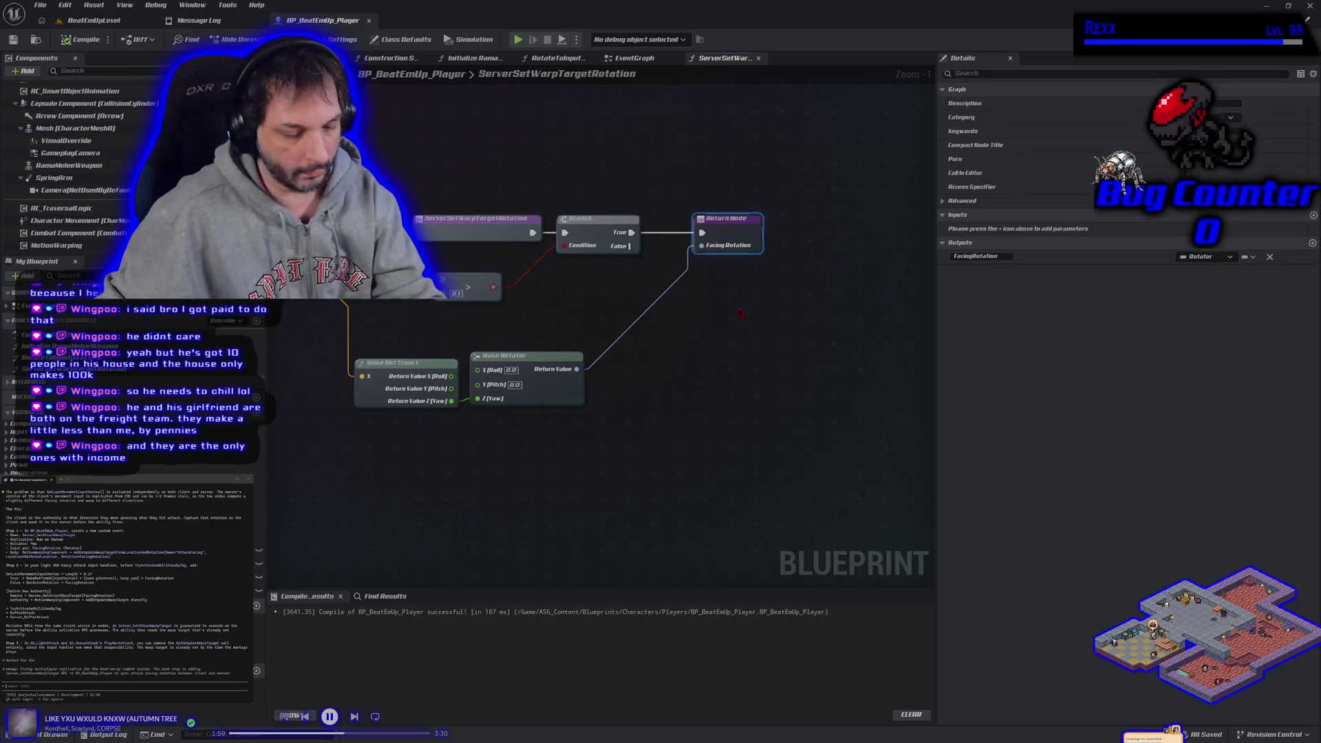
pyautogui.hotkey('ctrl', 'c')
pyautogui.hotkey('ctrl', 'v')
pyautogui.moveTo(630, 247)
pyautogui.mouseDown()
pyautogui.moveTo(746, 320)
pyautogui.moveTo(736, 298)
pyautogui.mouseUp()
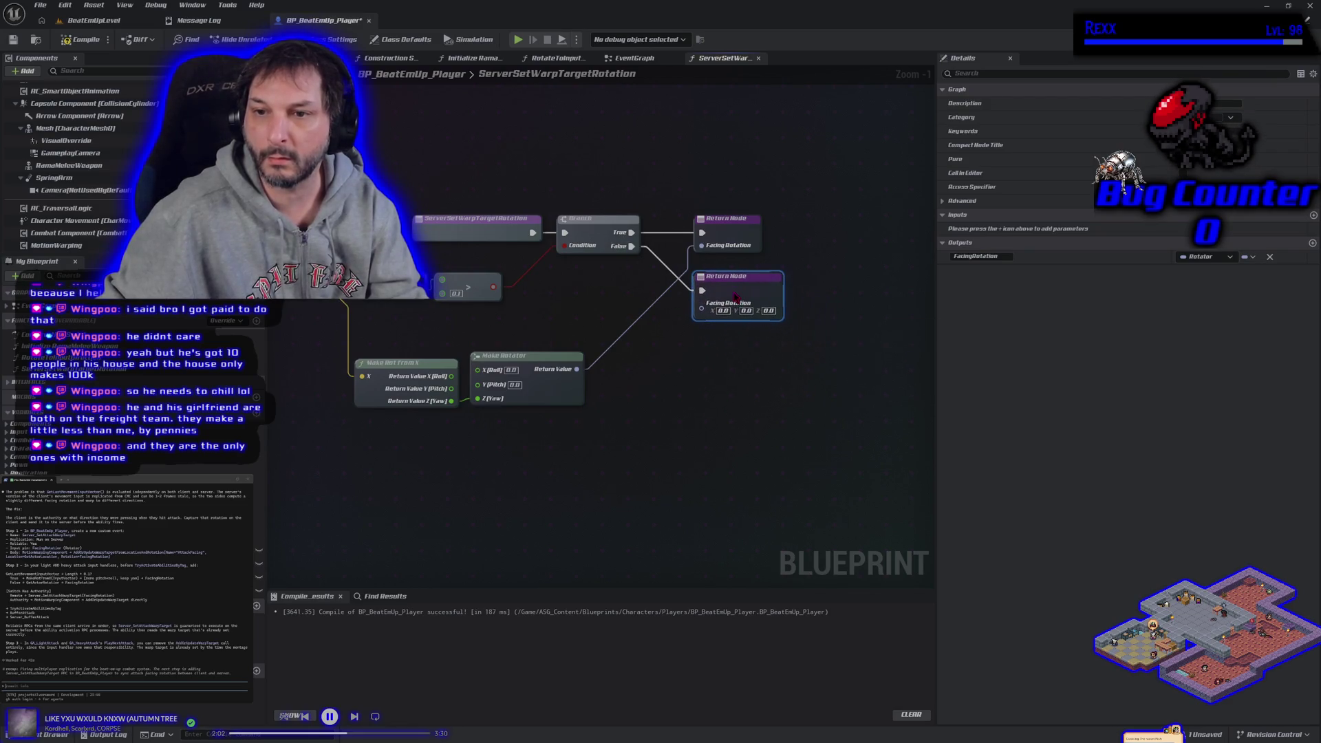
# Step: Add a Get Actor Rotation node for the second Return Node, placed below Make Rotator
pyautogui.rightClick(502, 333)
pyautogui.write('get a')
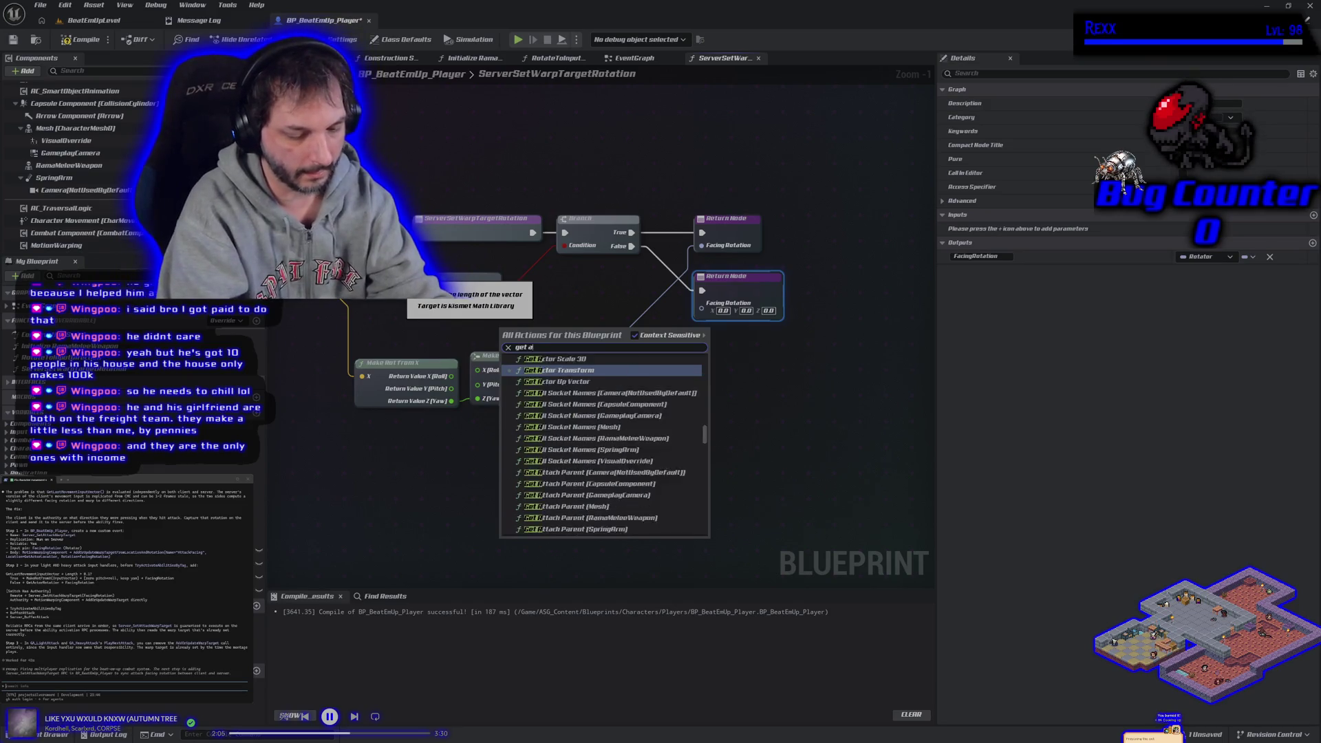
pyautogui.write('ctor rot')
pyautogui.press('Return')
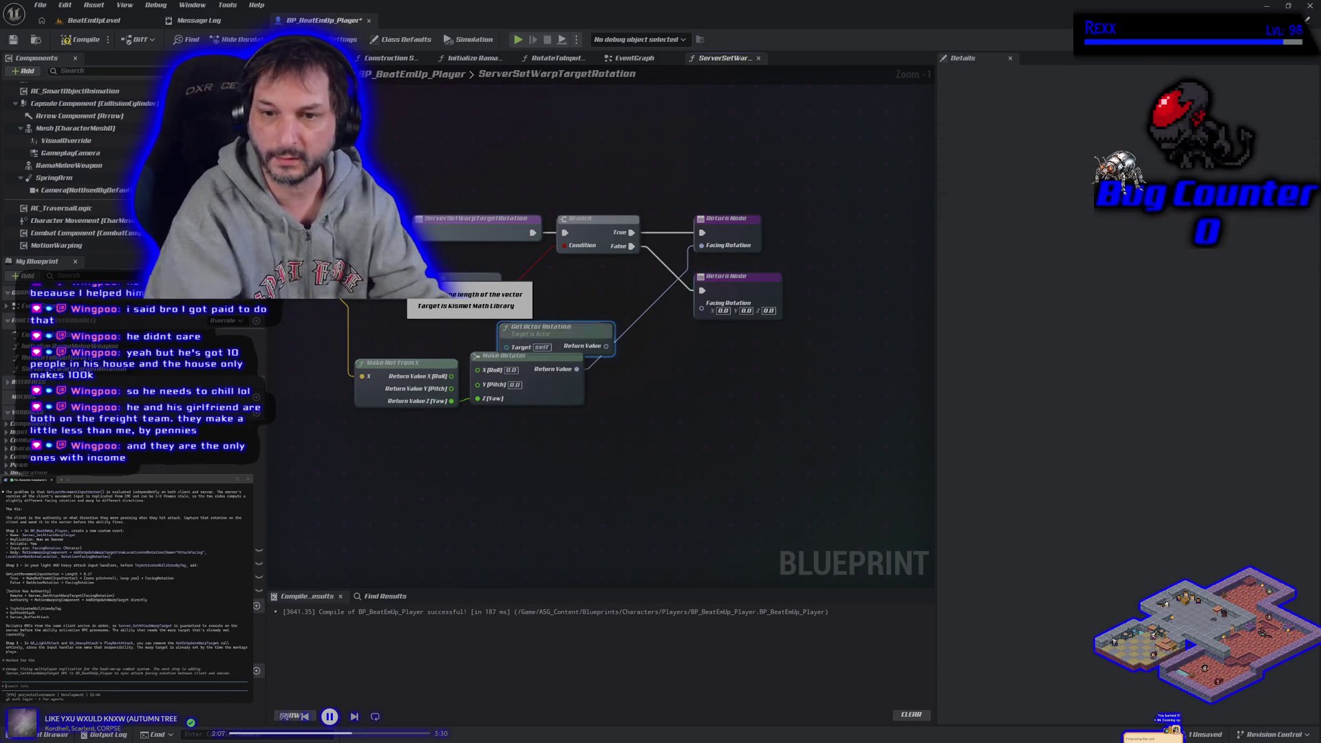
pyautogui.moveTo(553, 333)
pyautogui.mouseDown()
pyautogui.moveTo(559, 304)
pyautogui.moveTo(715, 322)
pyautogui.mouseUp()
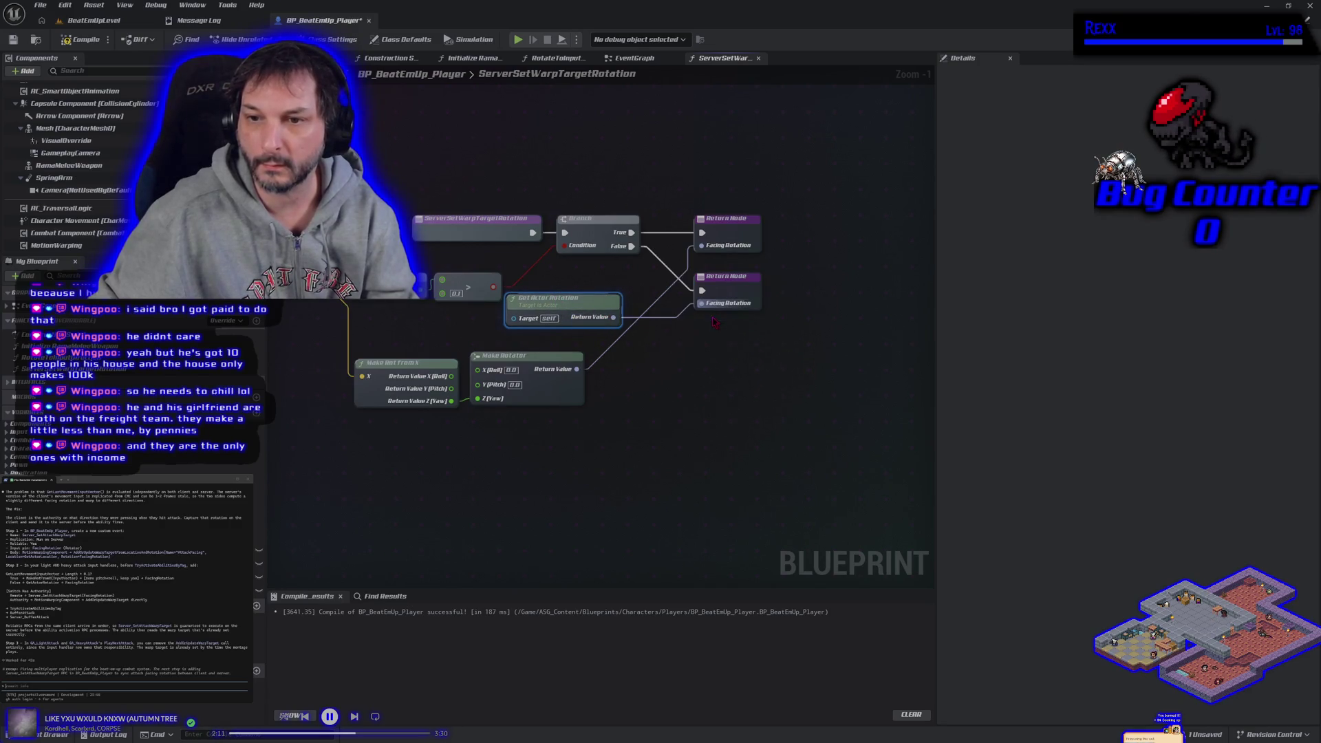
pyautogui.moveTo(567, 307)
pyautogui.mouseDown()
pyautogui.moveTo(550, 433)
pyautogui.moveTo(537, 446)
pyautogui.moveTo(535, 426)
pyautogui.mouseUp()
# Step: Tidy the function by moving the three rotation nodes and Get Last Movement Input Vector left
pyautogui.moveTo(375, 410); pyautogui.dragTo(505, 430)
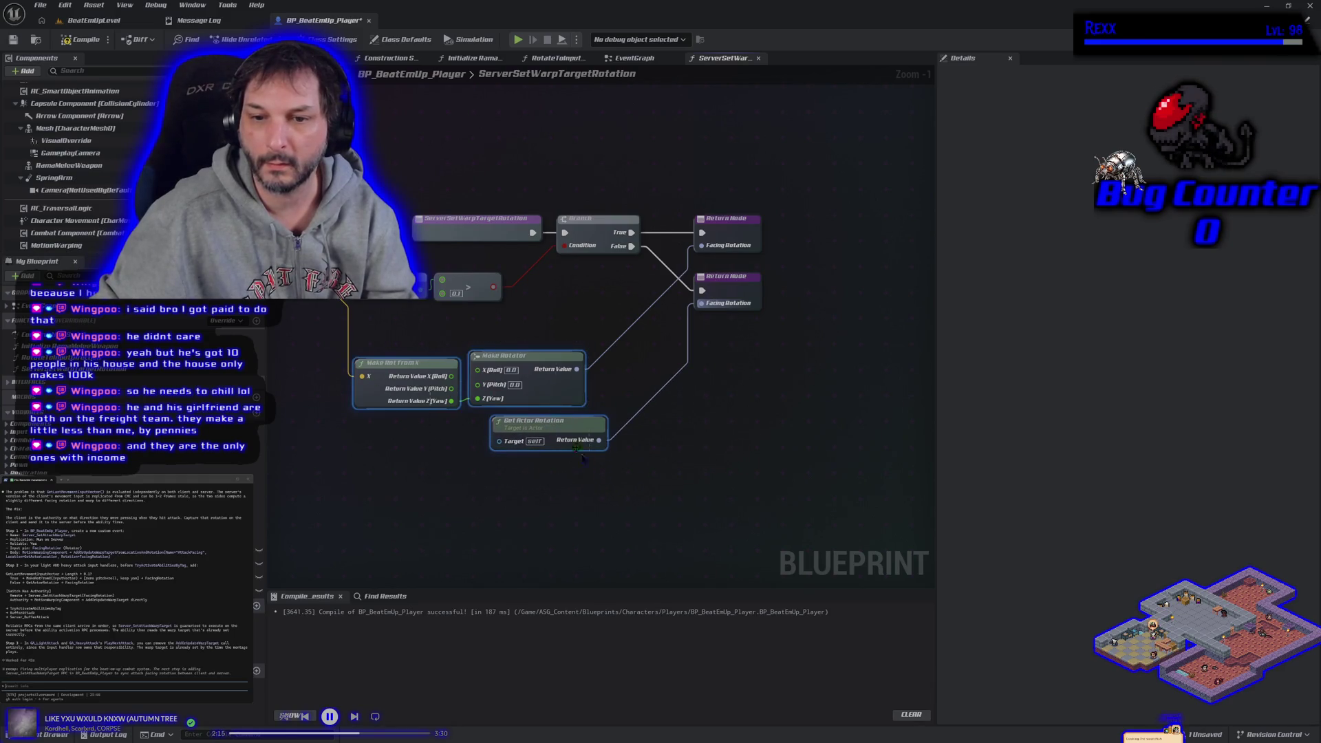
pyautogui.moveTo(547, 391)
pyautogui.mouseDown()
pyautogui.moveTo(525, 348)
pyautogui.moveTo(474, 351)
pyautogui.mouseUp()
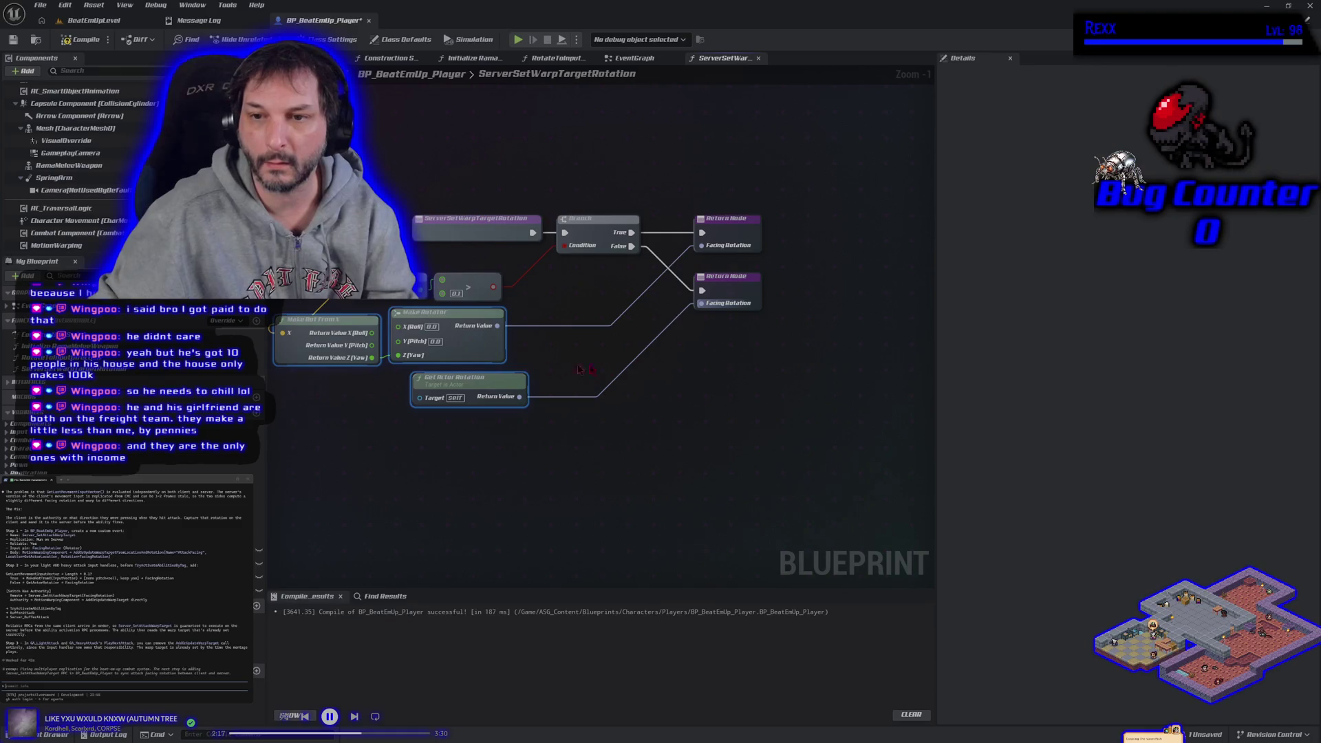
pyautogui.click(733, 387)
pyautogui.moveTo(733, 387)
pyautogui.mouseDown()
pyautogui.moveTo(713, 436)
pyautogui.moveTo(628, 457)
pyautogui.moveTo(564, 518)
pyautogui.mouseUp()
pyautogui.moveTo(373, 326); pyautogui.dragTo(303, 326)
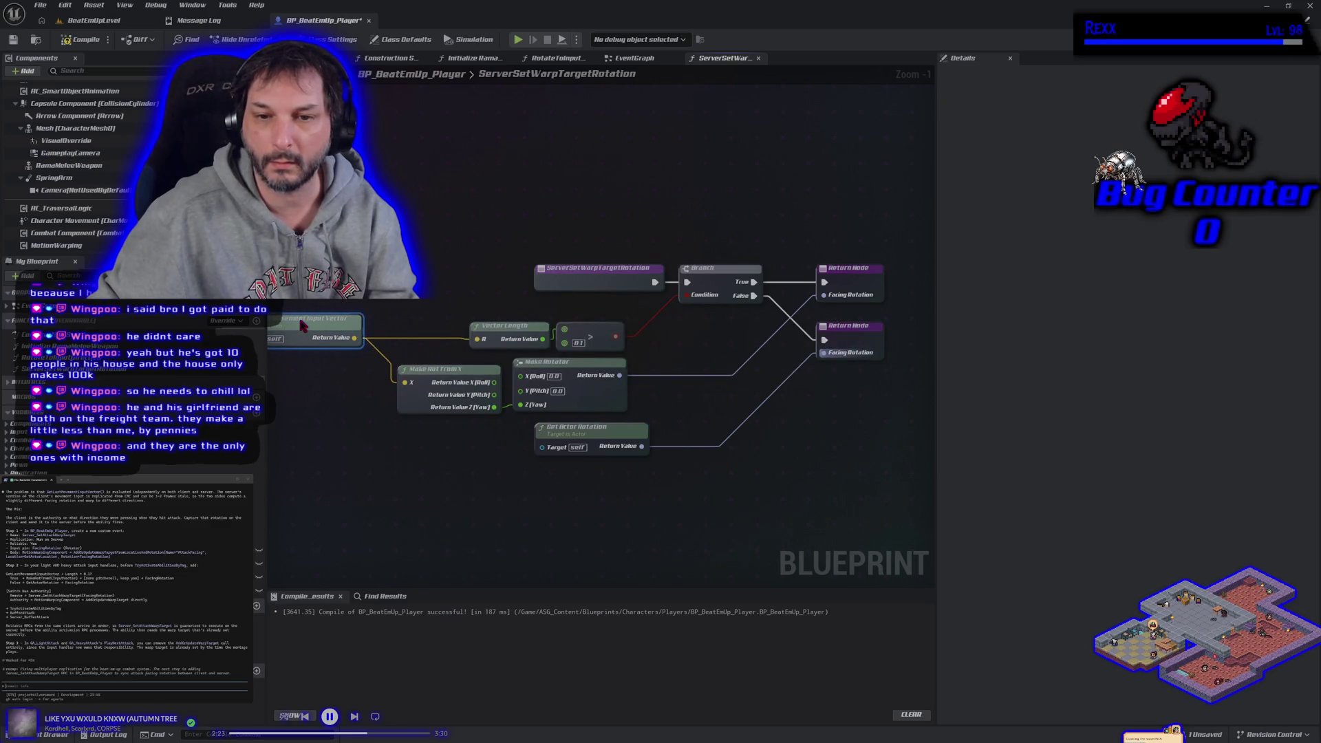
# Step: Recompile and save BP_BeatEmUp_Player, then switch to its EventGraph
pyautogui.click(81, 39)
pyautogui.click(13, 39)
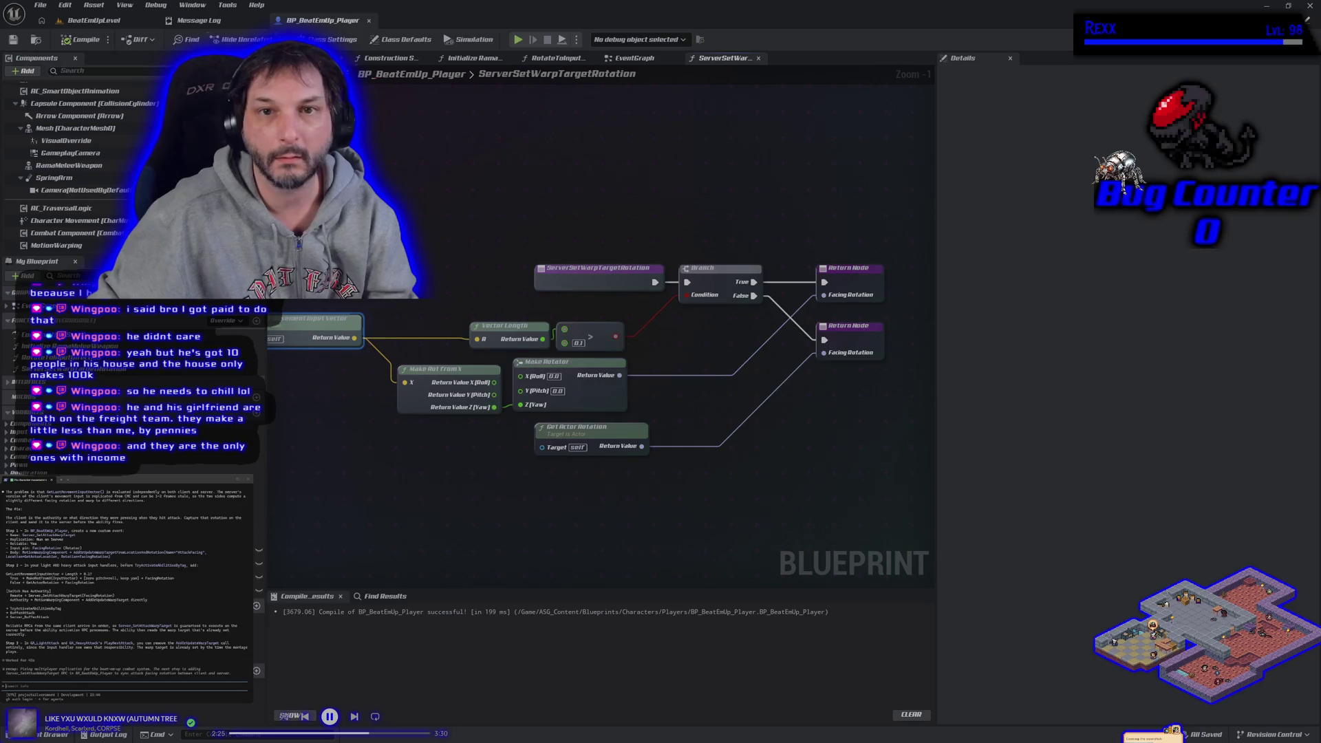
pyautogui.doubleClick(590, 74)
pyautogui.click(609, 57)
pyautogui.moveTo(592, 495)
pyautogui.mouseDown()
pyautogui.moveTo(498, 423)
pyautogui.moveTo(507, 442)
pyautogui.mouseUp()
# Step: Shift the light attack nodes in their comment box to the right to make room
pyautogui.scroll(-2, 507, 442)
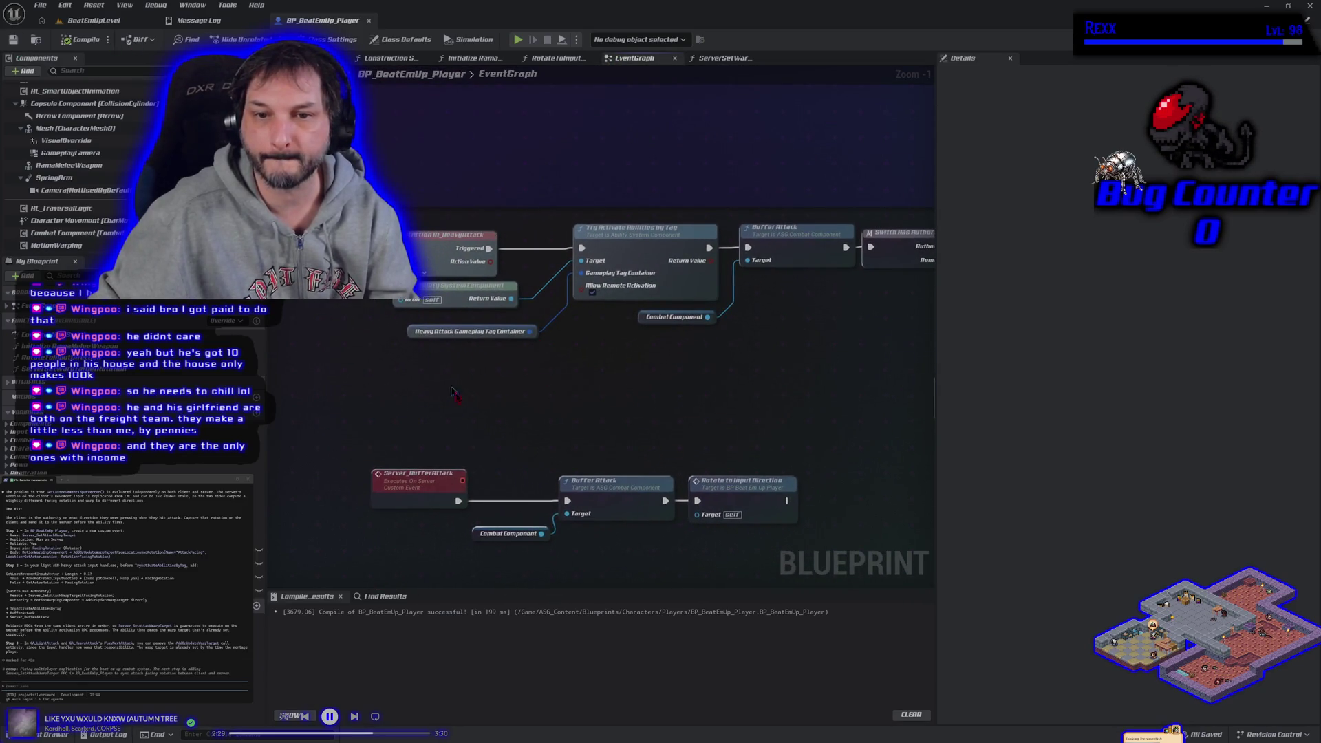
pyautogui.moveTo(465, 387); pyautogui.dragTo(435, 395)
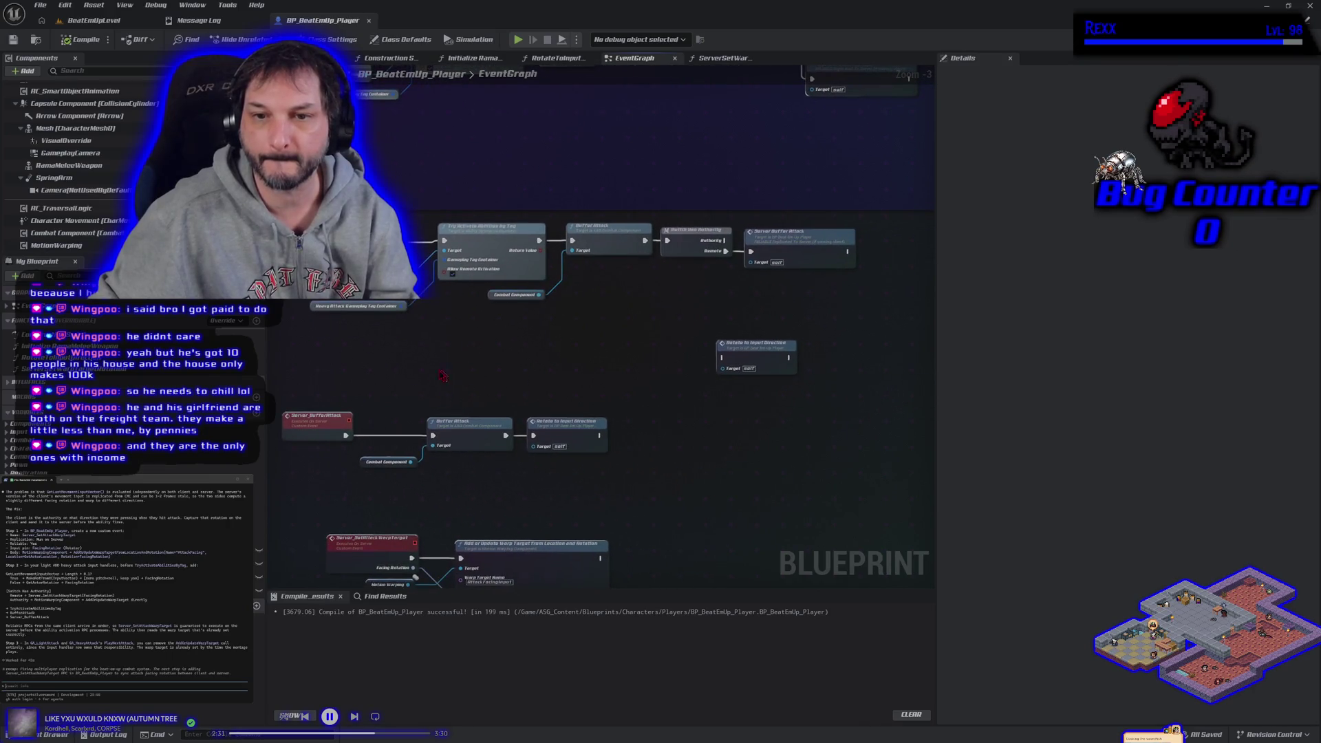
pyautogui.scroll(-2, 446, 370)
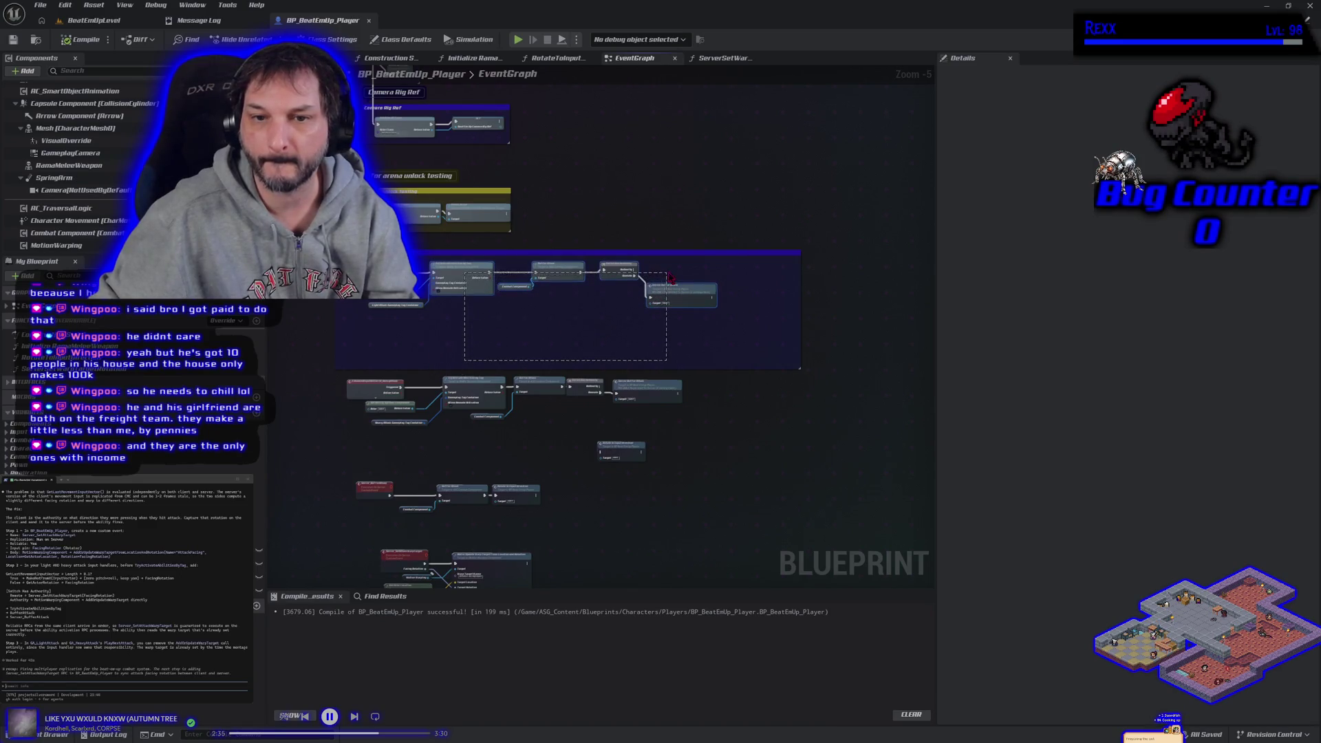
pyautogui.click(393, 338)
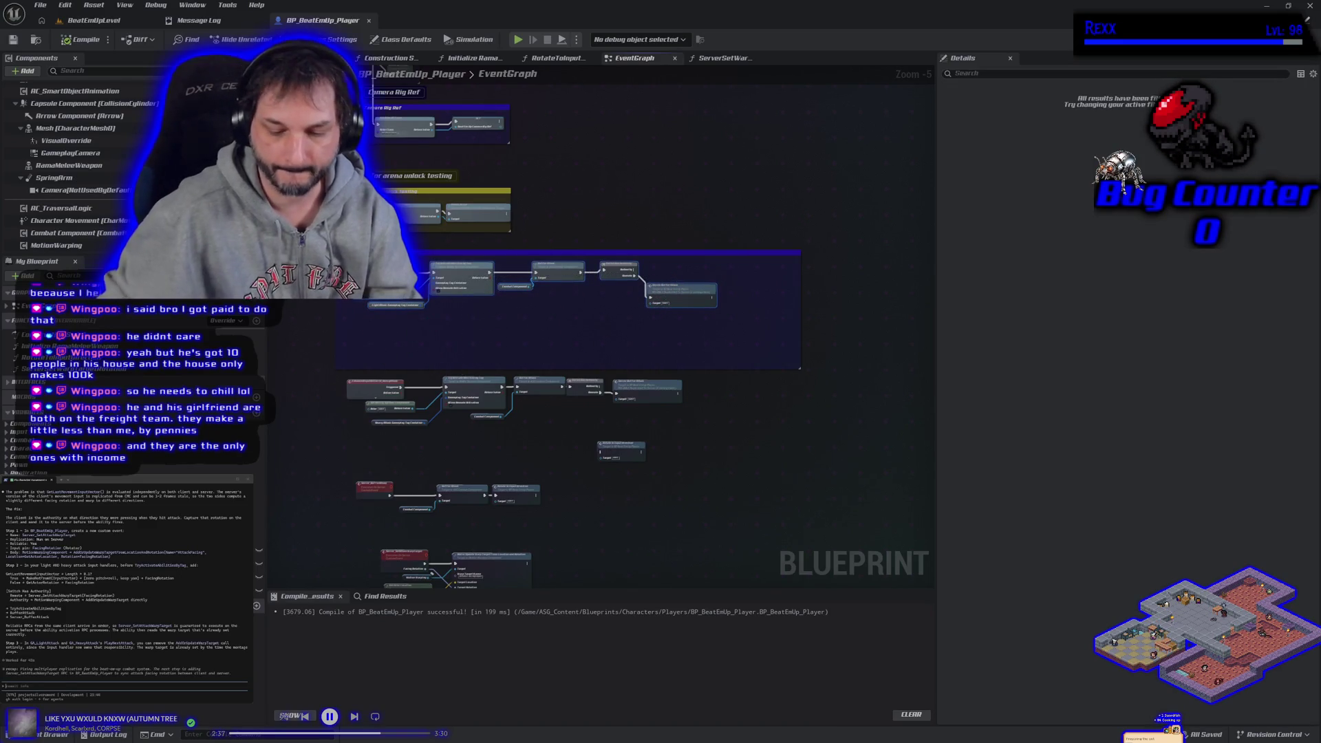
pyautogui.moveTo(385, 304); pyautogui.dragTo(513, 303)
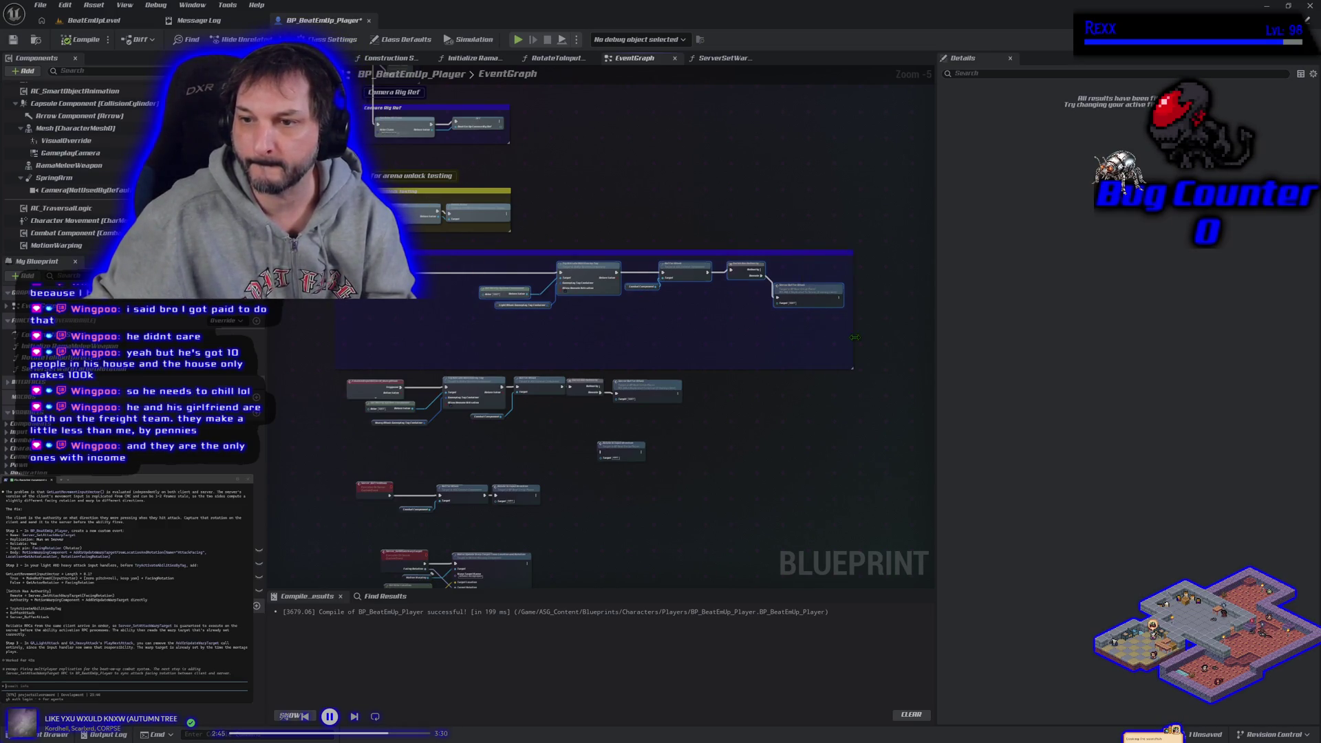
# Step: Insert a ServerSetWarpTargetRotation call right after the light attack input event
pyautogui.scroll(2, 397, 325)
pyautogui.moveTo(396, 325); pyautogui.dragTo(435, 359)
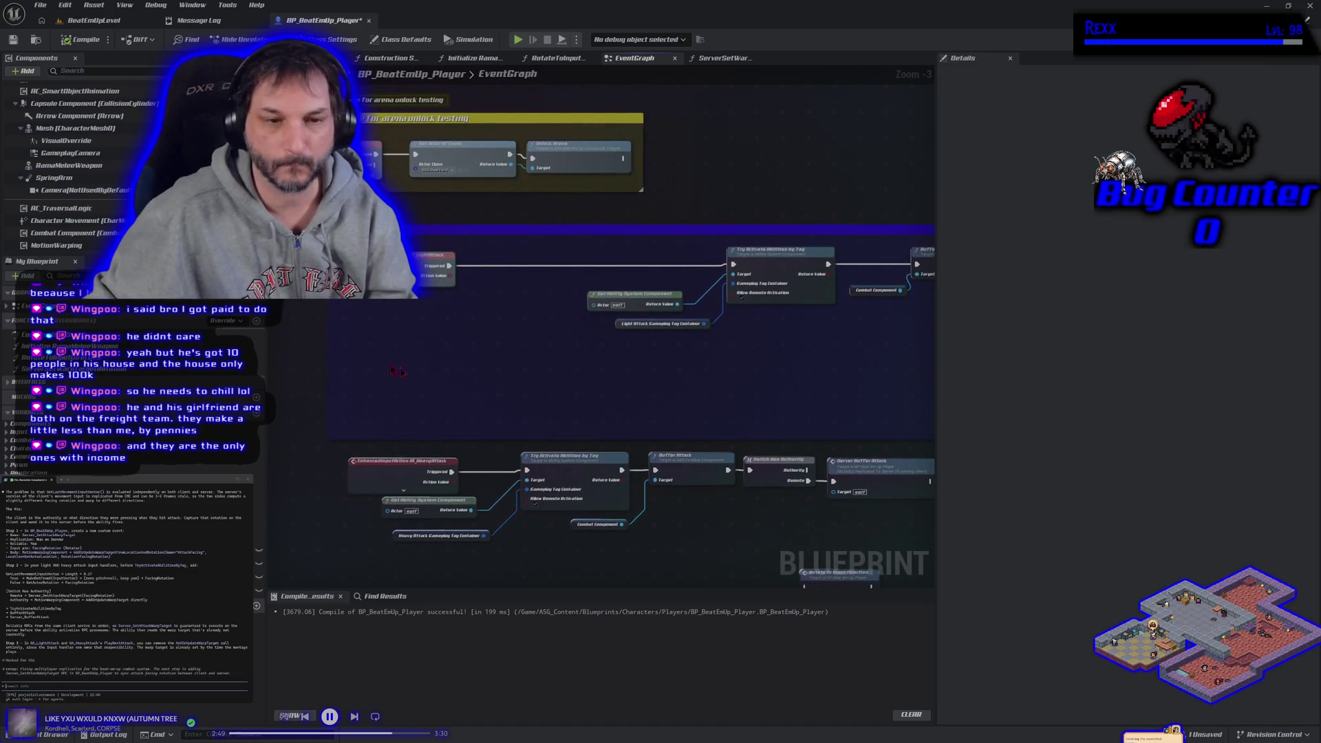
pyautogui.moveTo(69, 369)
pyautogui.mouseDown()
pyautogui.moveTo(509, 271)
pyautogui.moveTo(448, 262)
pyautogui.moveTo(528, 265)
pyautogui.mouseUp()
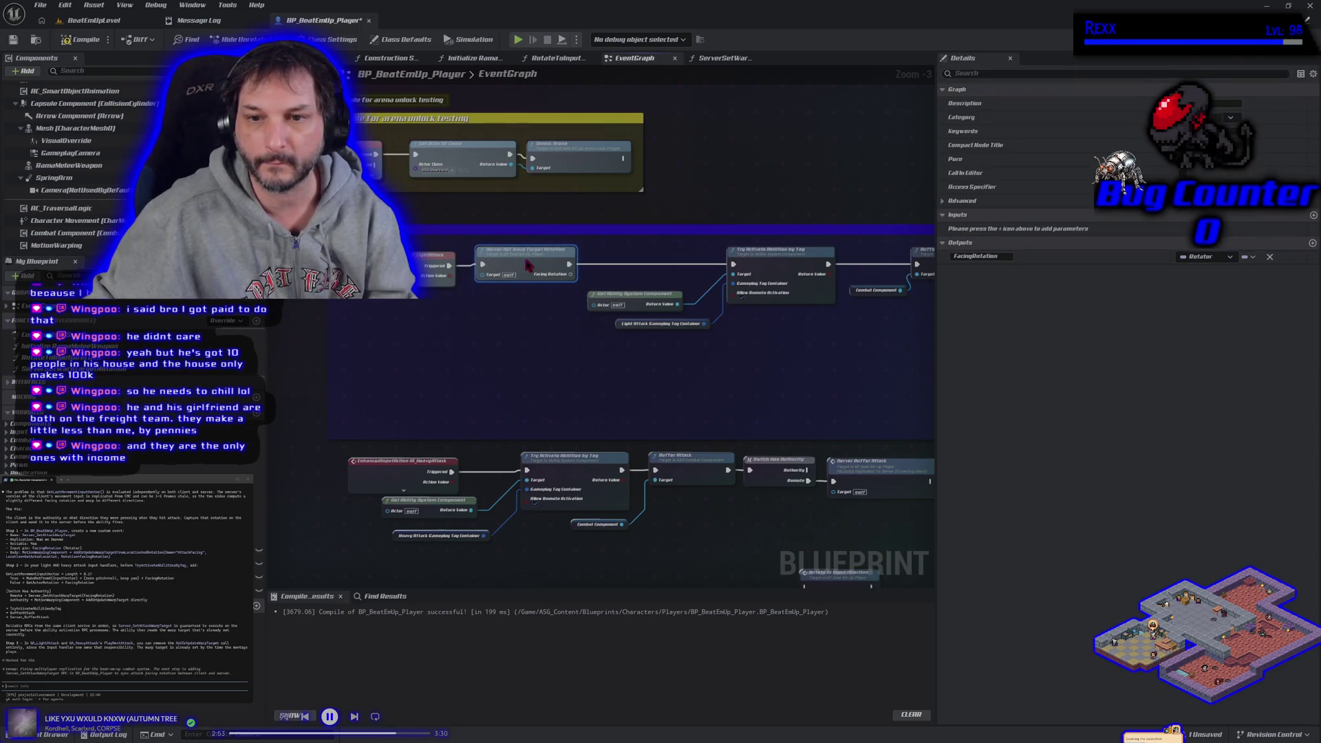
pyautogui.moveTo(556, 324)
pyautogui.mouseDown()
pyautogui.moveTo(484, 191)
pyautogui.moveTo(505, 4)
pyautogui.moveTo(563, 297)
pyautogui.moveTo(565, 70)
pyautogui.moveTo(543, 319)
pyautogui.moveTo(526, 344)
pyautogui.mouseUp()
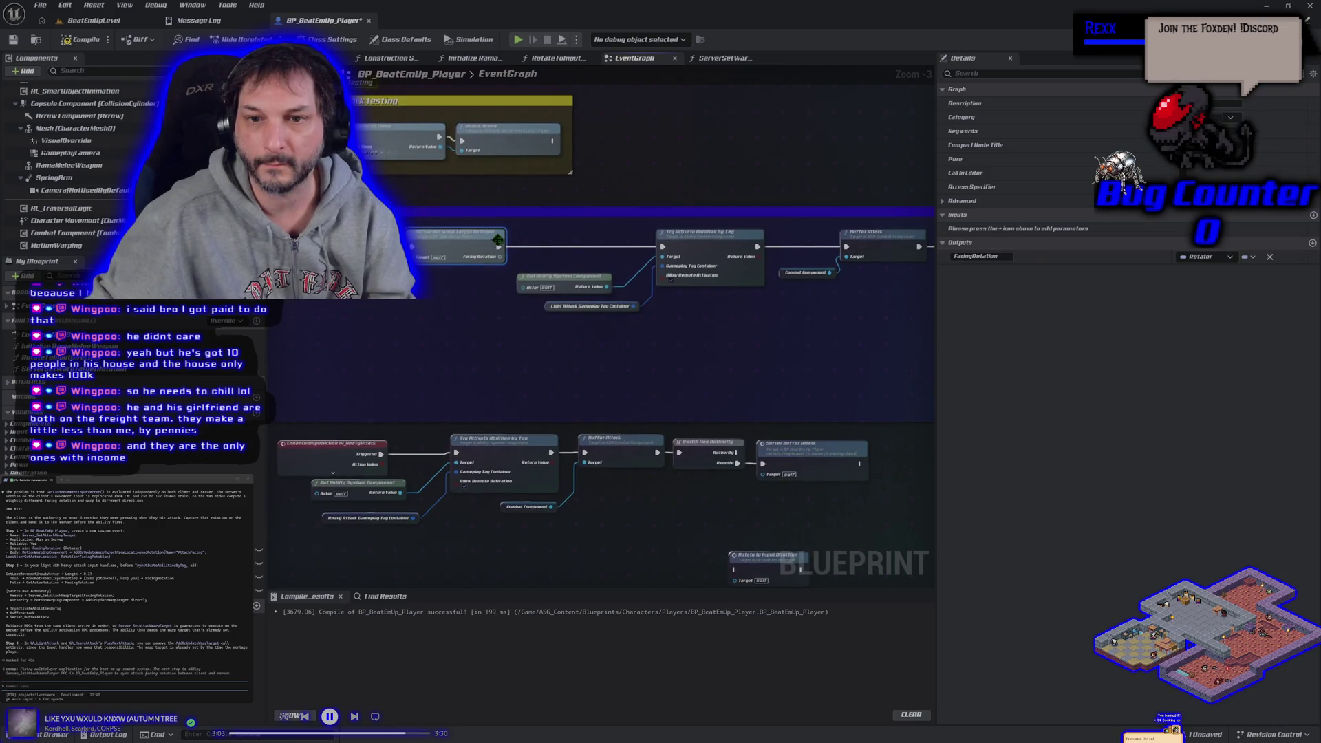
pyautogui.moveTo(497, 240); pyautogui.dragTo(522, 244)
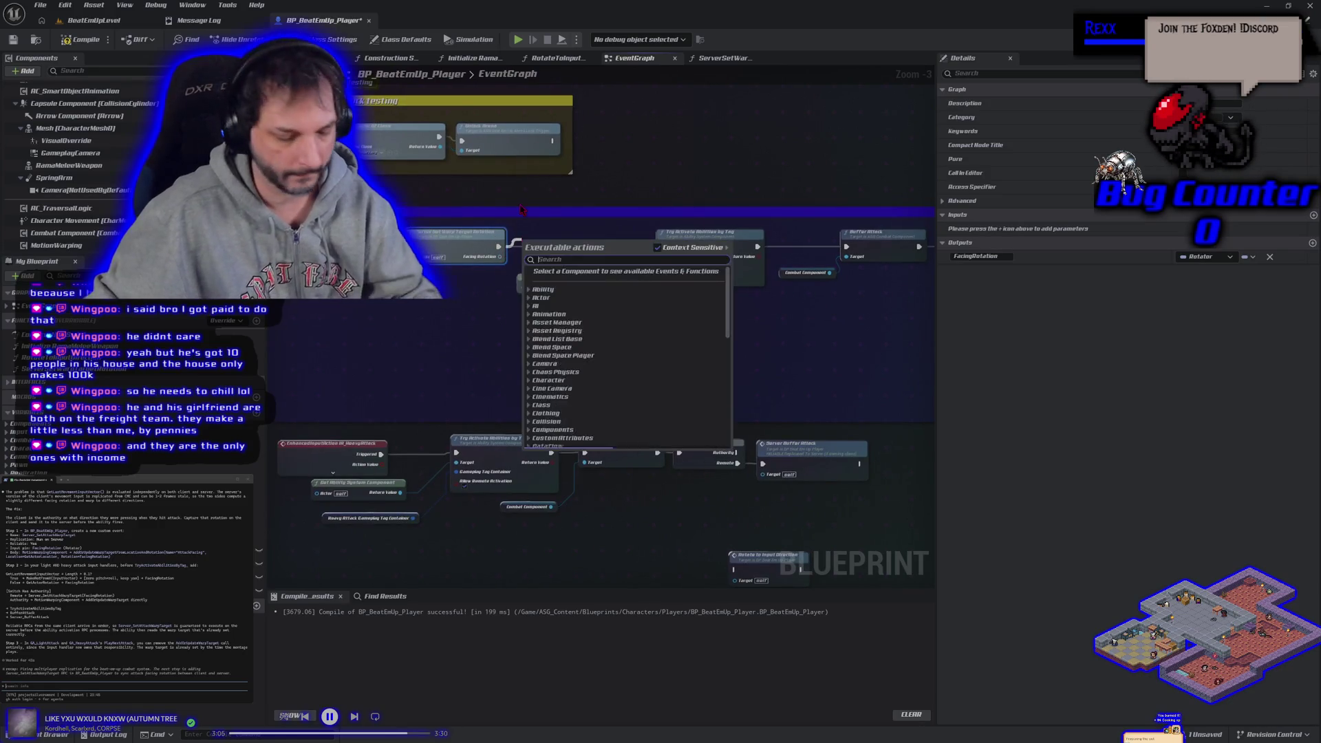
# Step: Add Server Set Attack Warp Target after the rotation call, wire its Facing Rotation, and compile
pyautogui.write('server set att')
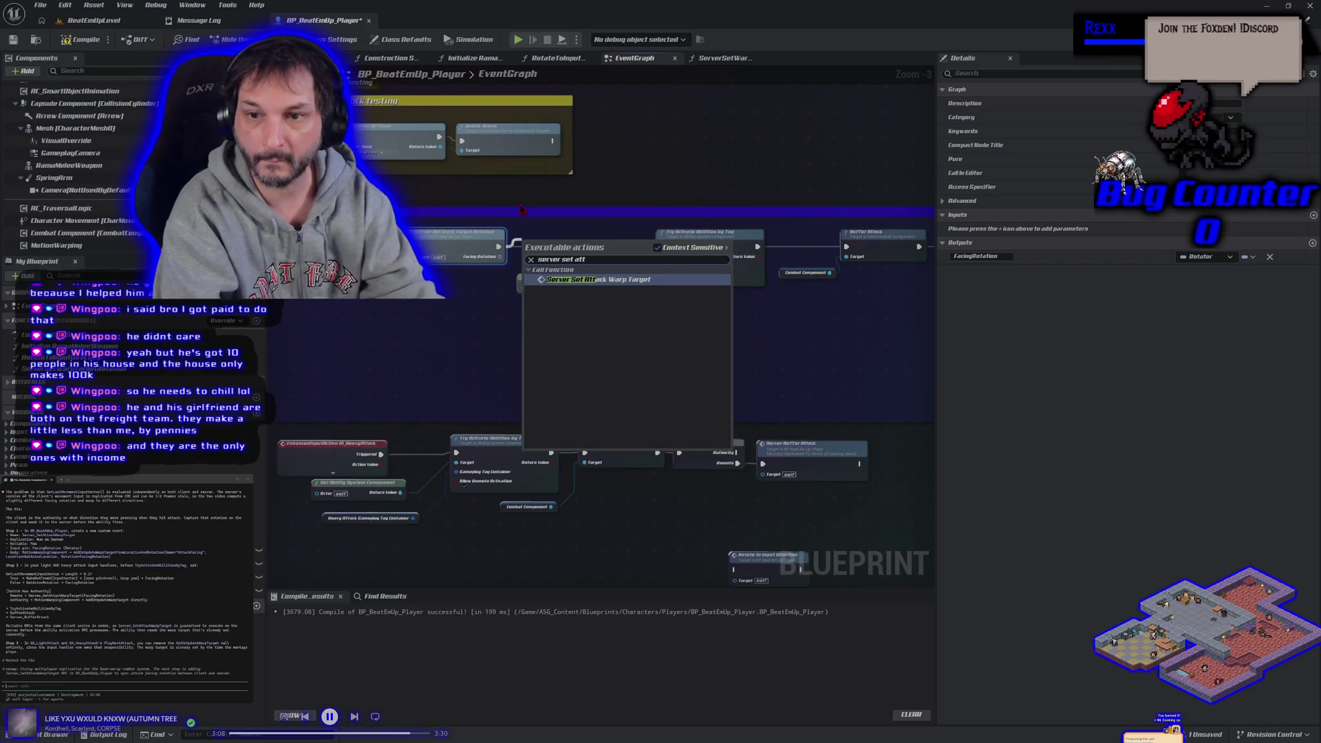
pyautogui.press('Return')
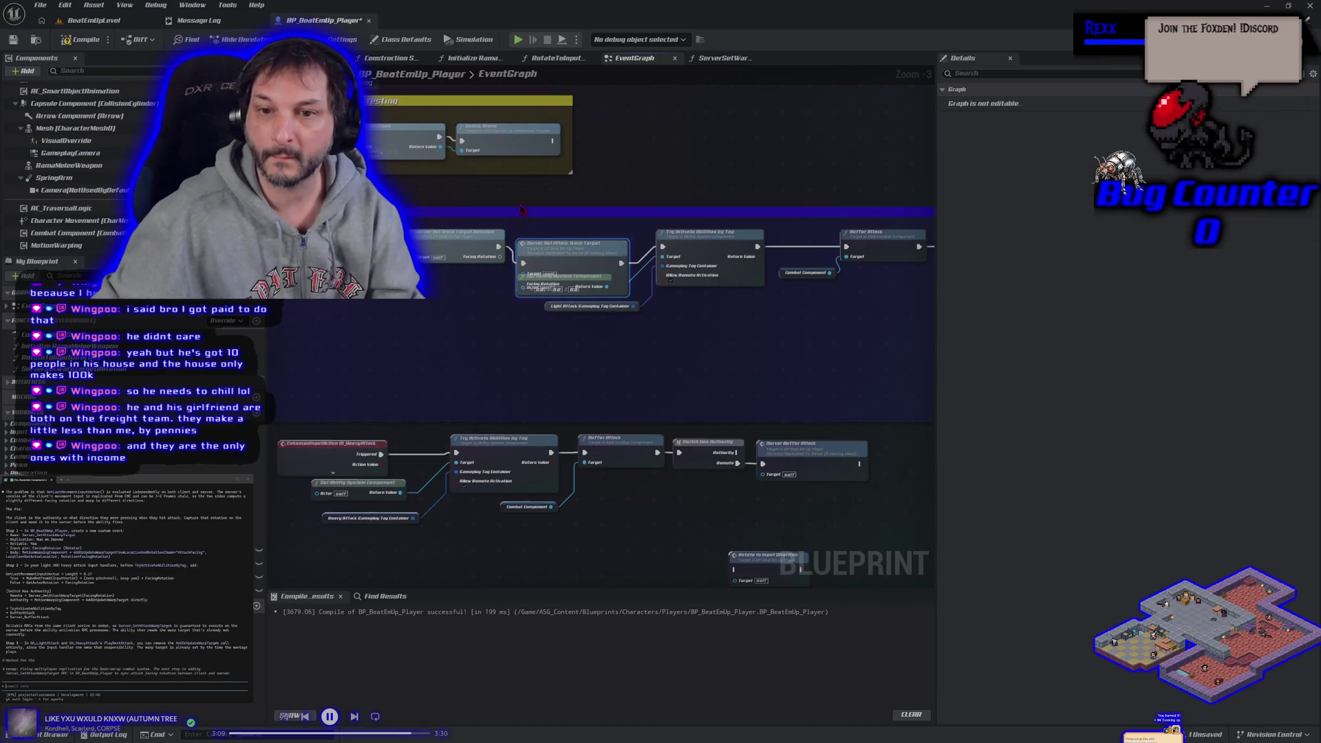
pyautogui.moveTo(565, 255); pyautogui.dragTo(571, 237)
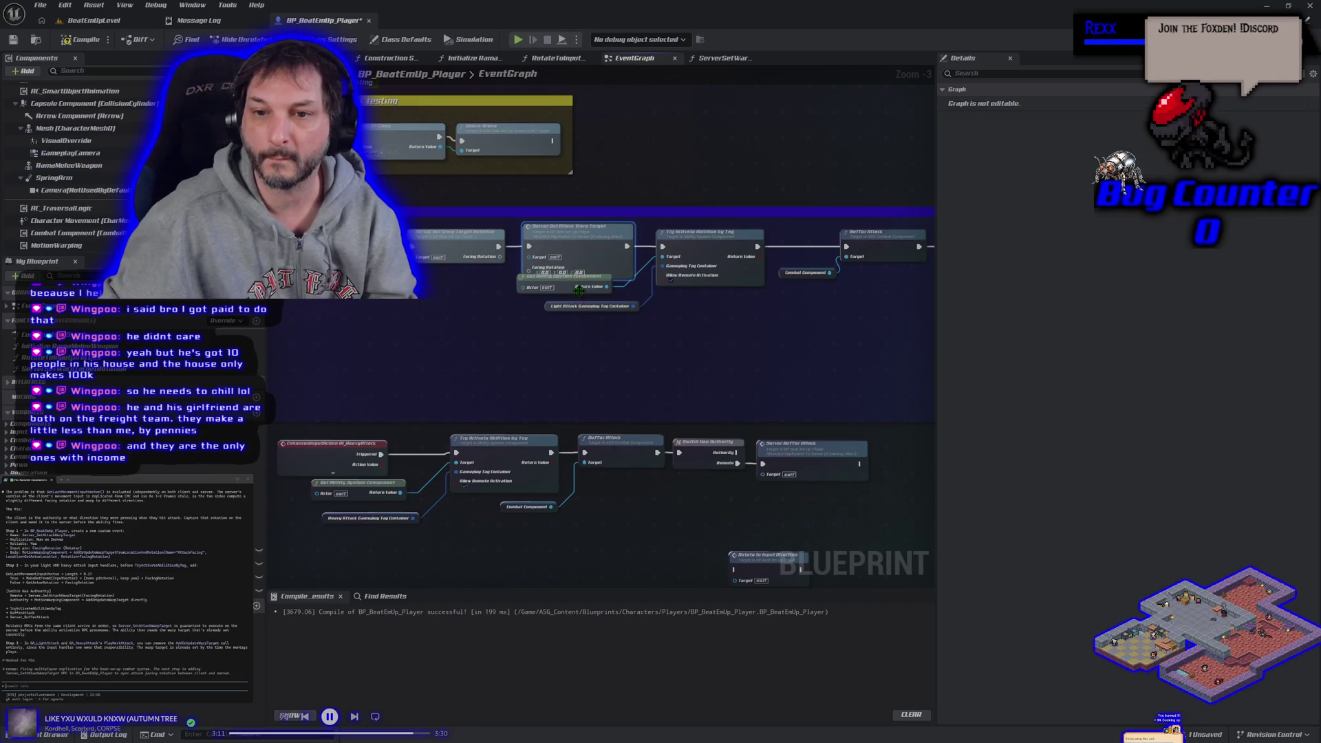
pyautogui.moveTo(644, 344)
pyautogui.mouseDown()
pyautogui.moveTo(553, 286)
pyautogui.moveTo(579, 325)
pyautogui.mouseUp()
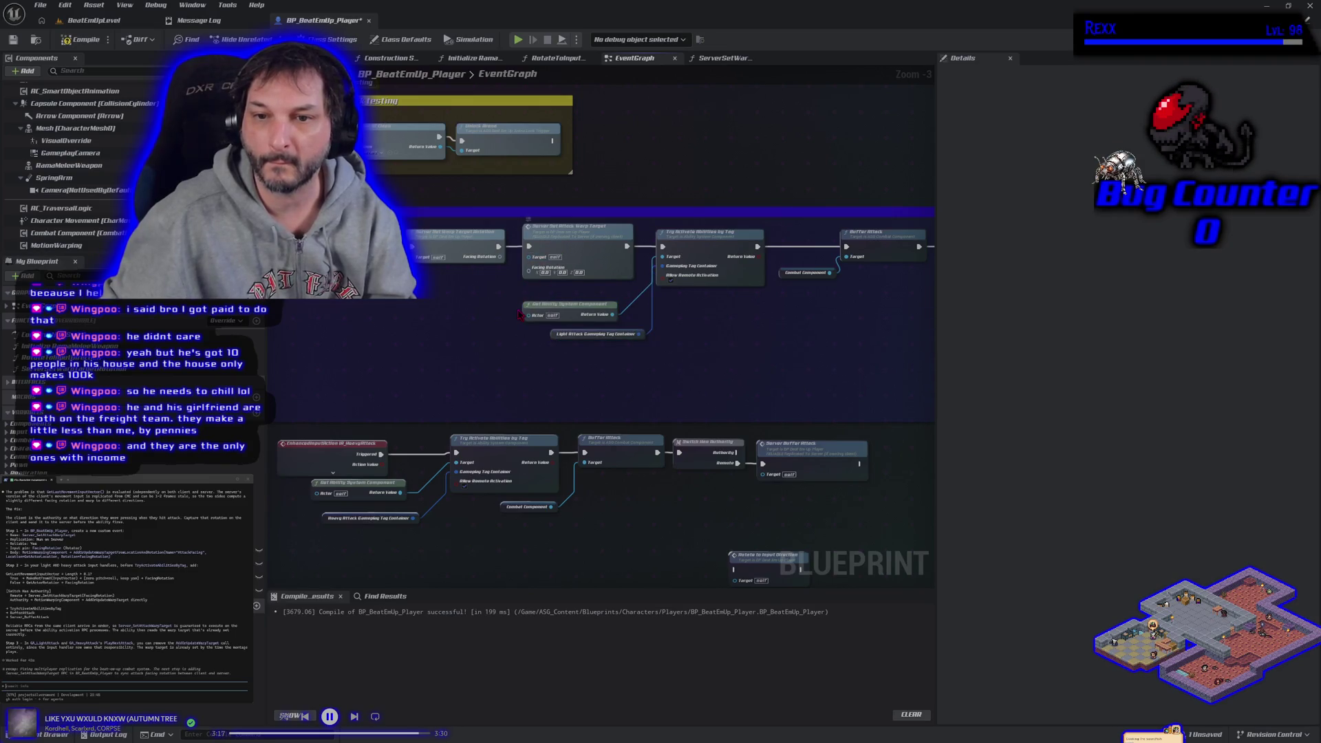
pyautogui.scroll(1, 490, 311)
pyautogui.moveTo(499, 252); pyautogui.dragTo(532, 268)
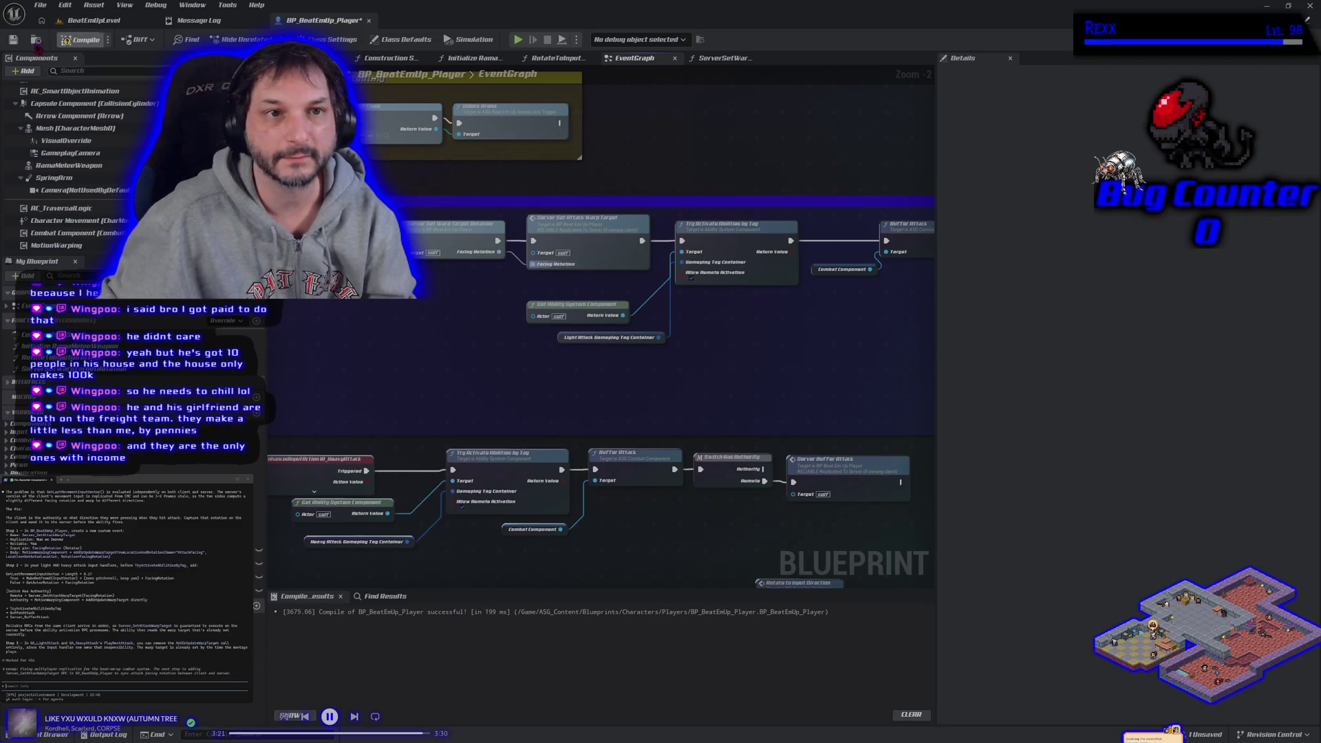
pyautogui.click(13, 39)
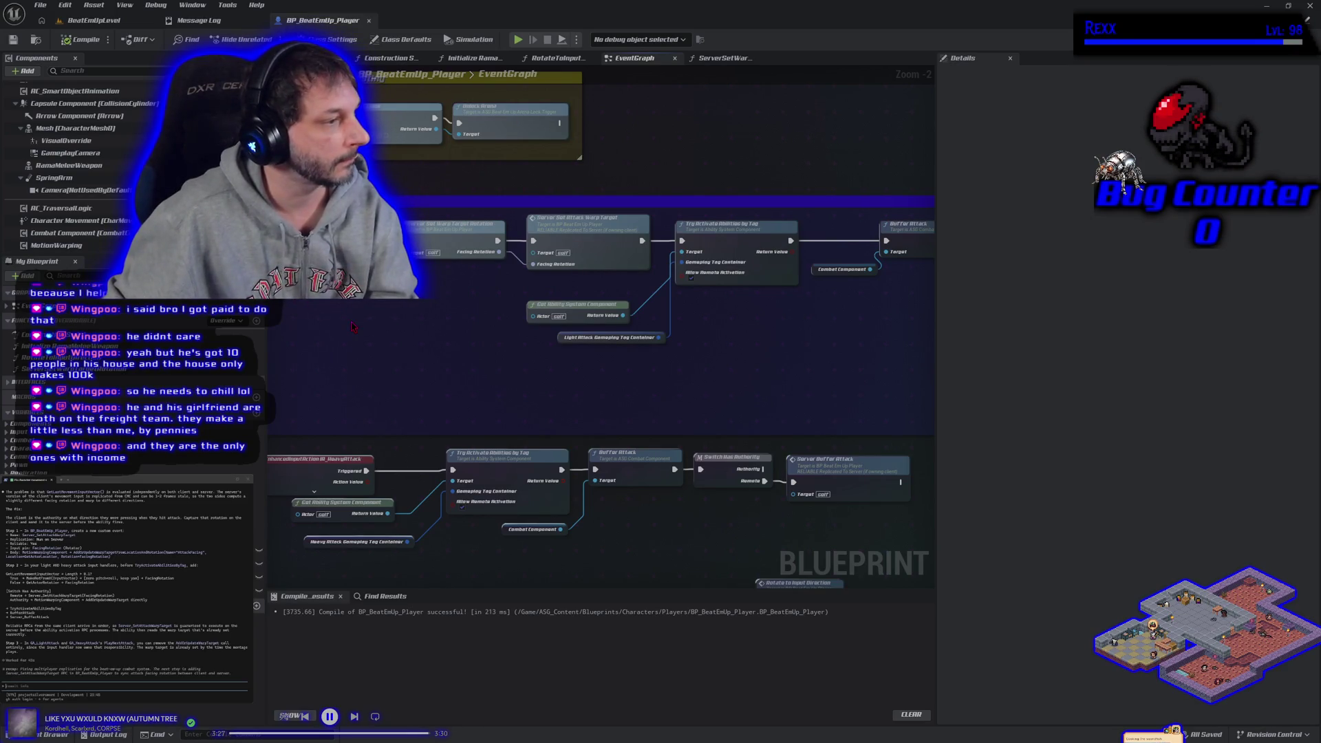
# Step: Move the Rotate to Input Direction node up near the attack chains
pyautogui.scroll(-1, 352, 326)
pyautogui.moveTo(701, 388)
pyautogui.mouseDown()
pyautogui.moveTo(494, 351)
pyautogui.moveTo(344, 350)
pyautogui.moveTo(694, 337)
pyautogui.mouseUp()
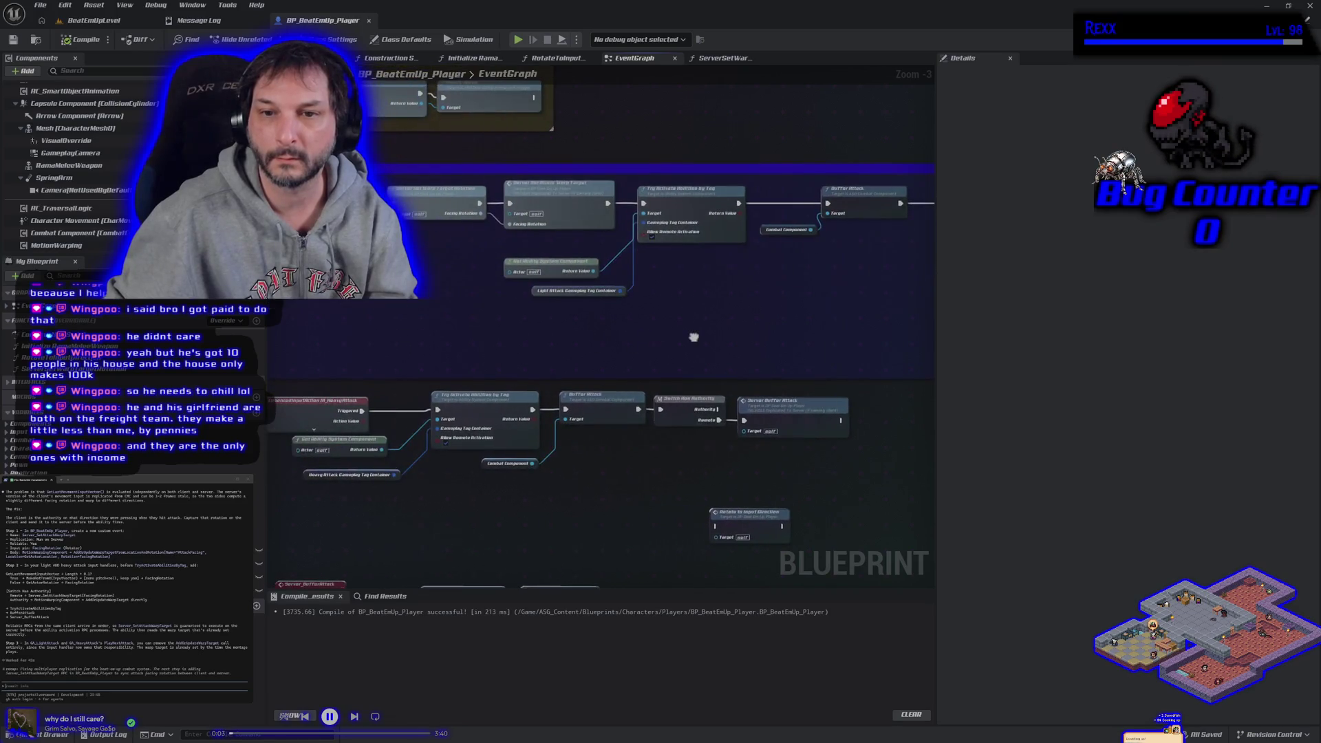
pyautogui.moveTo(501, 314); pyautogui.dragTo(516, 325)
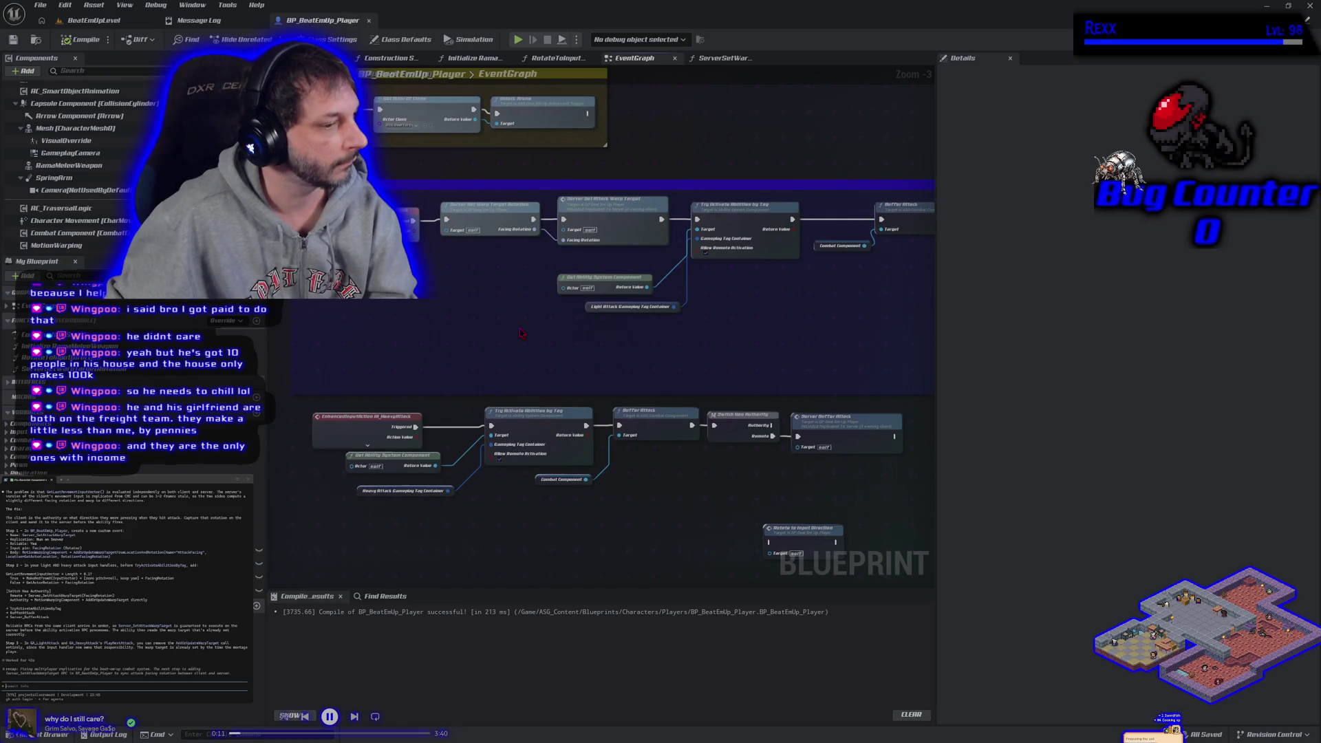
pyautogui.moveTo(521, 333)
pyautogui.mouseDown()
pyautogui.moveTo(373, 305)
pyautogui.moveTo(519, 201)
pyautogui.mouseUp()
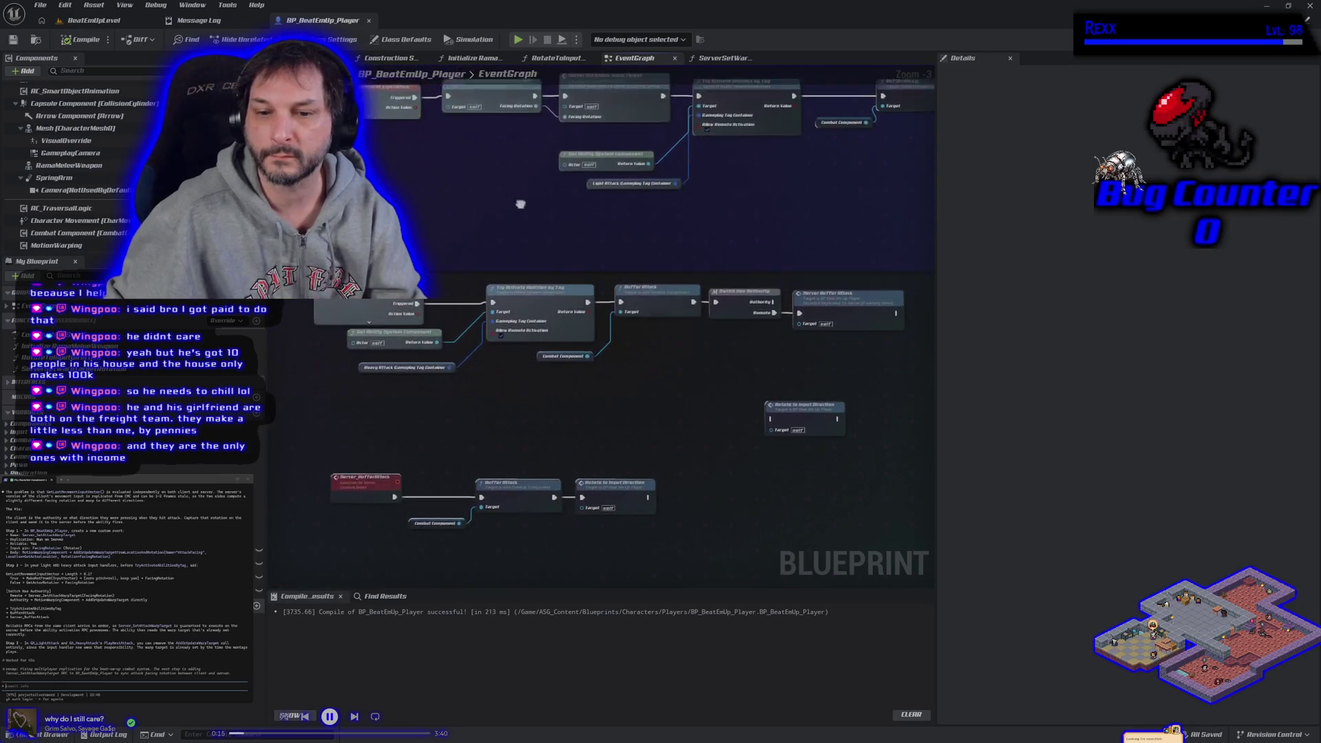
pyautogui.moveTo(607, 489); pyautogui.dragTo(673, 373)
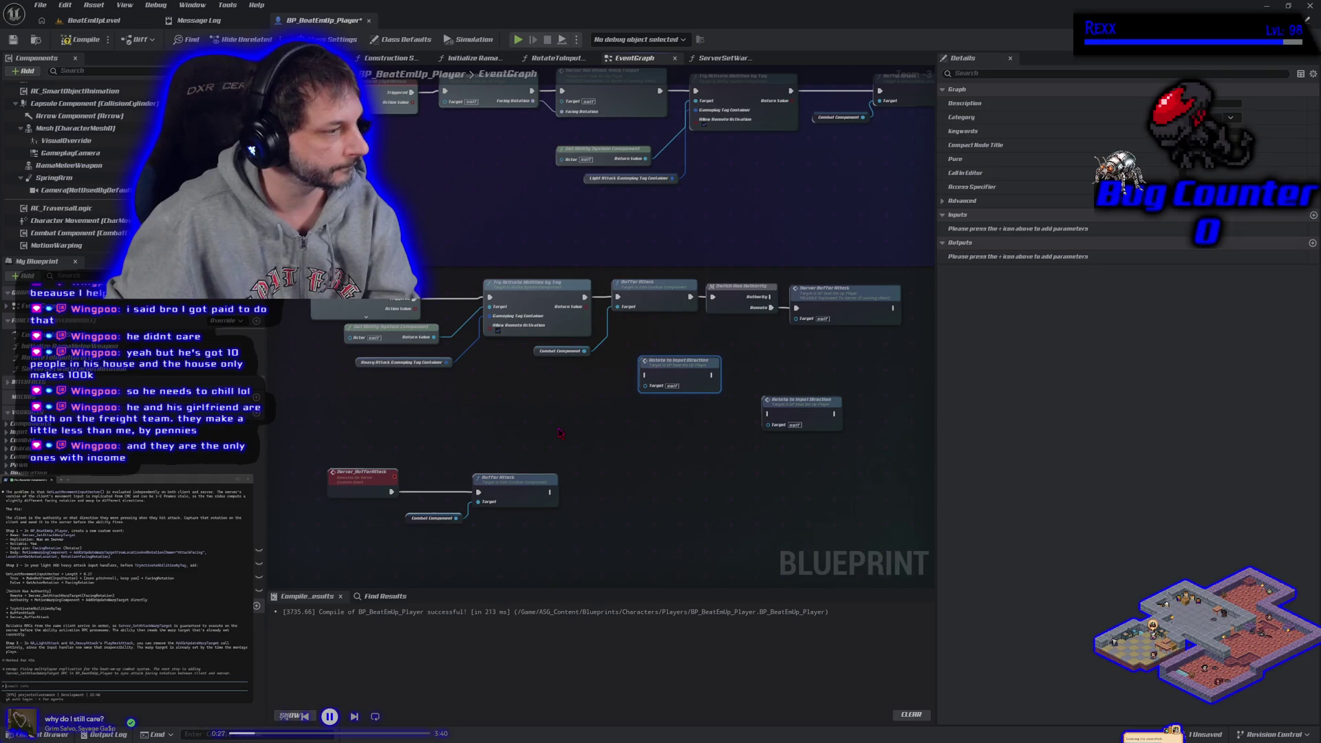
# Step: Check the Rotate to Input Direction function graph, then compile and save the player Blueprint
pyautogui.scroll(-1, 559, 433)
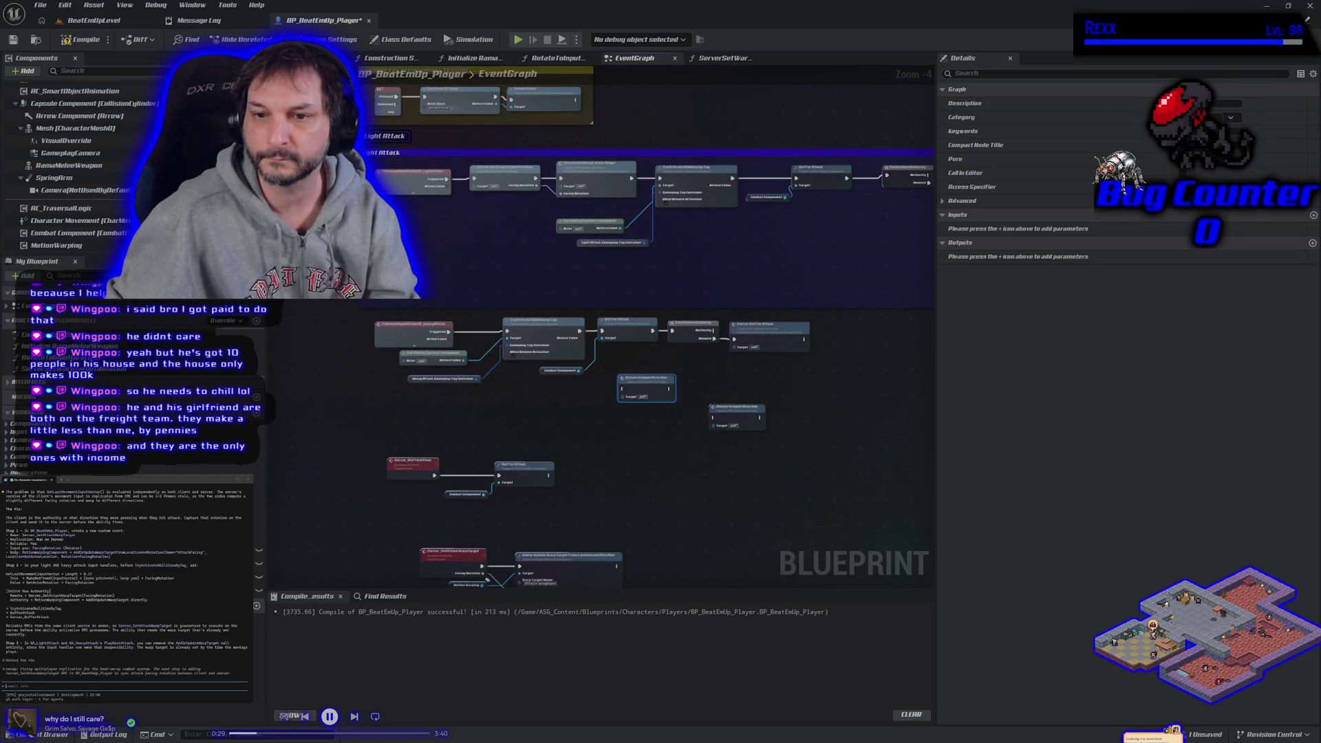
pyautogui.moveTo(639, 434)
pyautogui.mouseDown()
pyautogui.moveTo(563, 452)
pyautogui.moveTo(524, 444)
pyautogui.mouseUp()
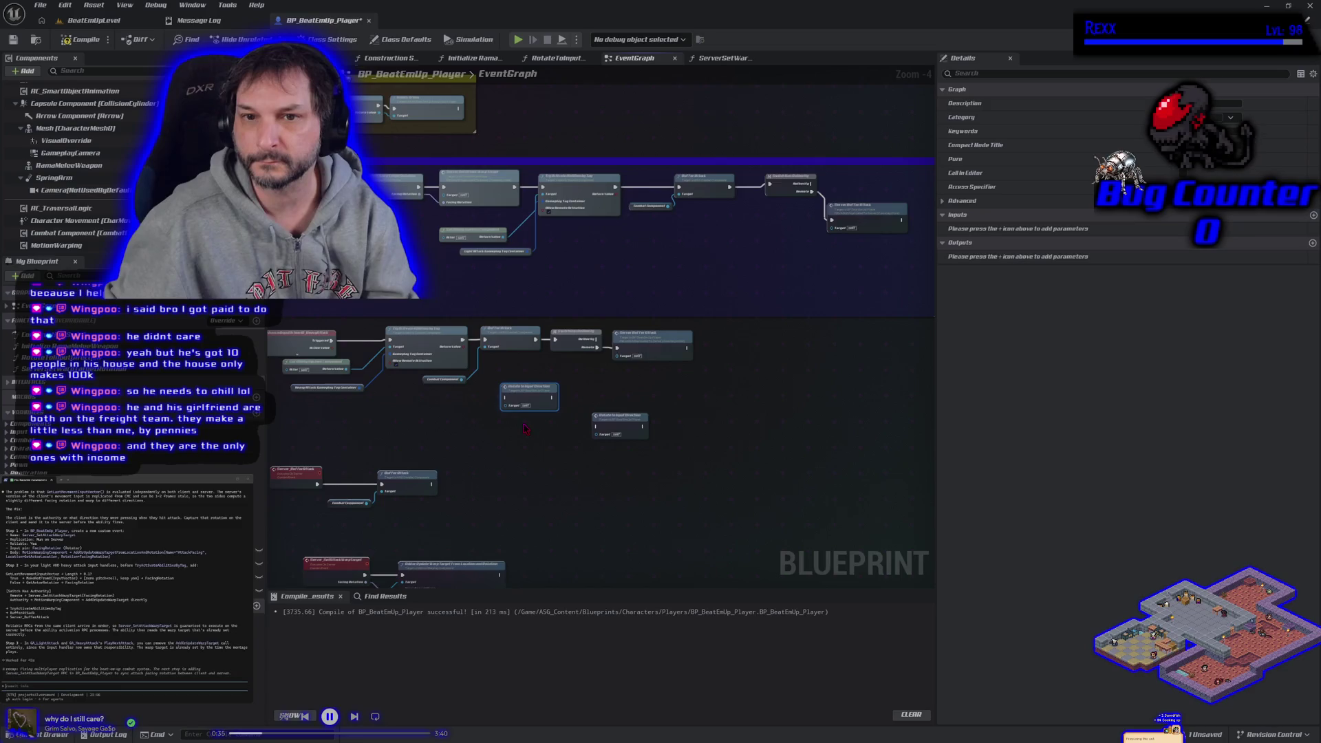
pyautogui.moveTo(520, 433)
pyautogui.mouseDown()
pyautogui.moveTo(543, 363)
pyautogui.moveTo(519, 354)
pyautogui.moveTo(519, 394)
pyautogui.mouseUp()
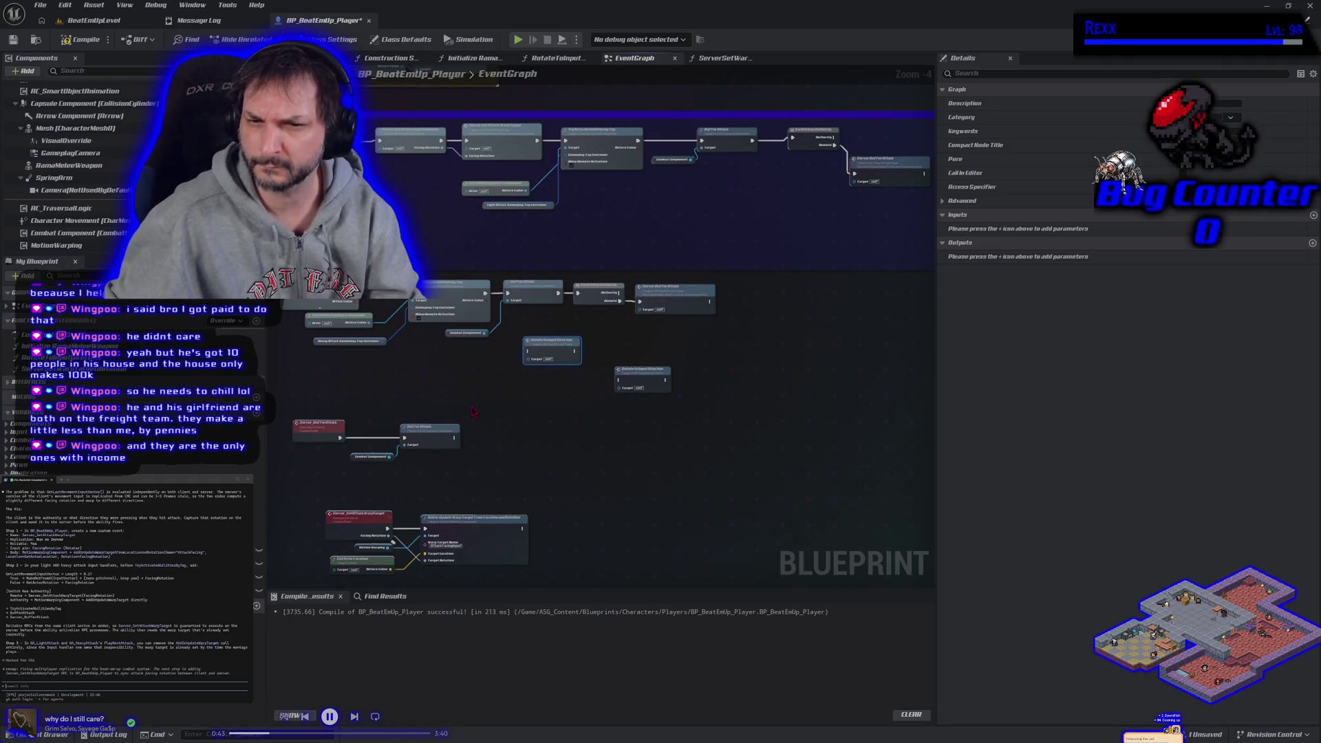
pyautogui.doubleClick(531, 361)
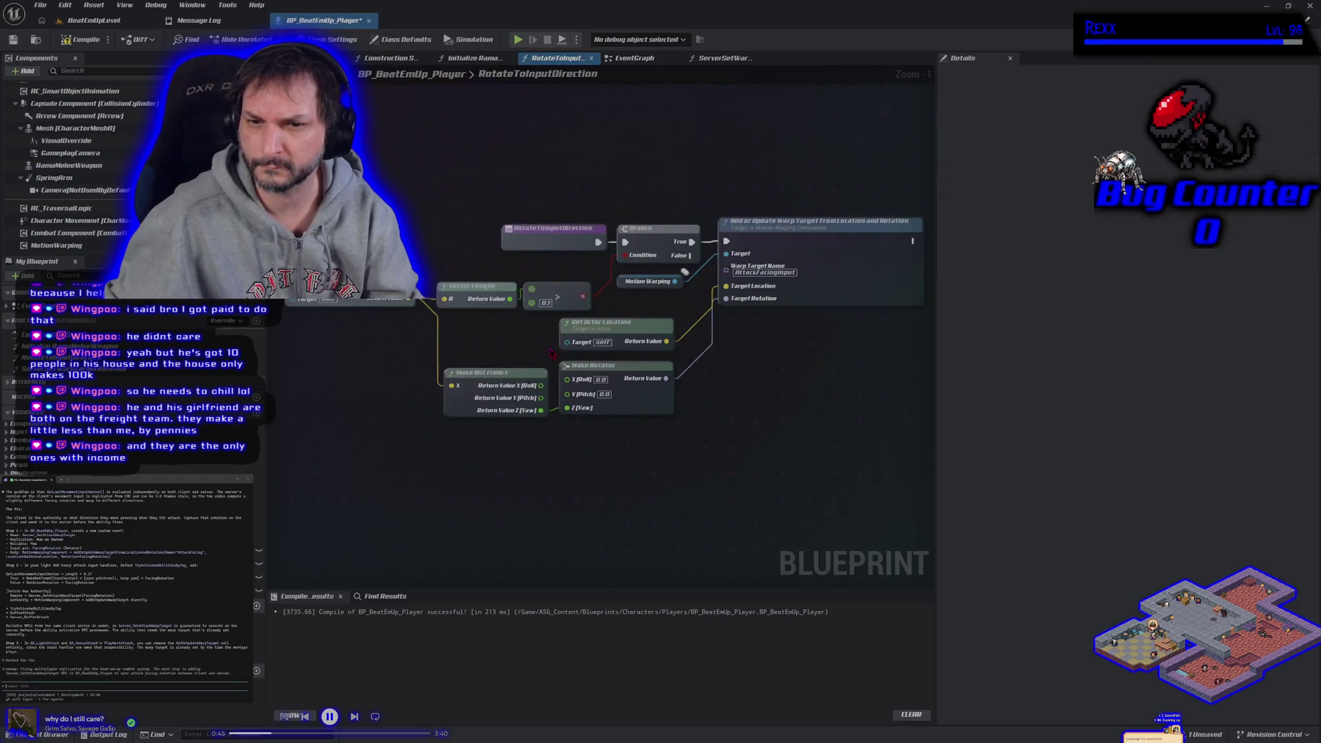
pyautogui.hotkey('alt', 'Left')
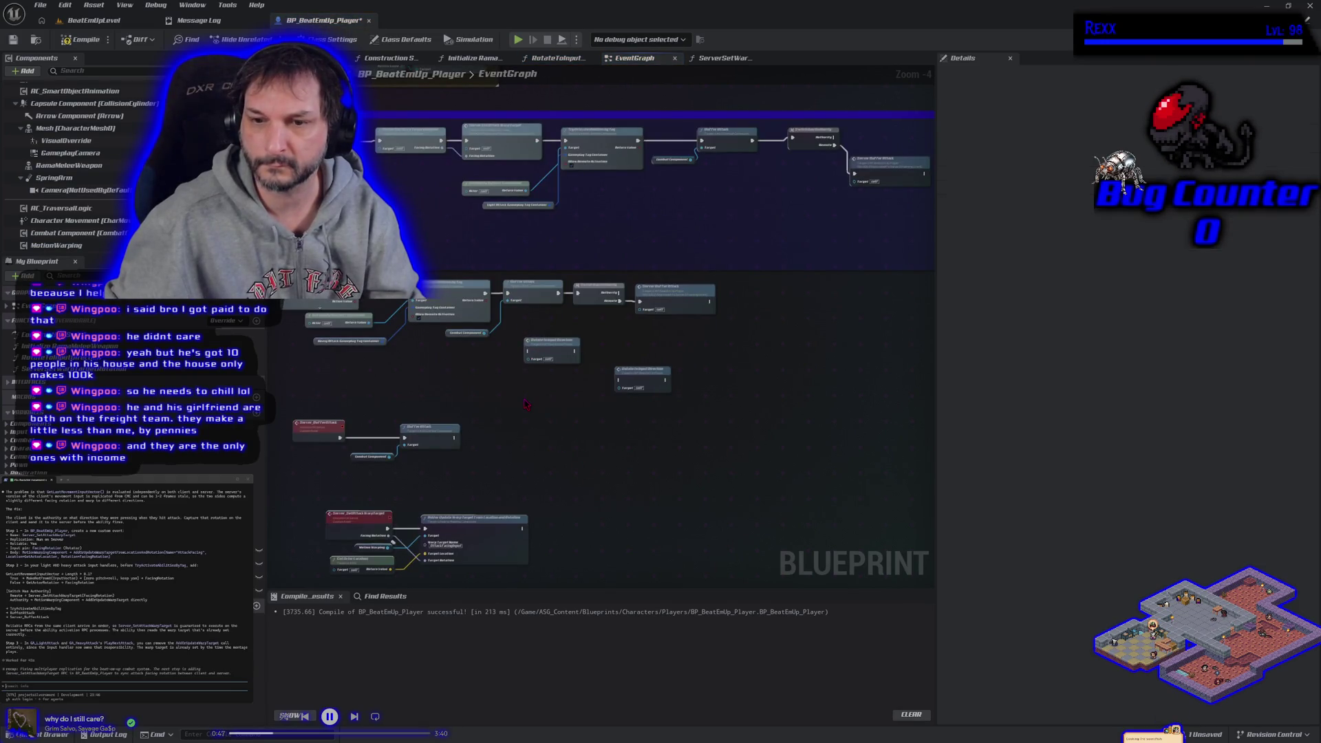
pyautogui.click(83, 39)
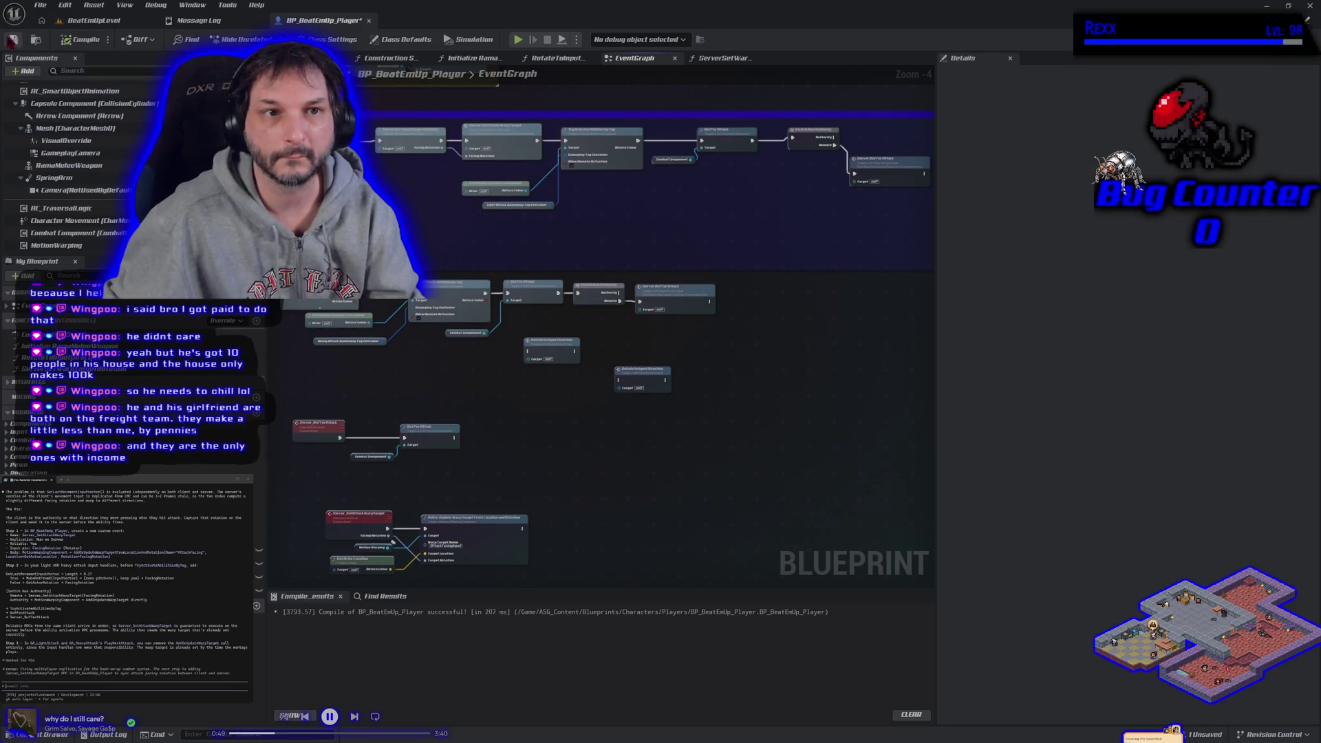
pyautogui.click(13, 39)
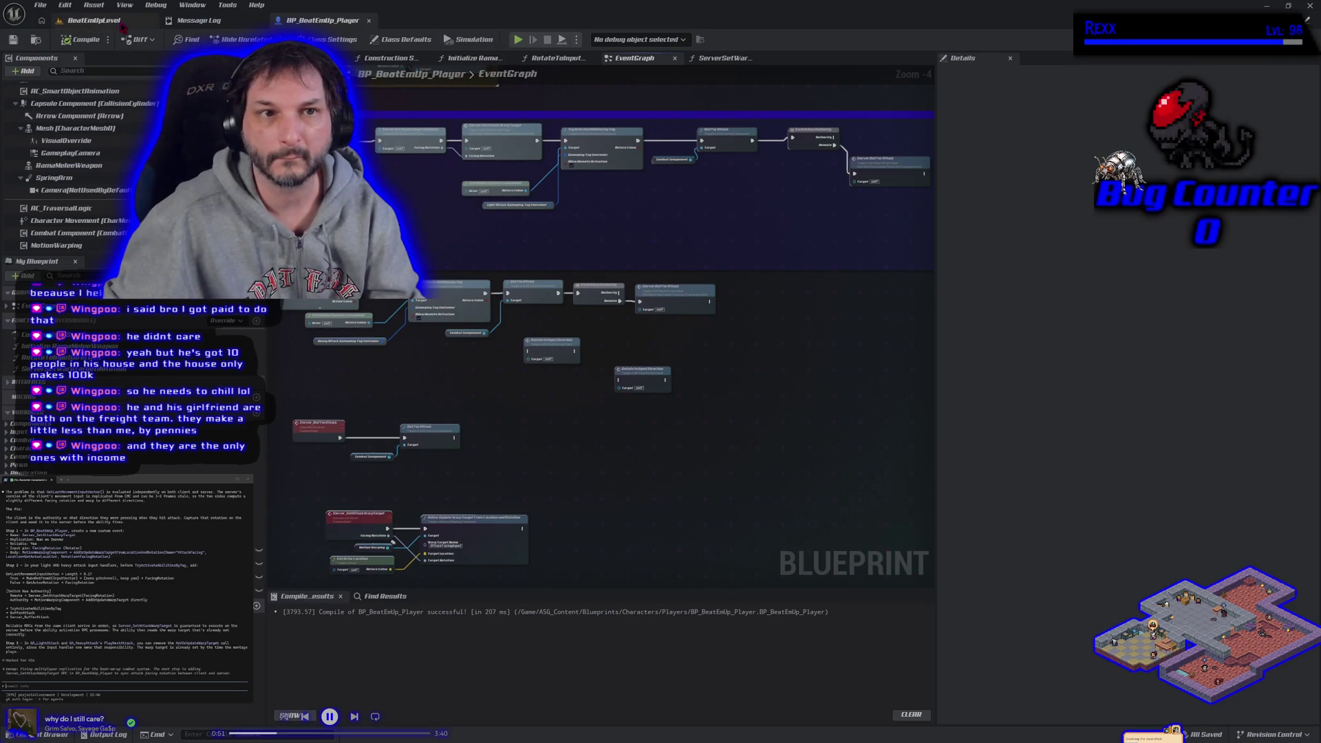
pyautogui.hotkey('alt', 'p')
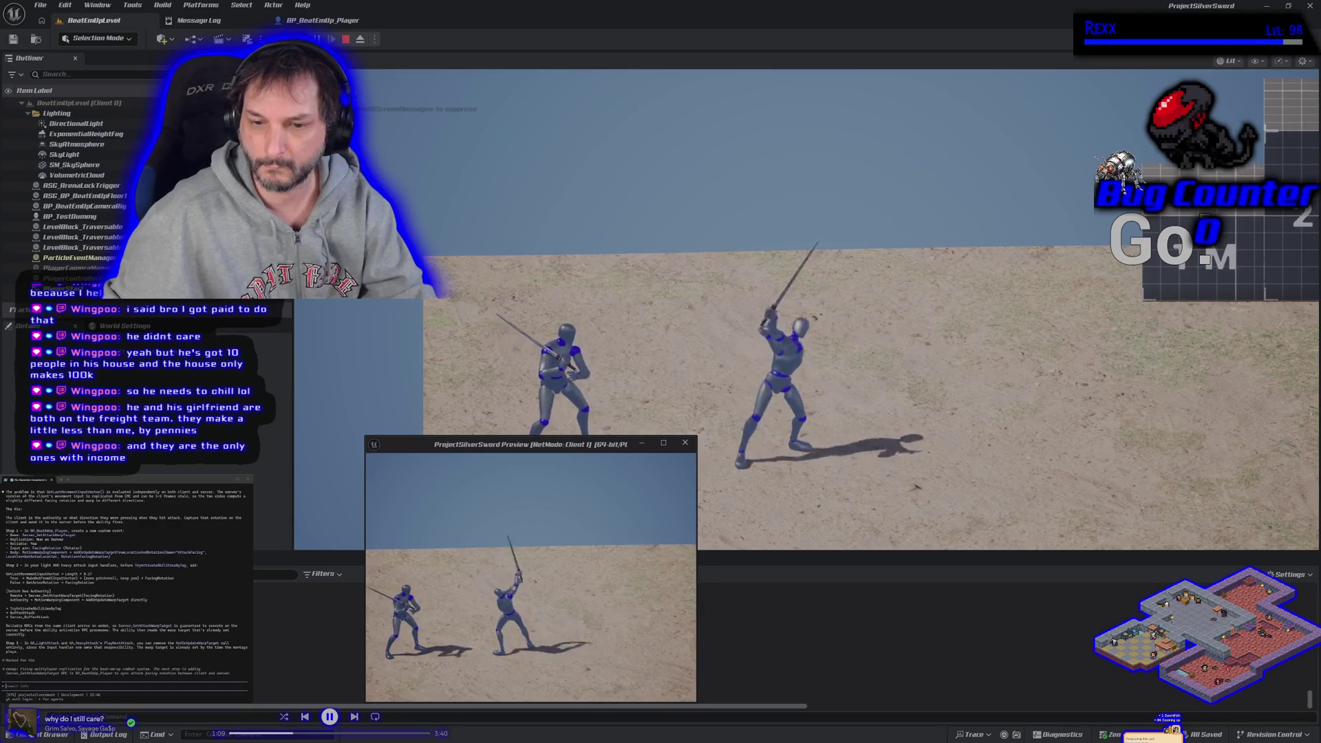
pyautogui.hotkey('alt', 'Tab')
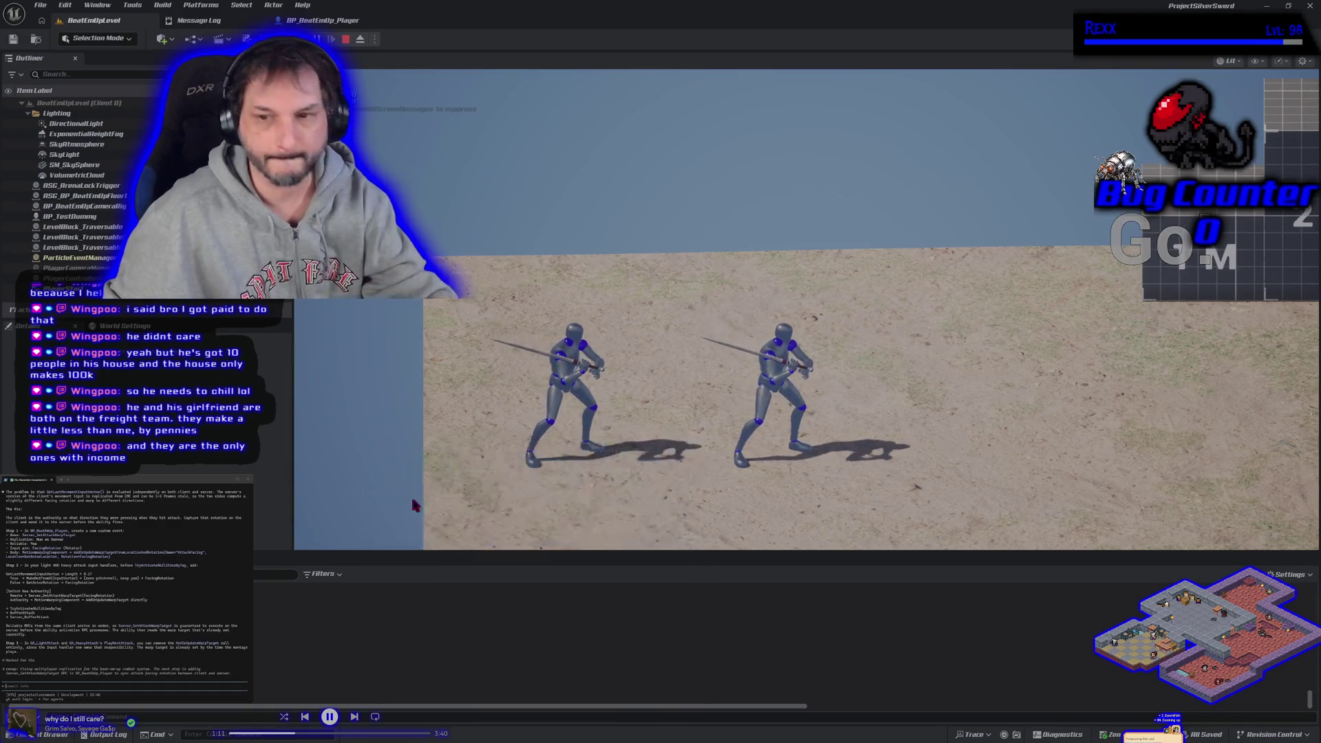
pyautogui.press('Escape')
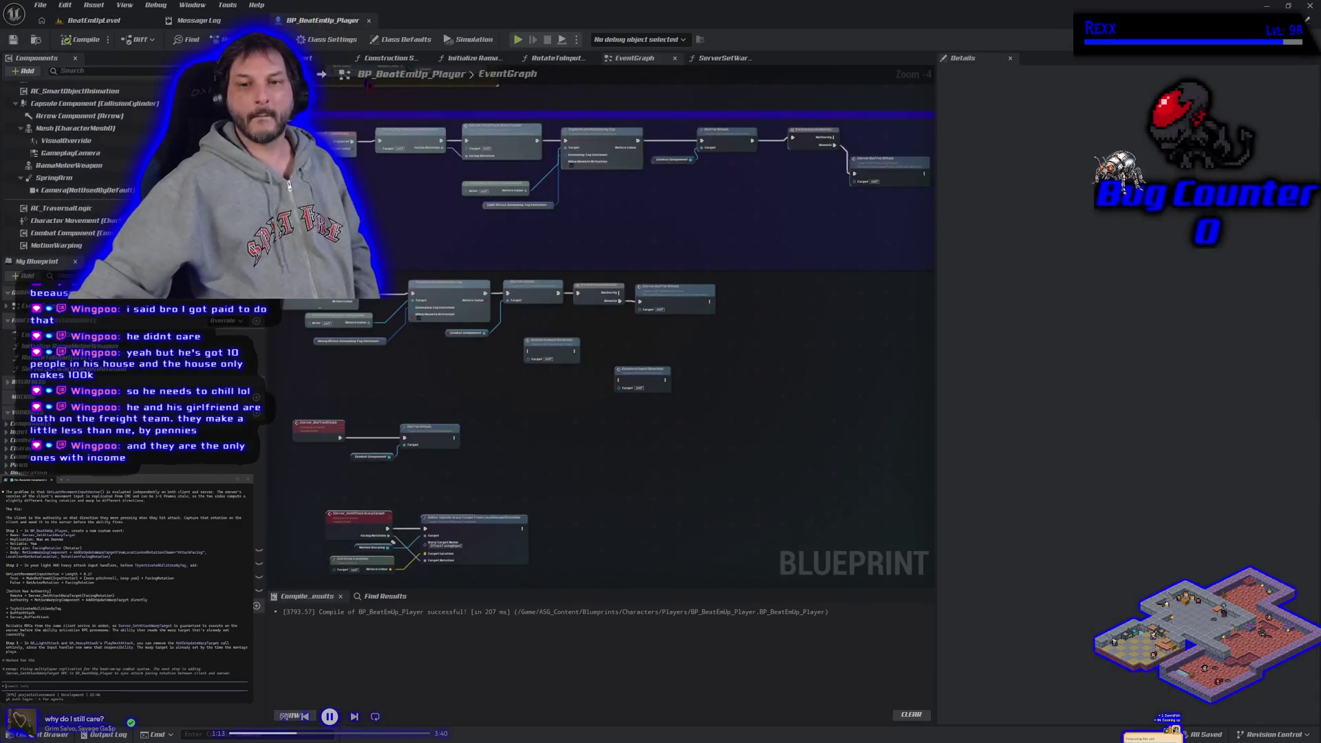
pyautogui.click(357, 516)
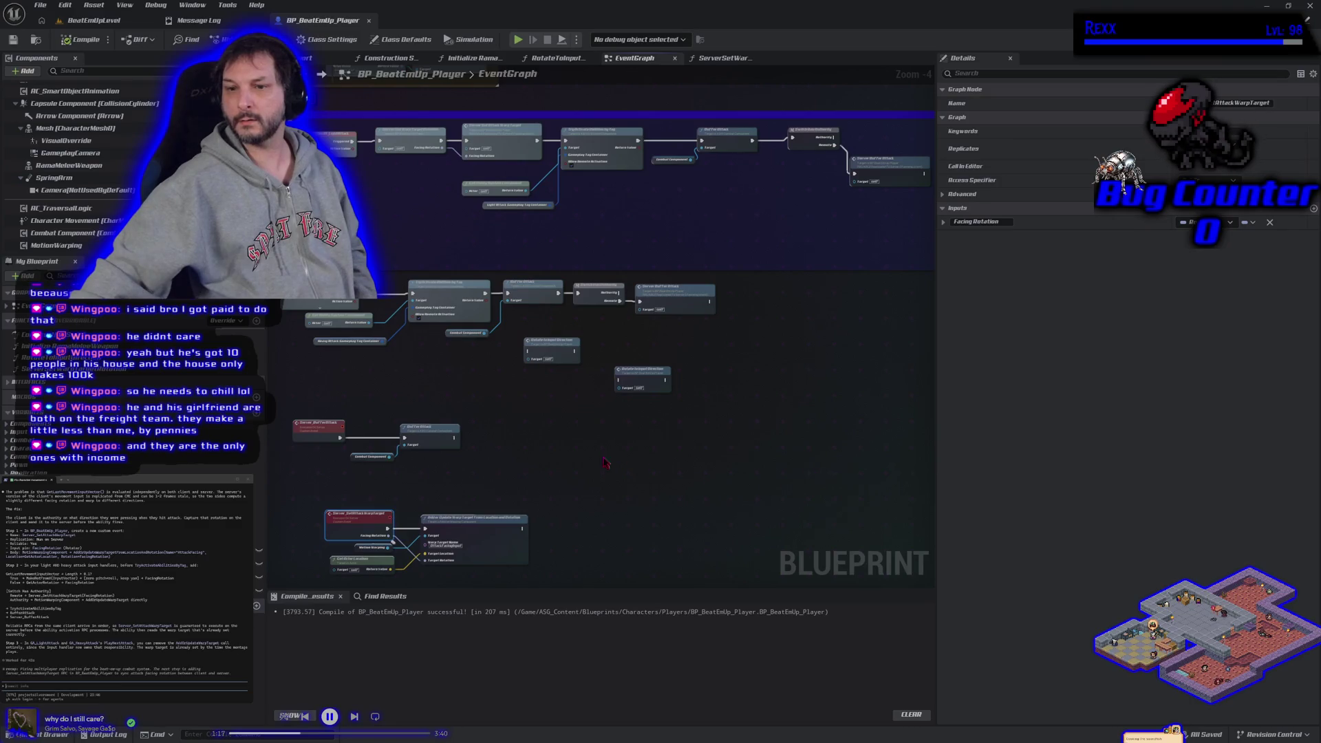
pyautogui.moveTo(545, 441); pyautogui.dragTo(582, 415)
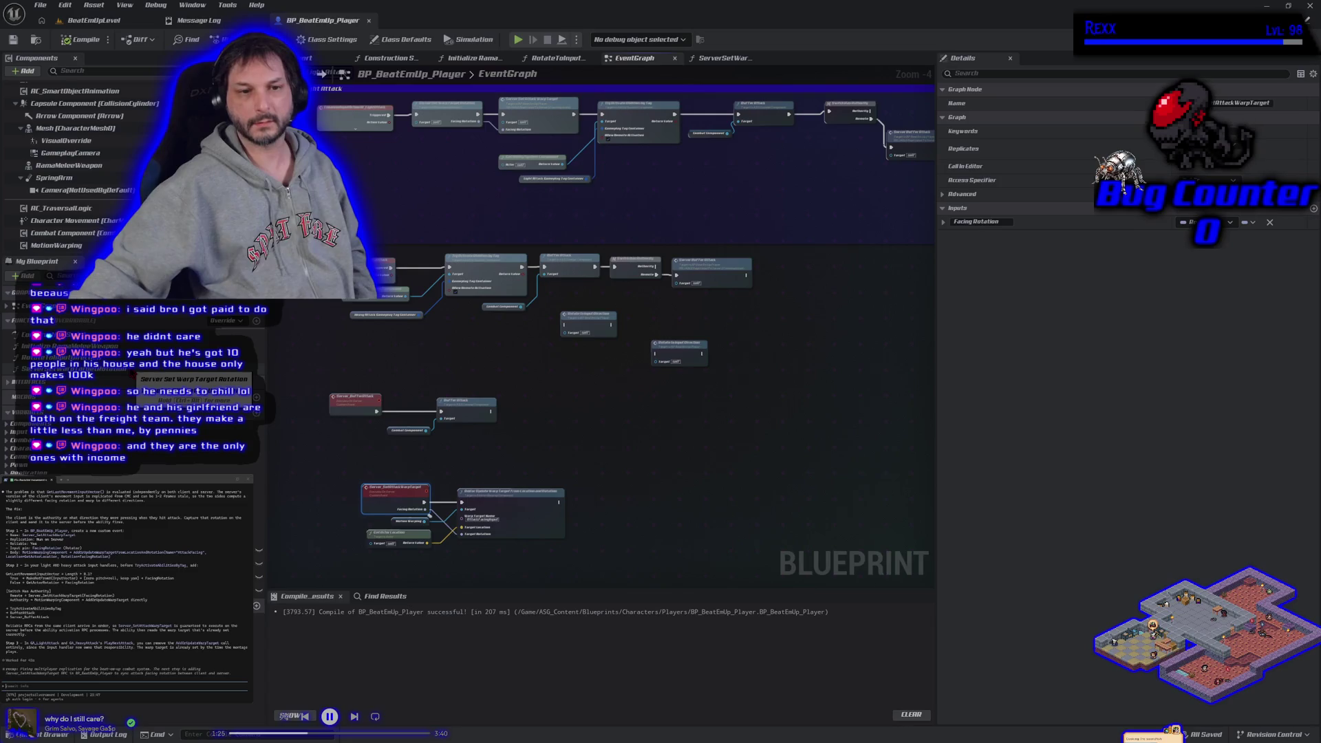
pyautogui.doubleClick(131, 369)
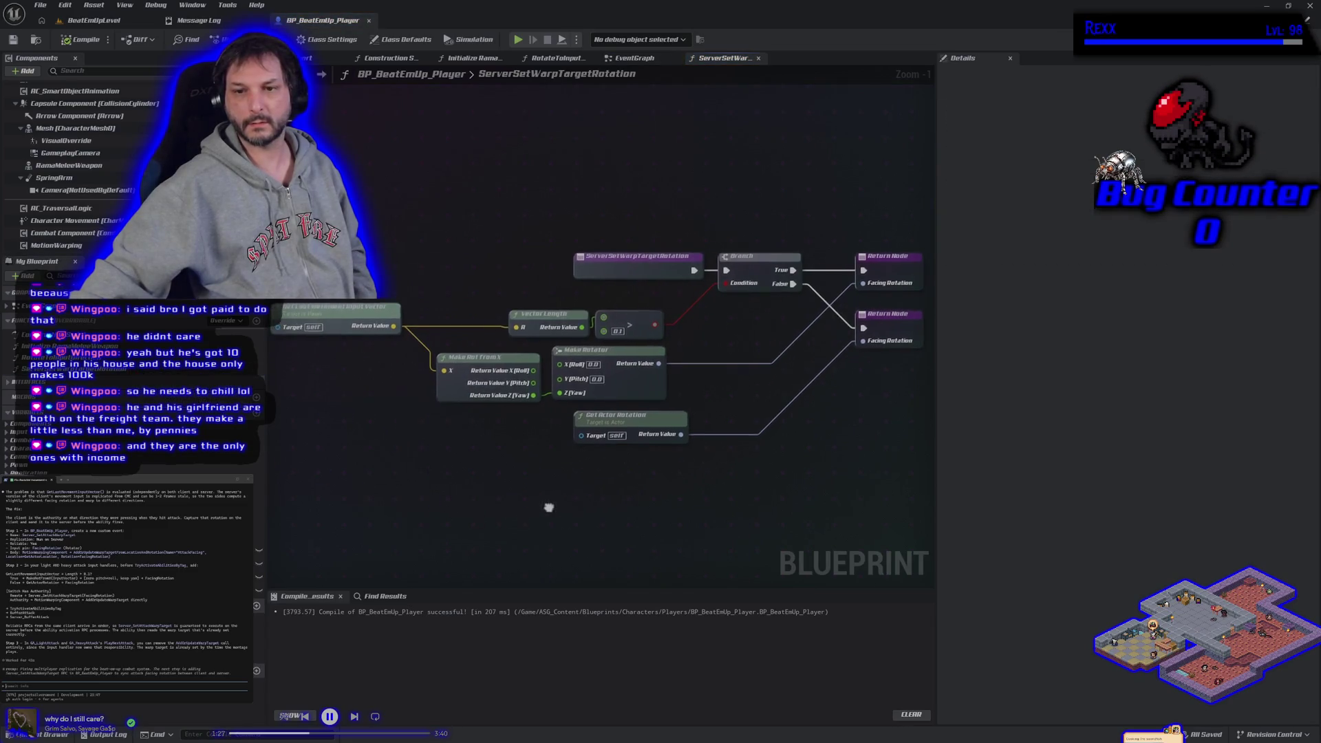
pyautogui.moveTo(548, 507); pyautogui.dragTo(499, 502)
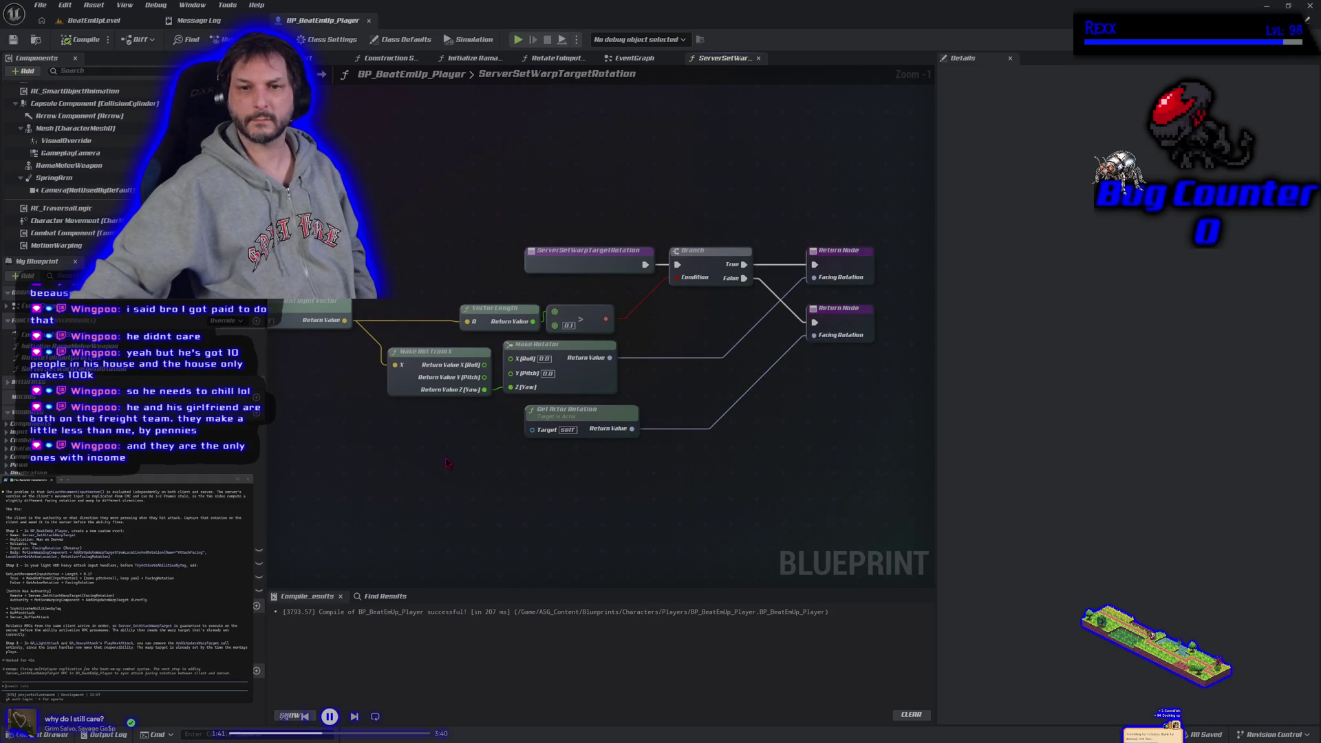
pyautogui.moveTo(447, 463); pyautogui.dragTo(472, 456)
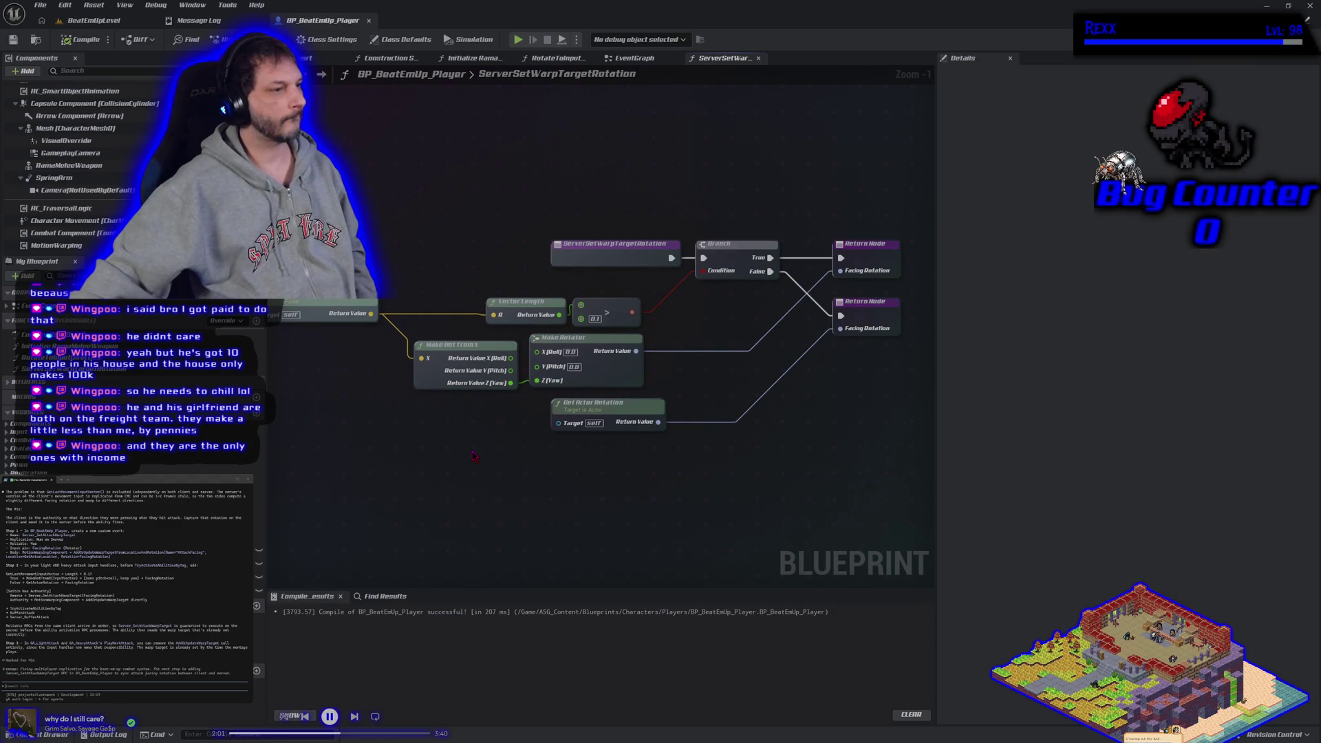
pyautogui.scroll(-1, 473, 455)
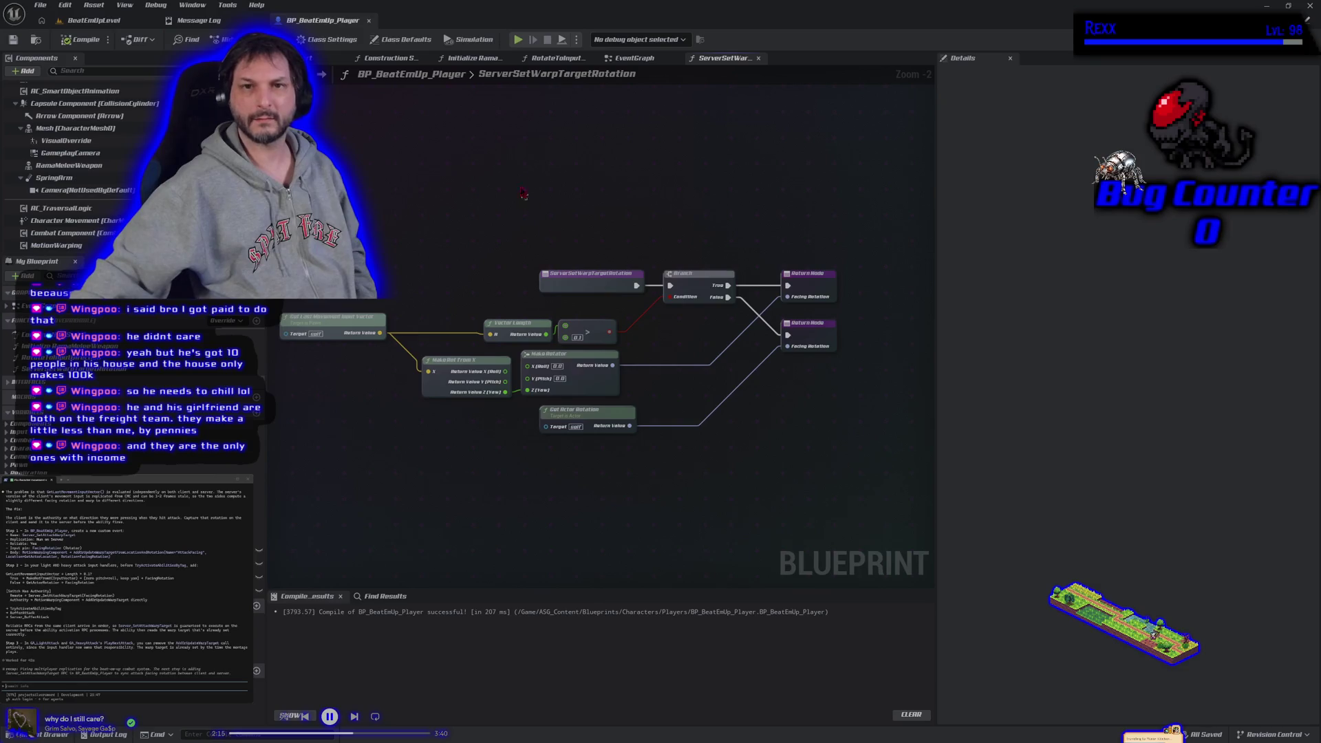
pyautogui.click(644, 59)
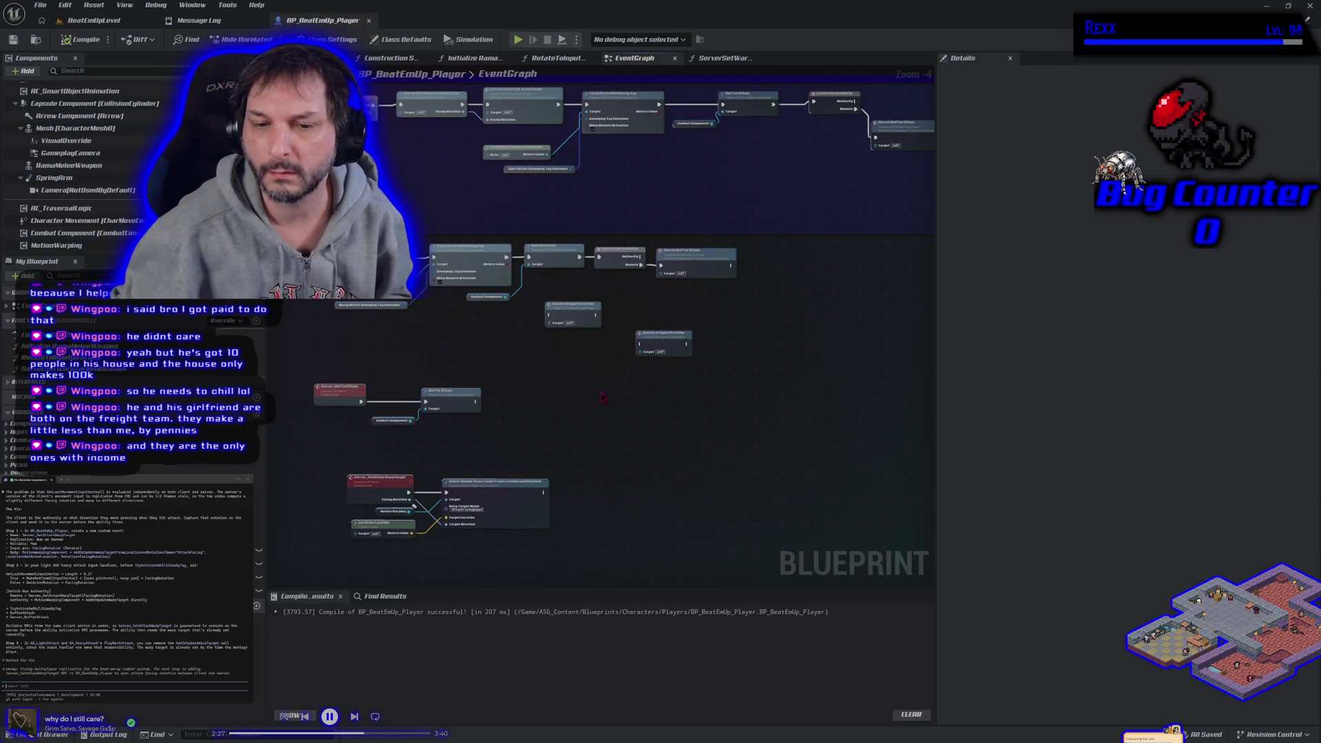
# Step: Break the Facing Rotation link and move Server Set Attack Warp Target beside the light attack chain
pyautogui.moveTo(602, 397)
pyautogui.mouseDown()
pyautogui.moveTo(528, 434)
pyautogui.moveTo(543, 390)
pyautogui.moveTo(578, 404)
pyautogui.moveTo(499, 434)
pyautogui.moveTo(516, 411)
pyautogui.moveTo(498, 405)
pyautogui.moveTo(538, 424)
pyautogui.mouseUp()
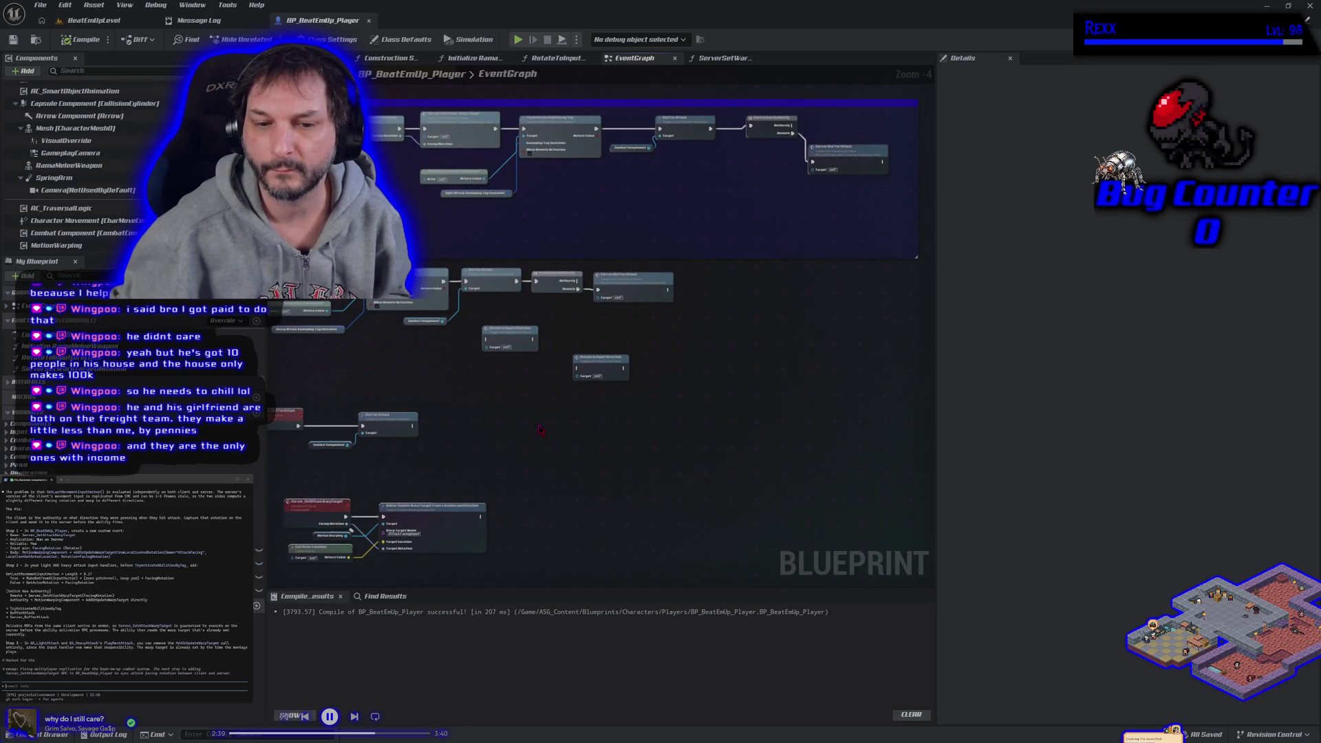
pyautogui.moveTo(540, 429); pyautogui.dragTo(511, 469)
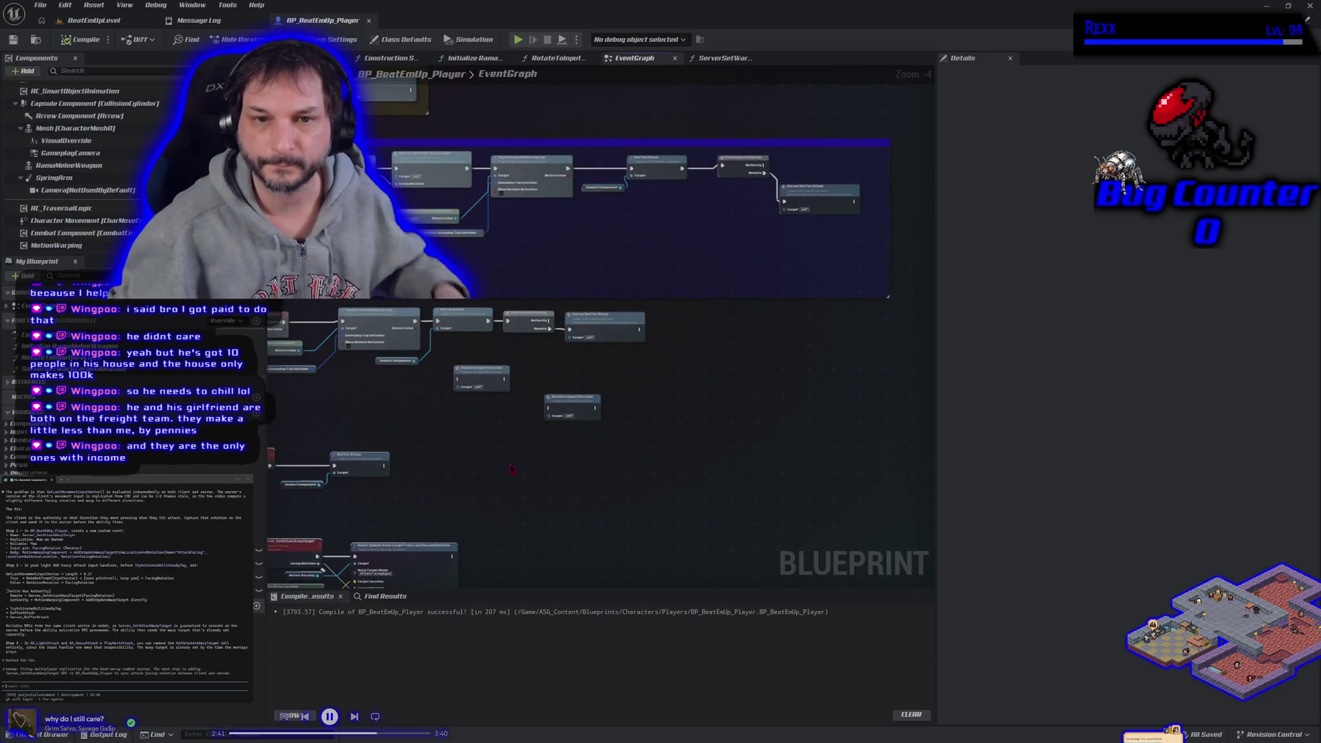
pyautogui.keyDown('alt'); pyautogui.click(428, 214); pyautogui.keyUp('alt')
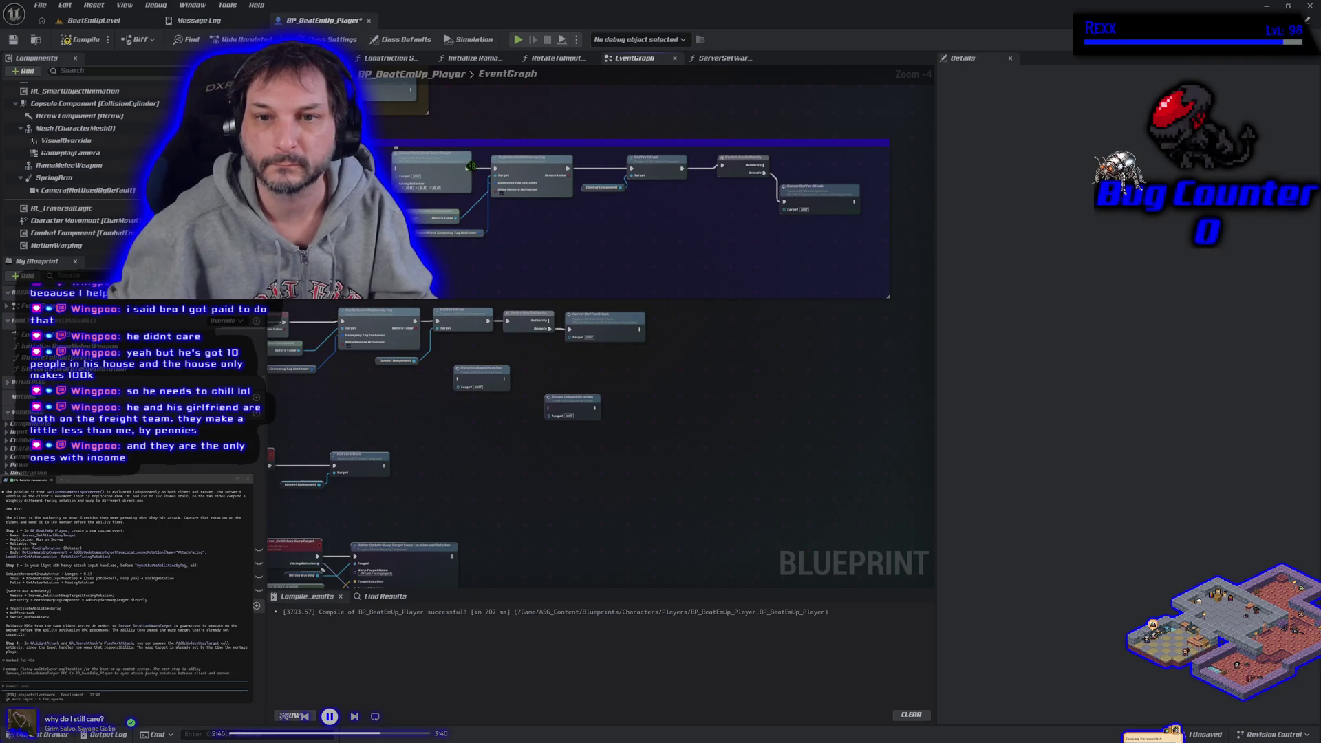
pyautogui.moveTo(452, 167); pyautogui.dragTo(818, 244)
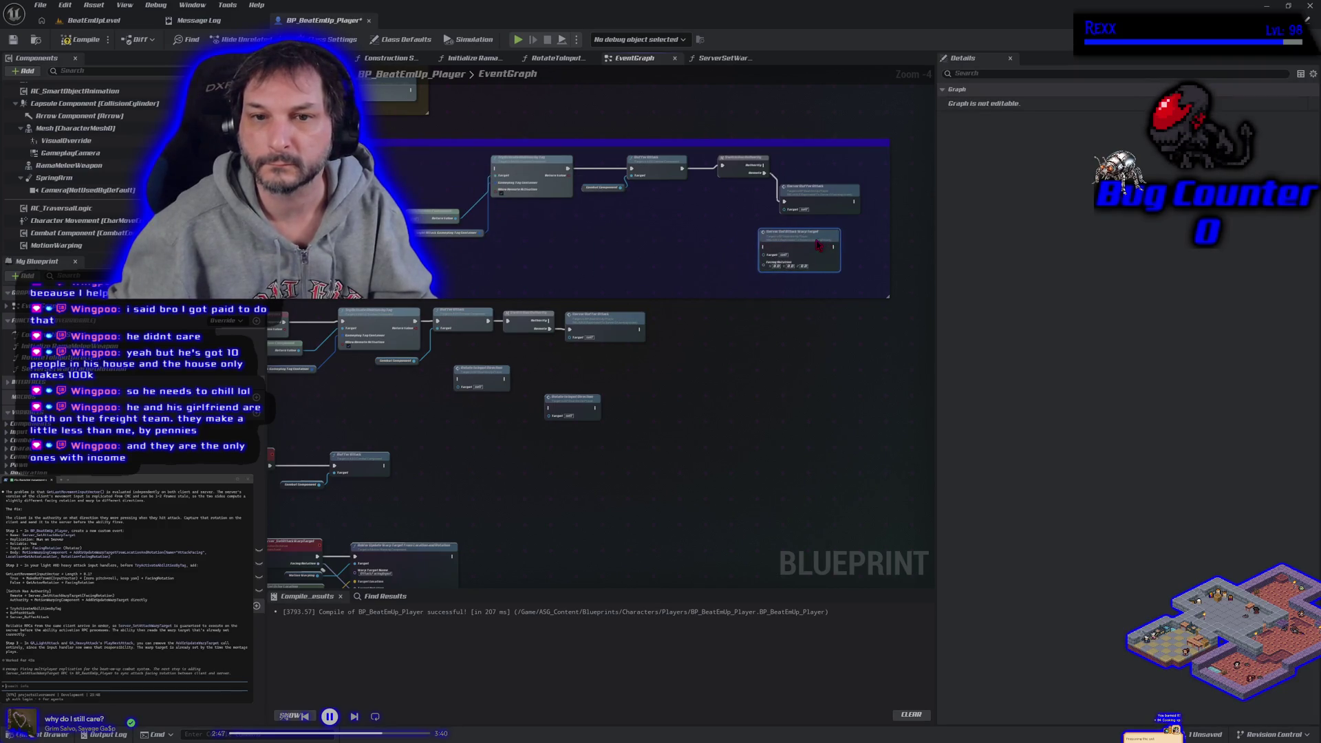
# Step: Feed the Server Set Warp Target Rotation result into Server Set Attack Warp Target's Facing Rotation
pyautogui.scroll(2, 440, 218)
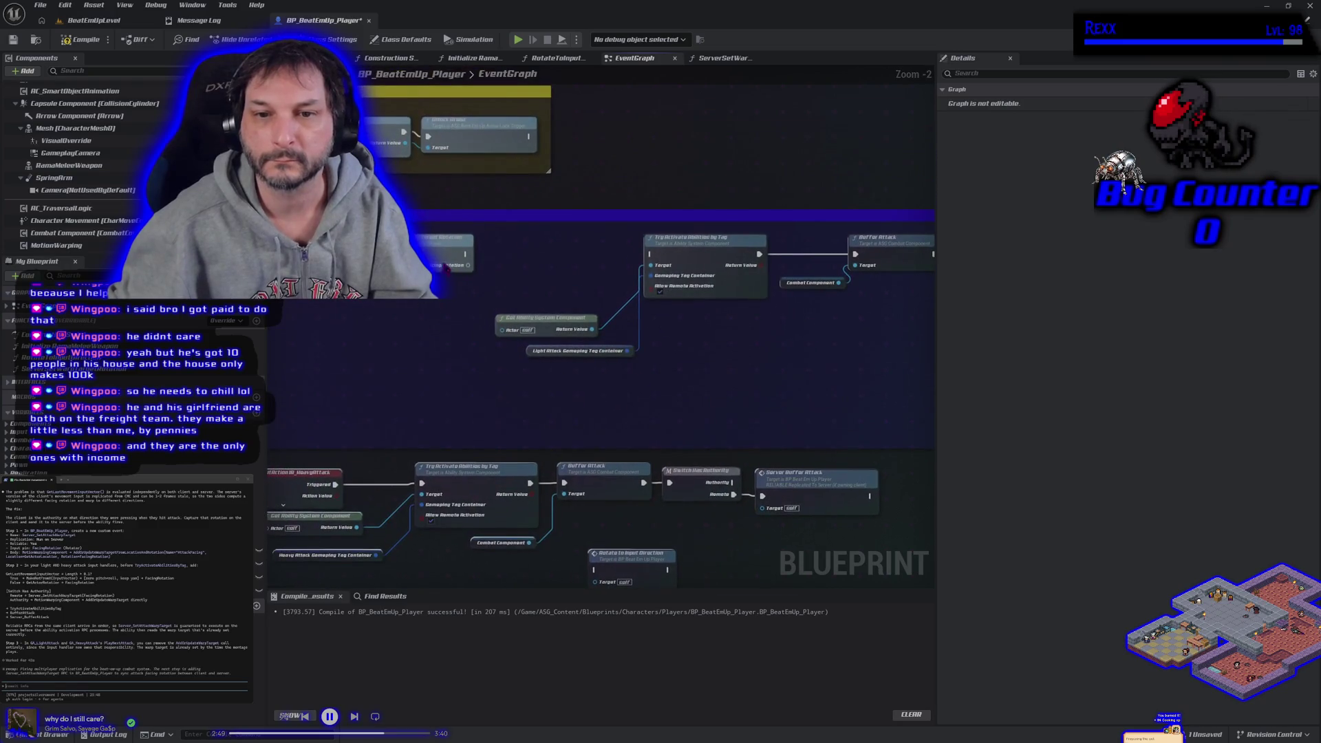
pyautogui.click(440, 245)
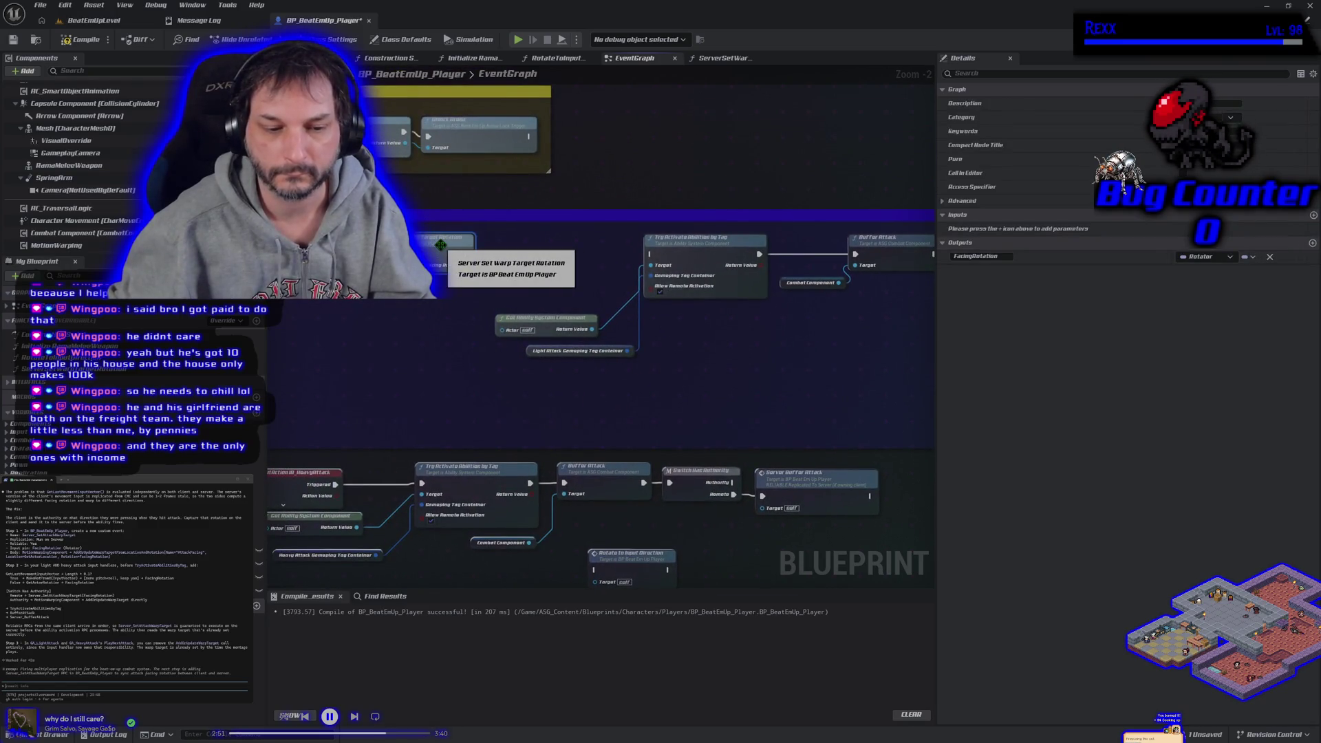
pyautogui.scroll(-1, 609, 367)
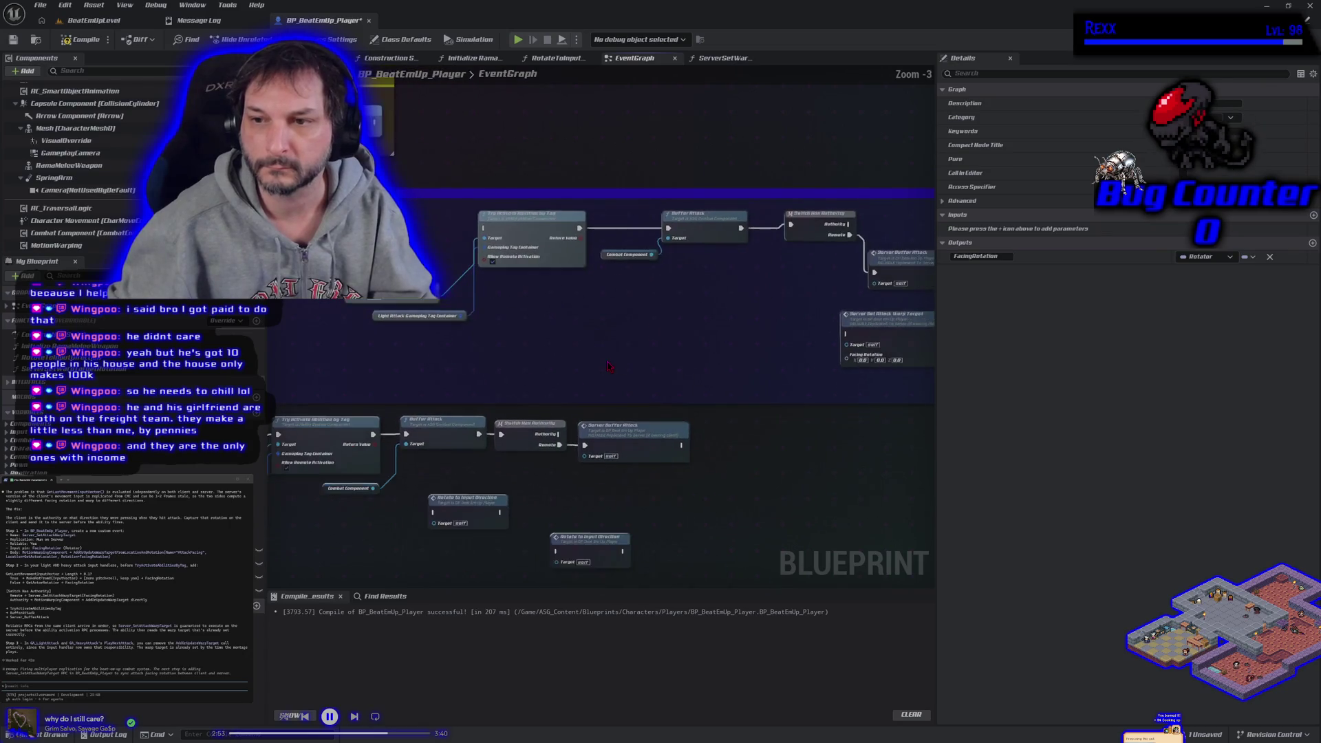
pyautogui.scroll(-1, 609, 367)
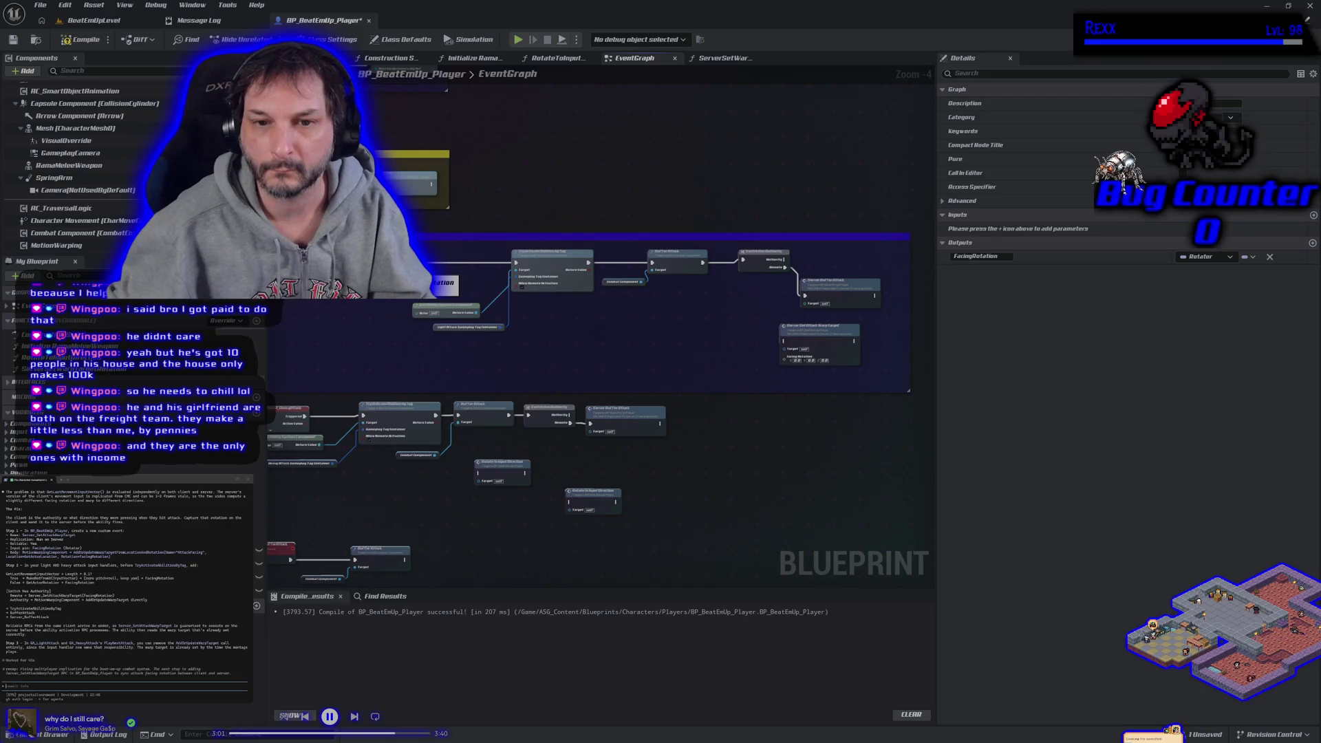
pyautogui.moveTo(696, 273)
pyautogui.mouseDown()
pyautogui.moveTo(791, 334)
pyautogui.moveTo(791, 372)
pyautogui.moveTo(784, 358)
pyautogui.mouseUp()
# Step: Run Server Set Attack Warp Target after Server Buff for Attack, then compile and save
pyautogui.scroll(2, 730, 340)
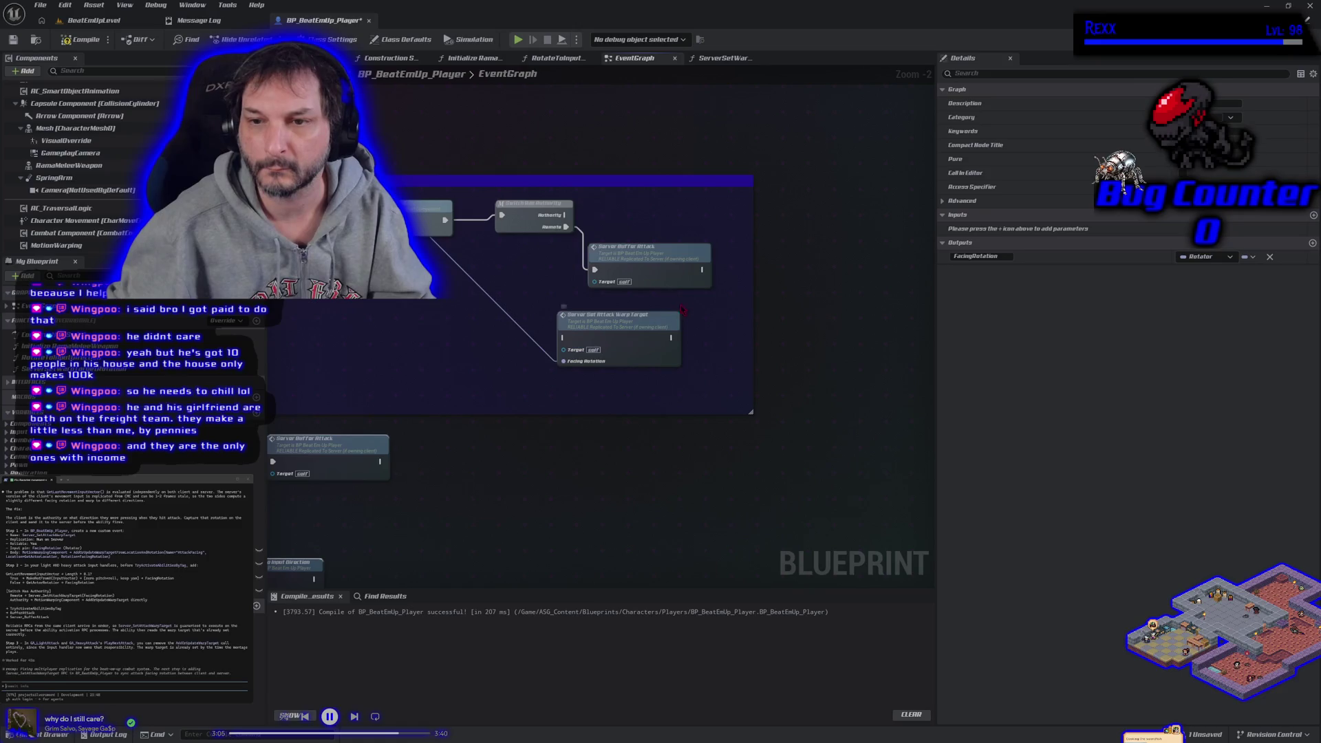
pyautogui.moveTo(701, 272)
pyautogui.mouseDown()
pyautogui.moveTo(647, 313)
pyautogui.moveTo(563, 337)
pyautogui.mouseUp()
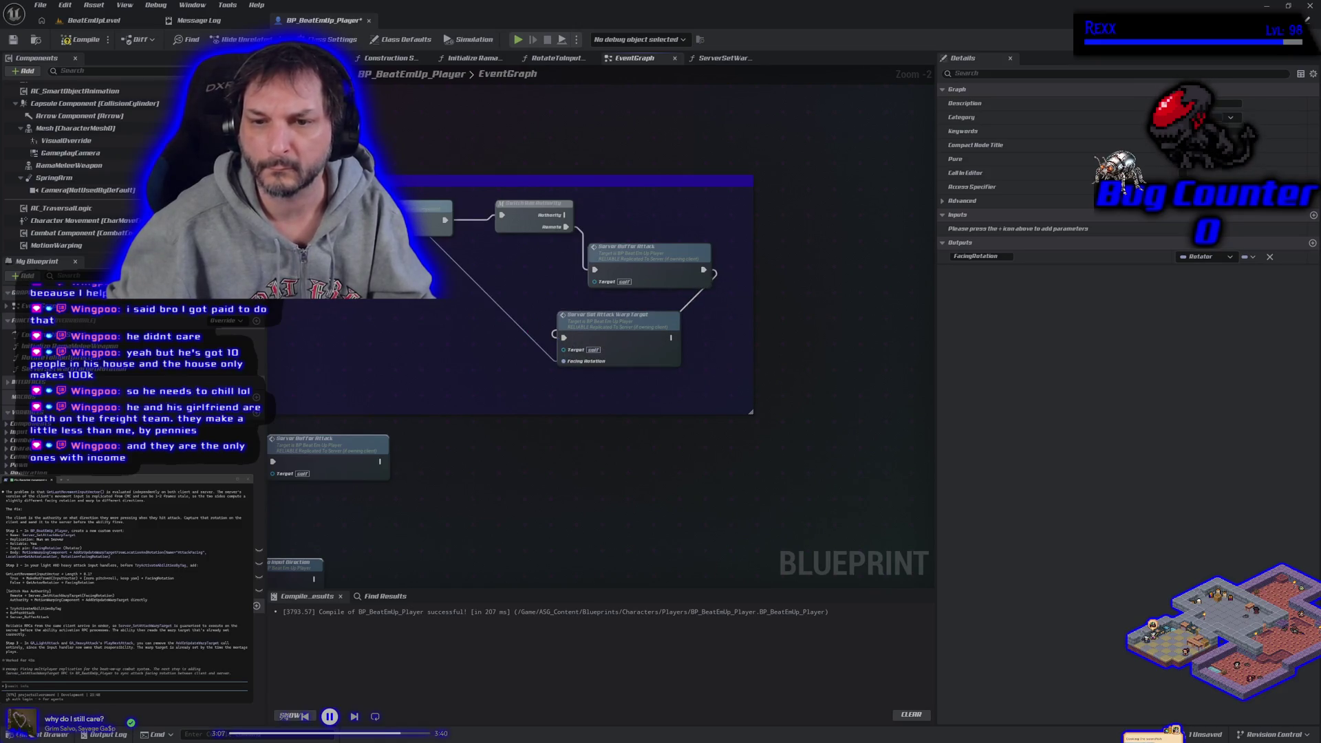
pyautogui.click(86, 40)
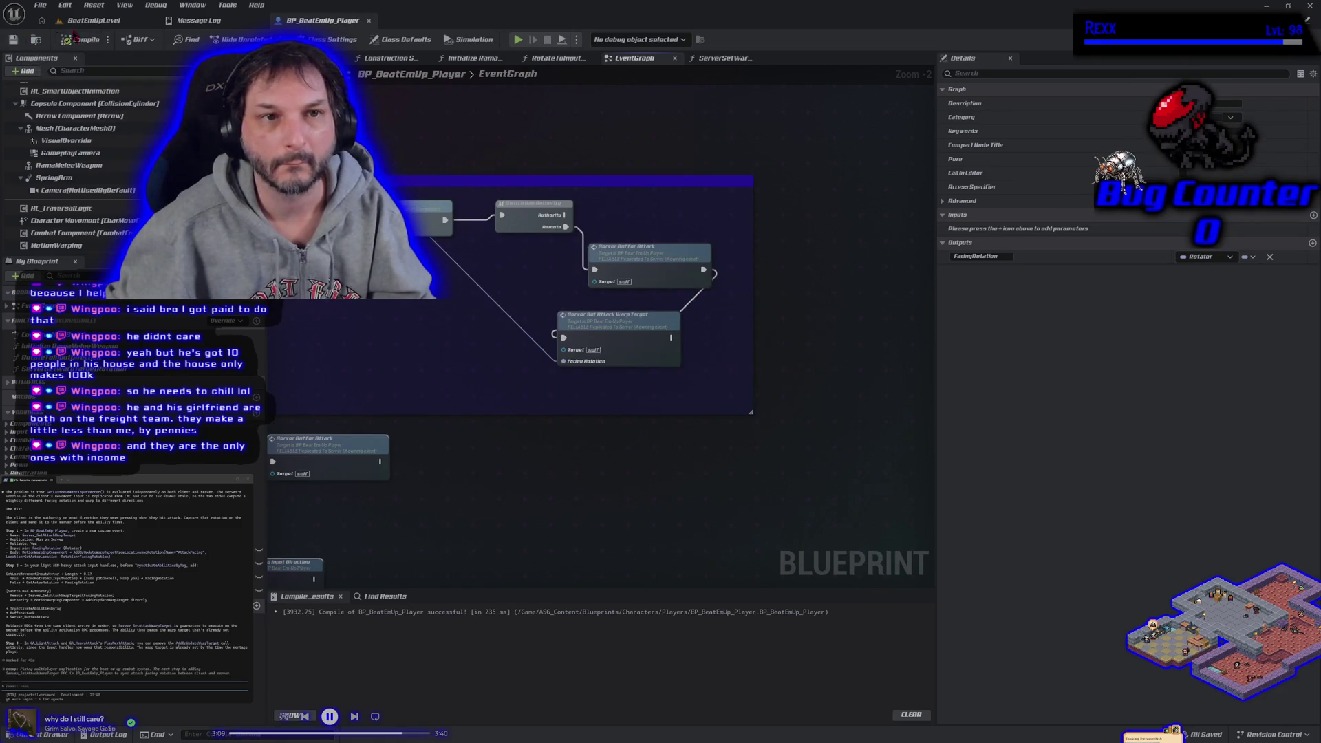
pyautogui.click(121, 21)
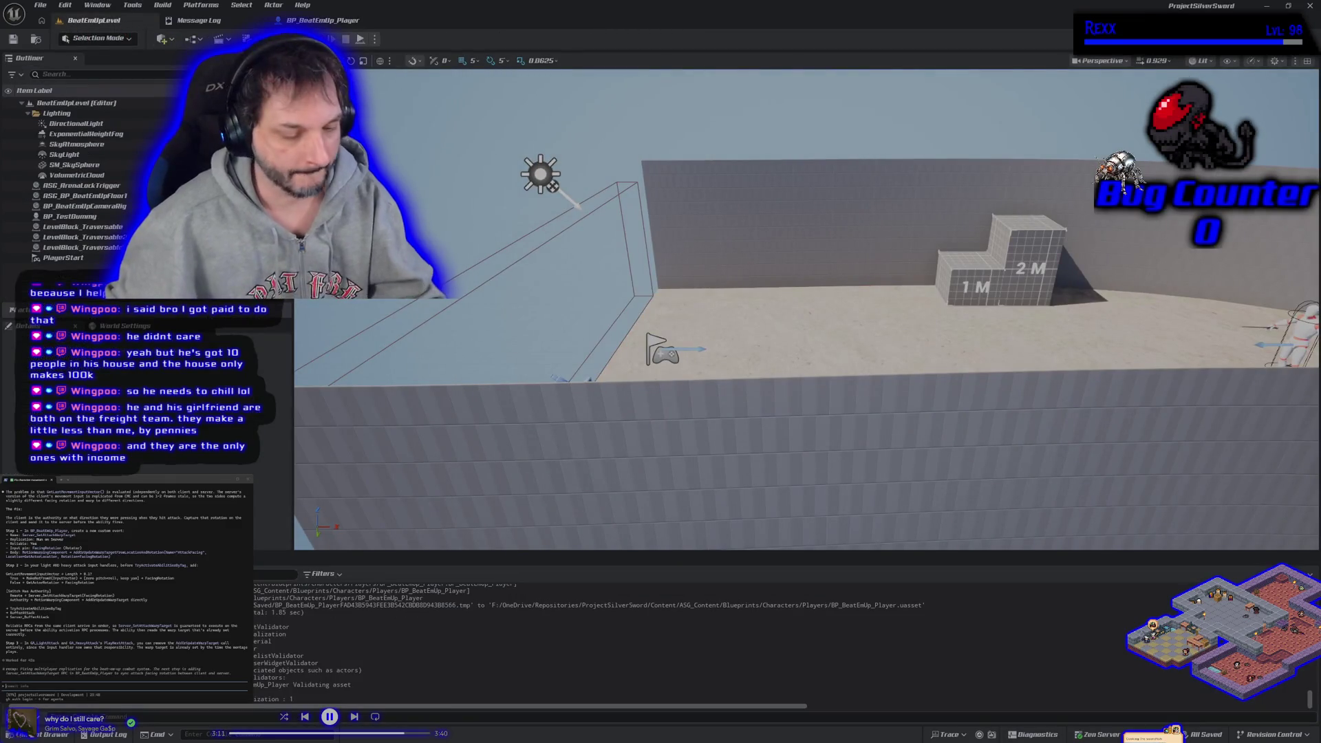
# Step: Run a Play-in-Editor session to test the attack, then stop it with Esc
pyautogui.click(317, 40)
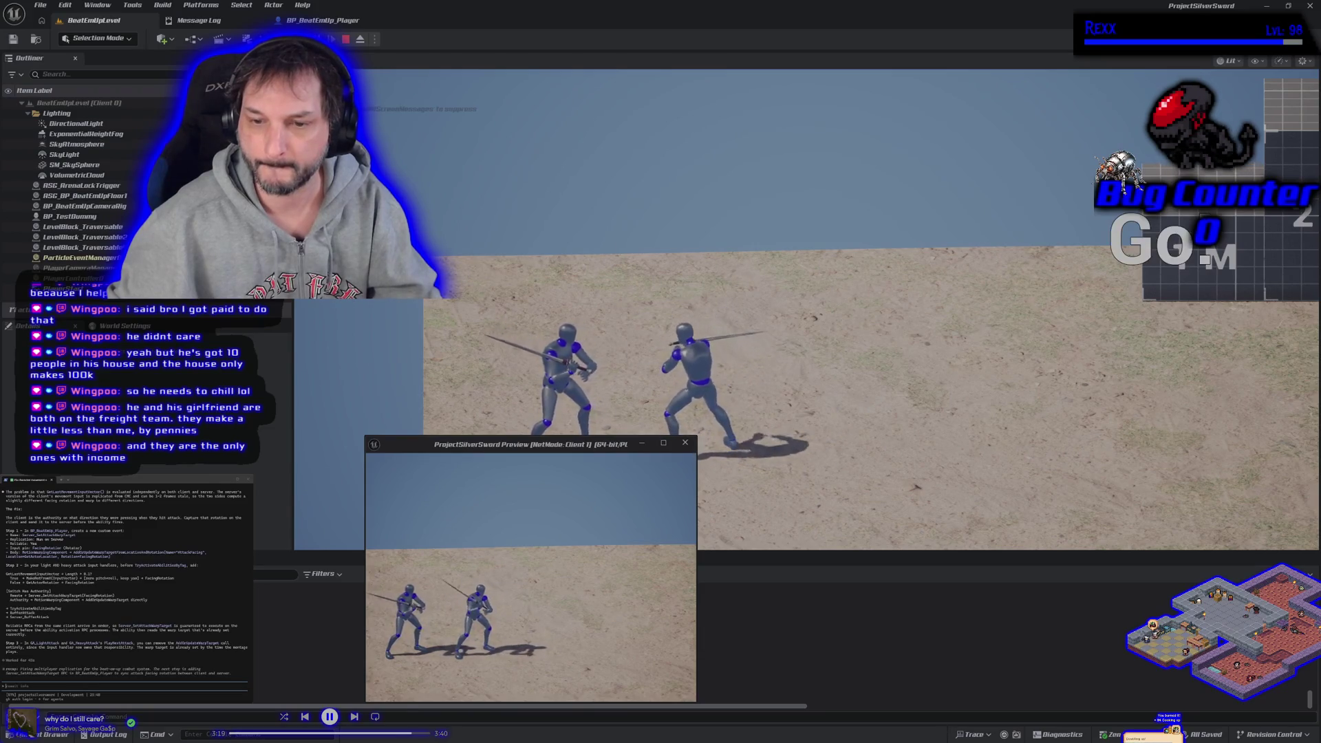
pyautogui.press('Escape')
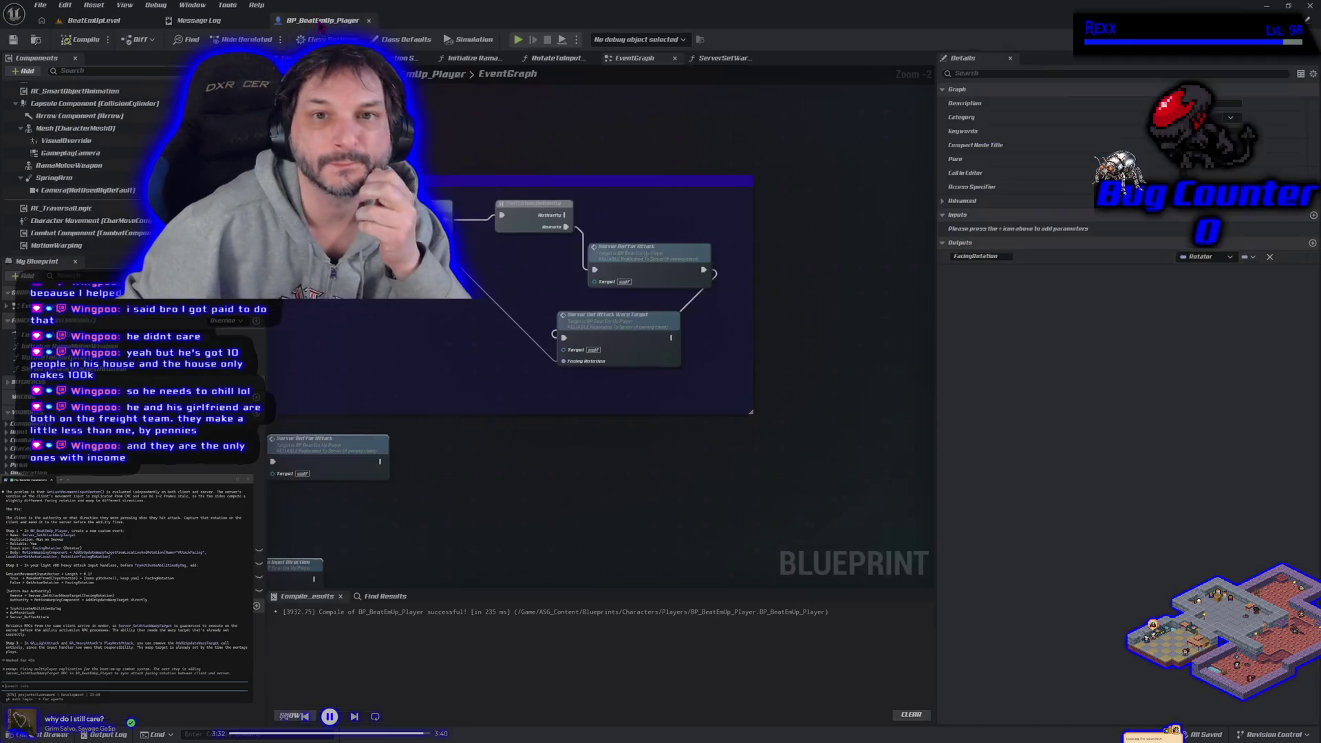
# Step: Move Rotate to Input Direction from the lower group into the top attack chain, then compile and save
pyautogui.click(322, 20)
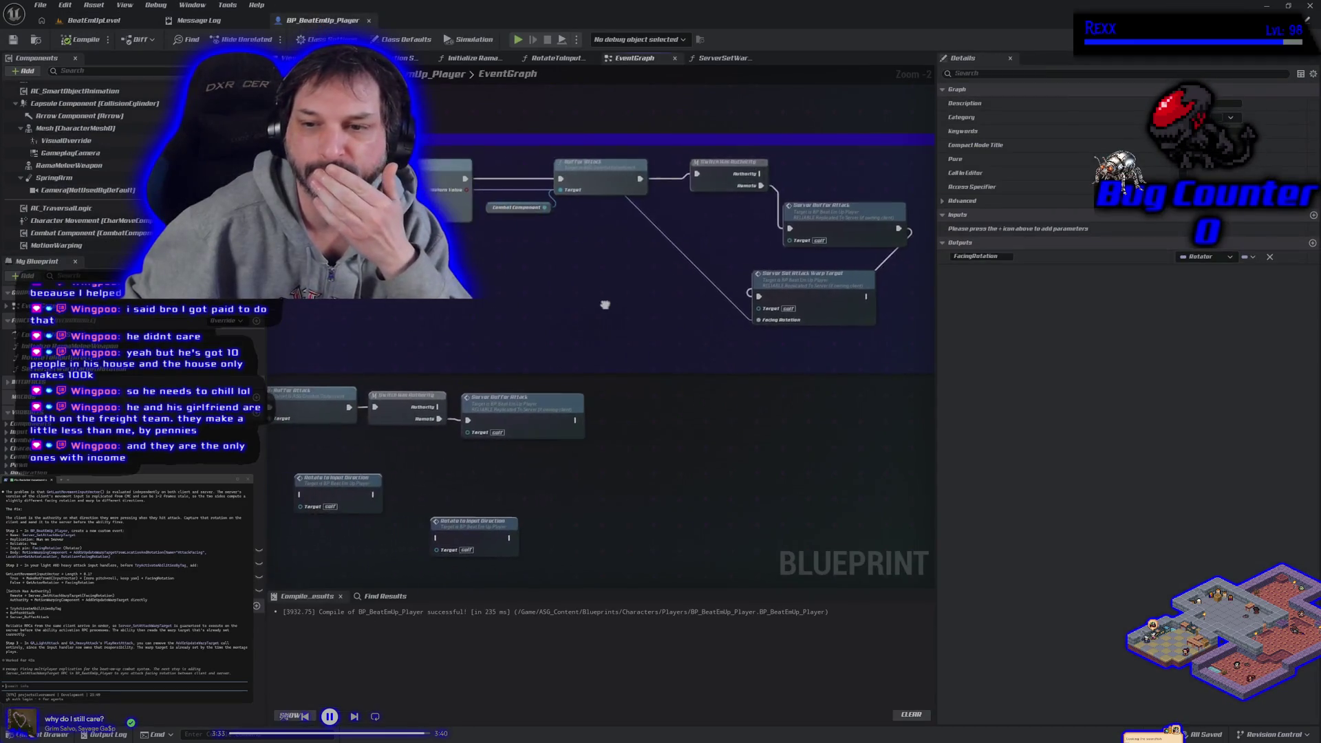
pyautogui.scroll(-1, 604, 305)
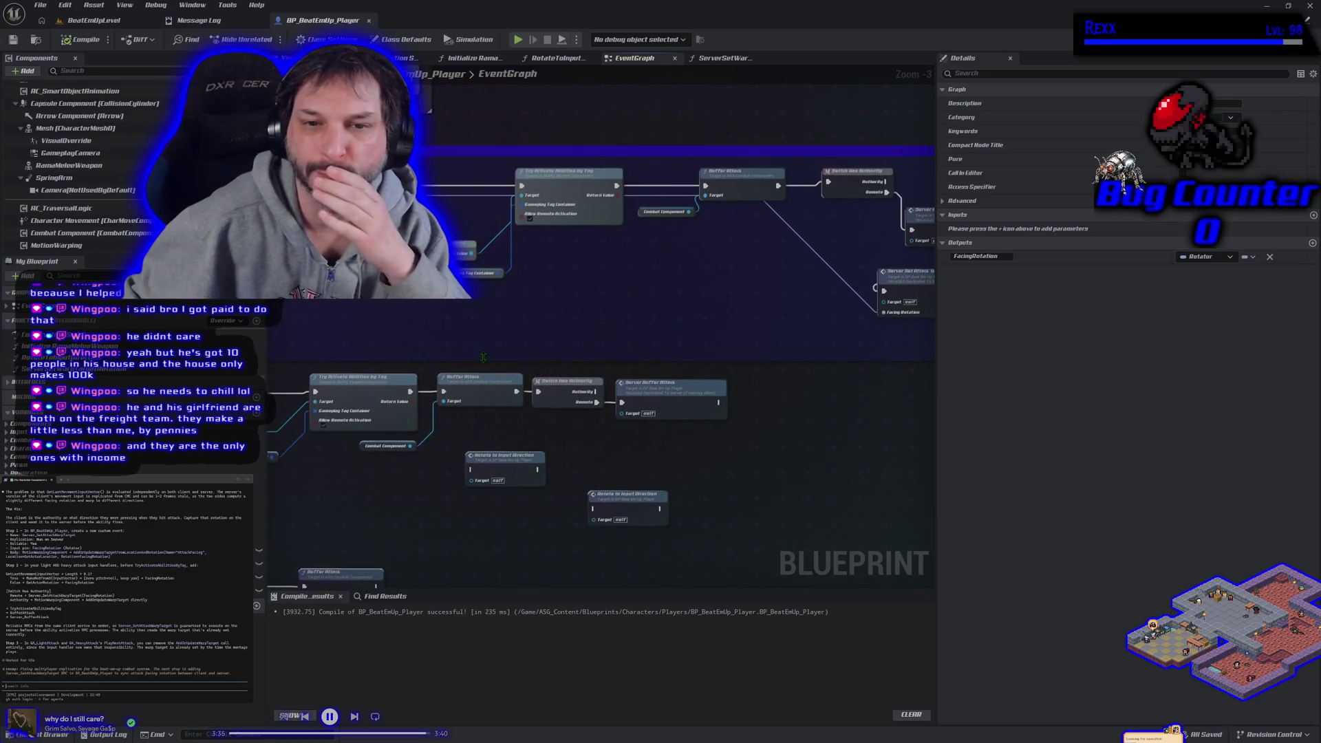
pyautogui.moveTo(483, 357); pyautogui.dragTo(536, 361)
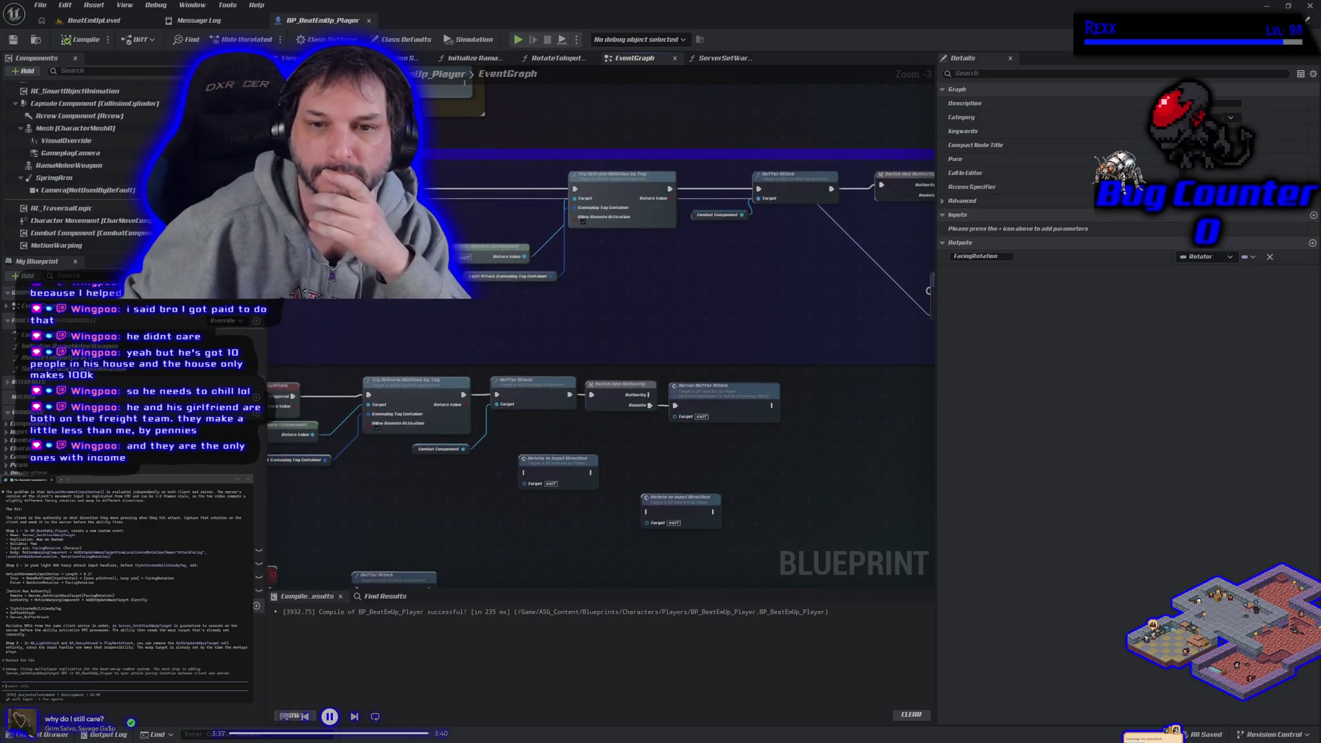
pyautogui.moveTo(432, 292); pyautogui.dragTo(389, 316)
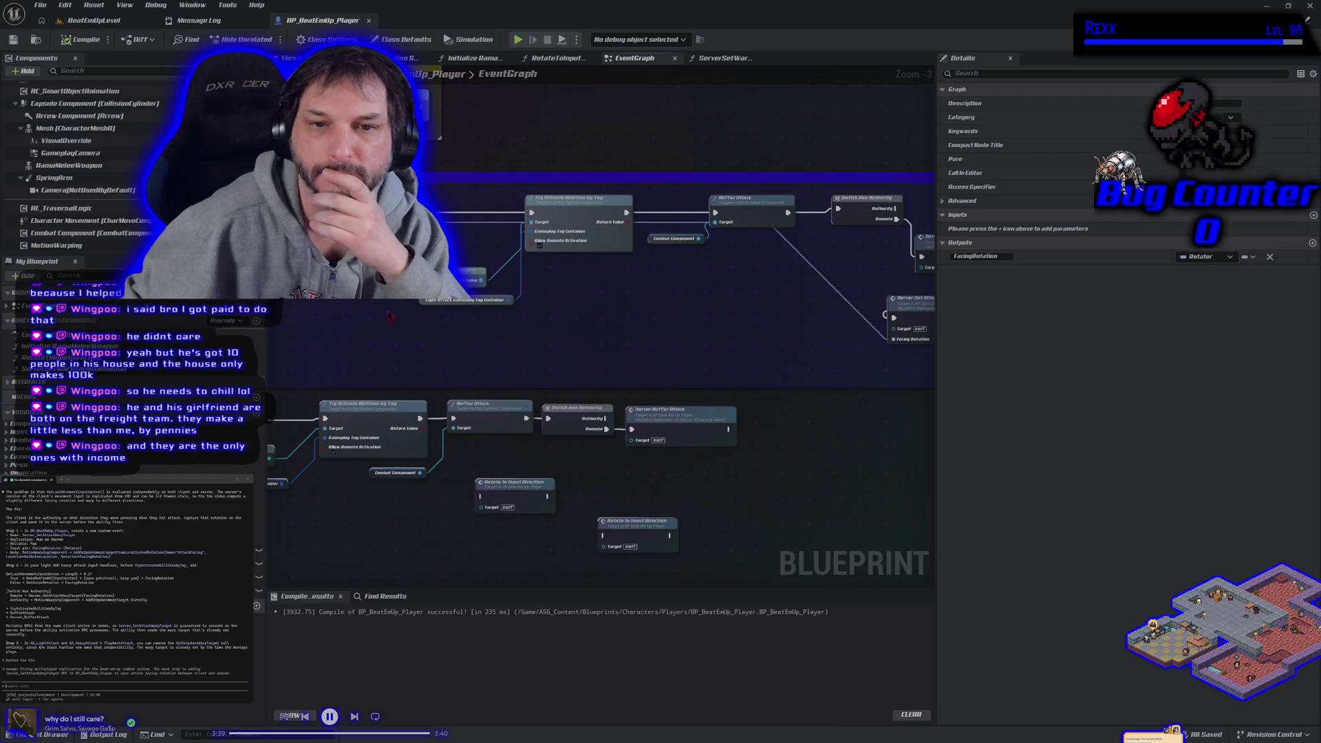
pyautogui.scroll(-1, 389, 316)
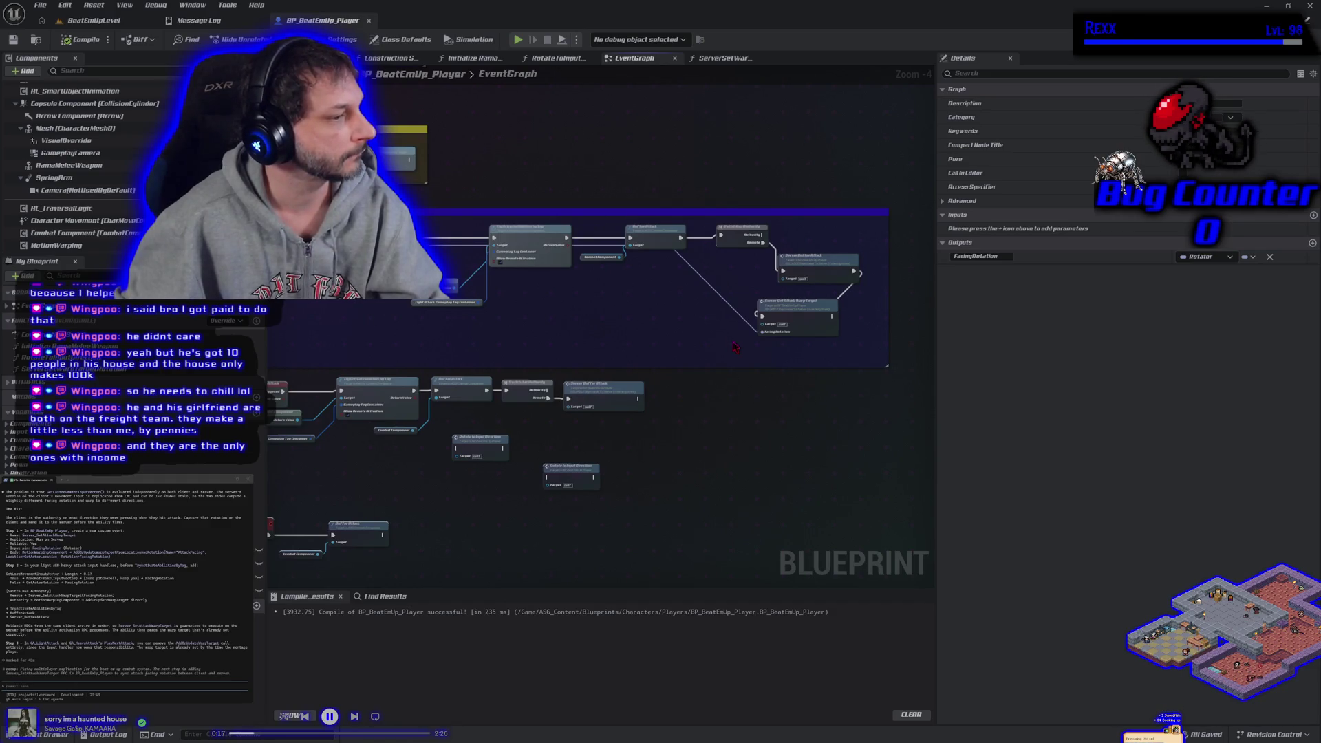
pyautogui.scroll(-1, 735, 347)
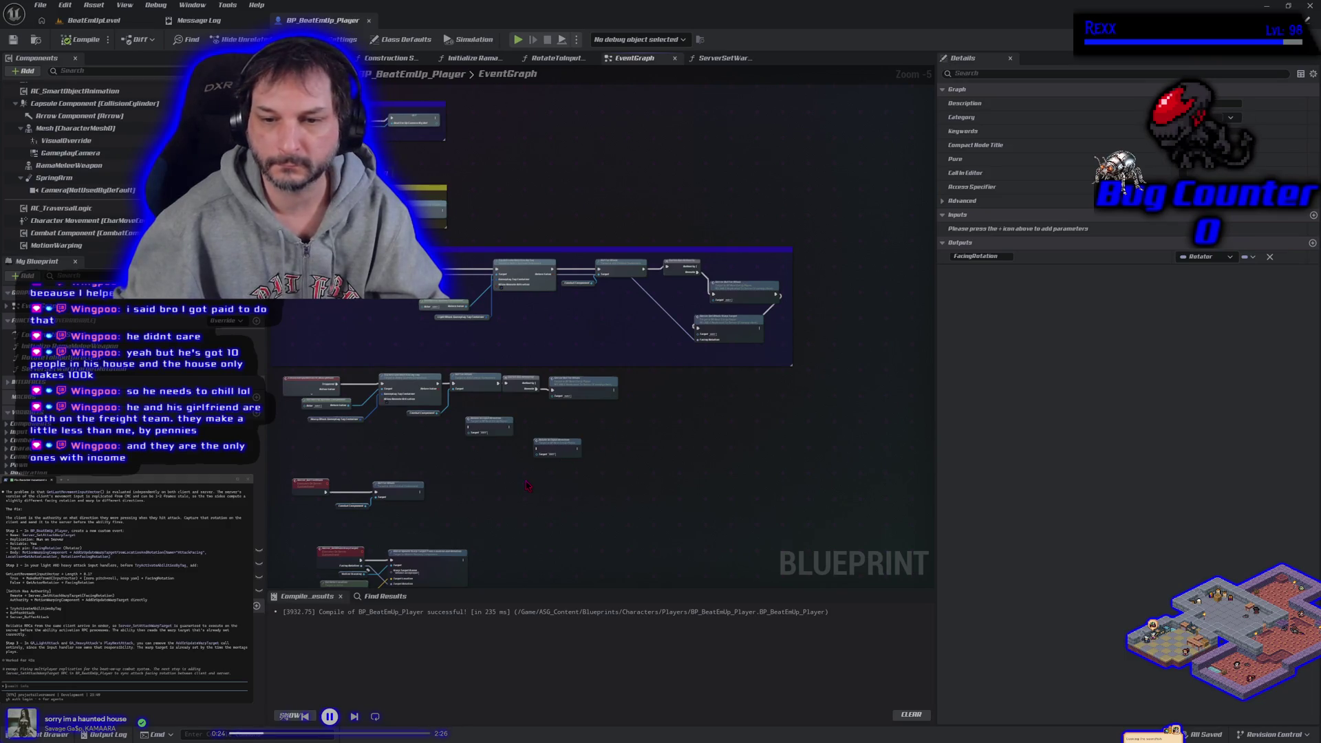
pyautogui.scroll(1, 527, 486)
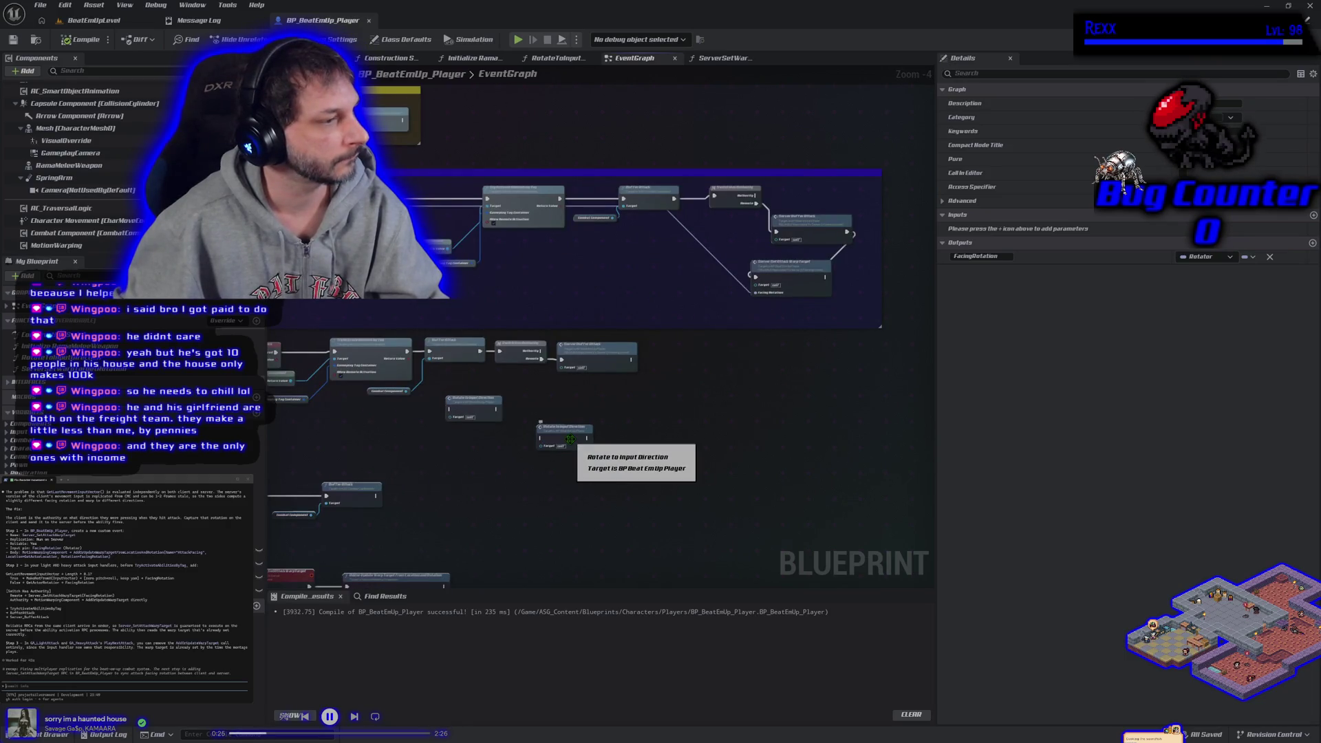
pyautogui.moveTo(569, 439)
pyautogui.mouseDown()
pyautogui.moveTo(683, 364)
pyautogui.moveTo(832, 199)
pyautogui.moveTo(817, 190)
pyautogui.mouseUp()
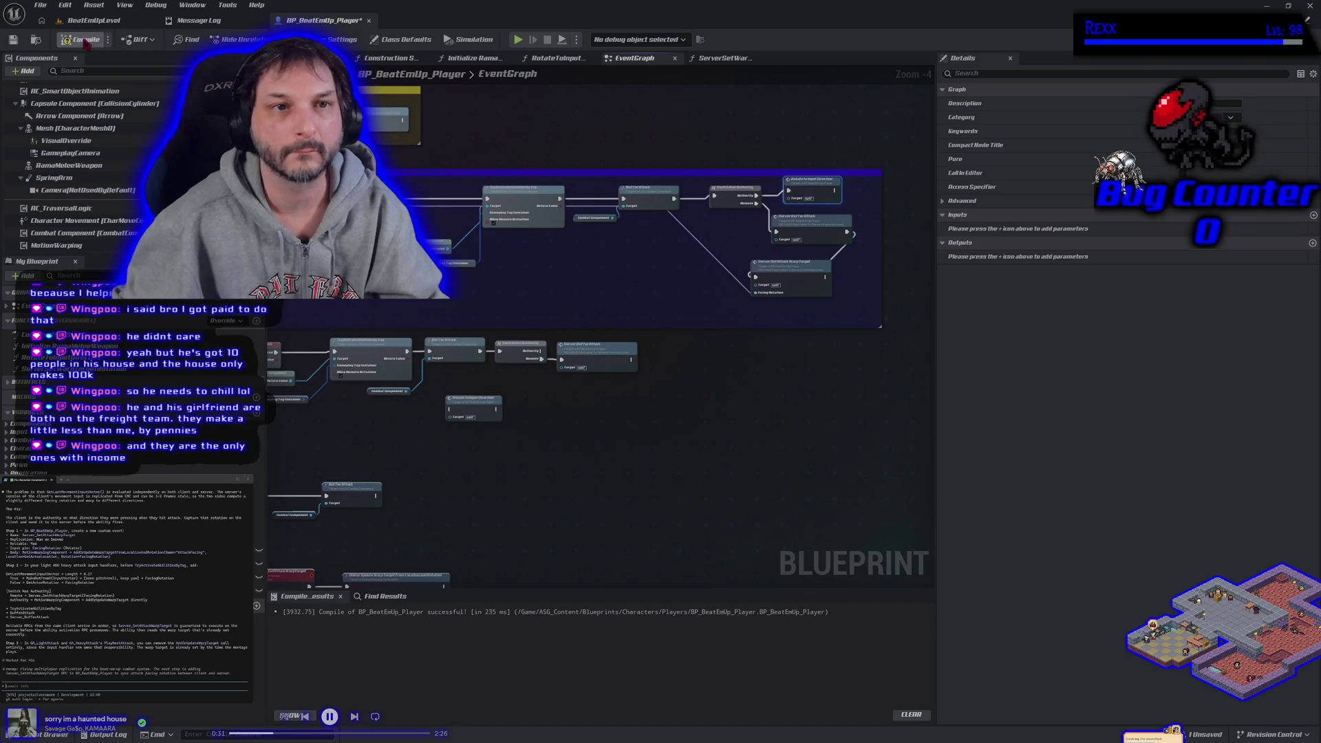
pyautogui.click(13, 39)
# Step: Run another play test from BeatEmUpLevel with Alt+P, stop it, and return to the player blueprint
pyautogui.click(81, 20)
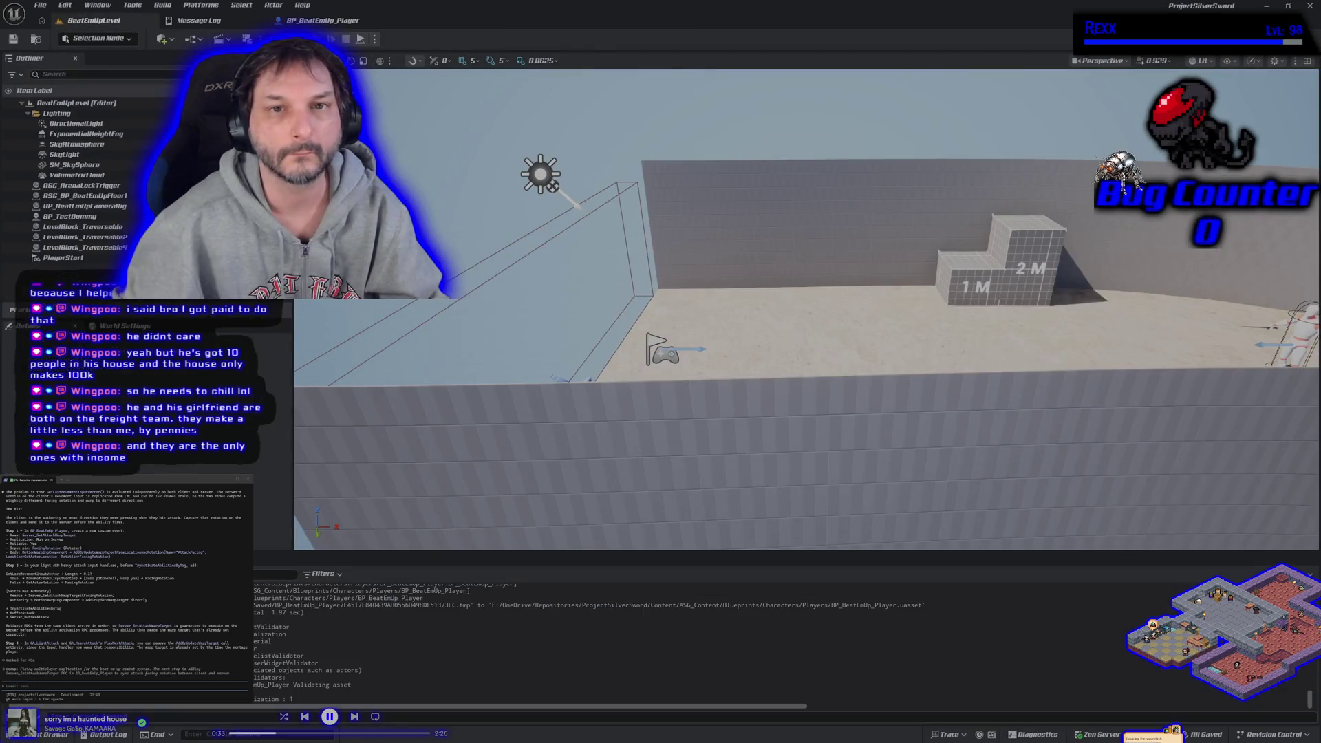
pyautogui.hotkey('alt', 'p')
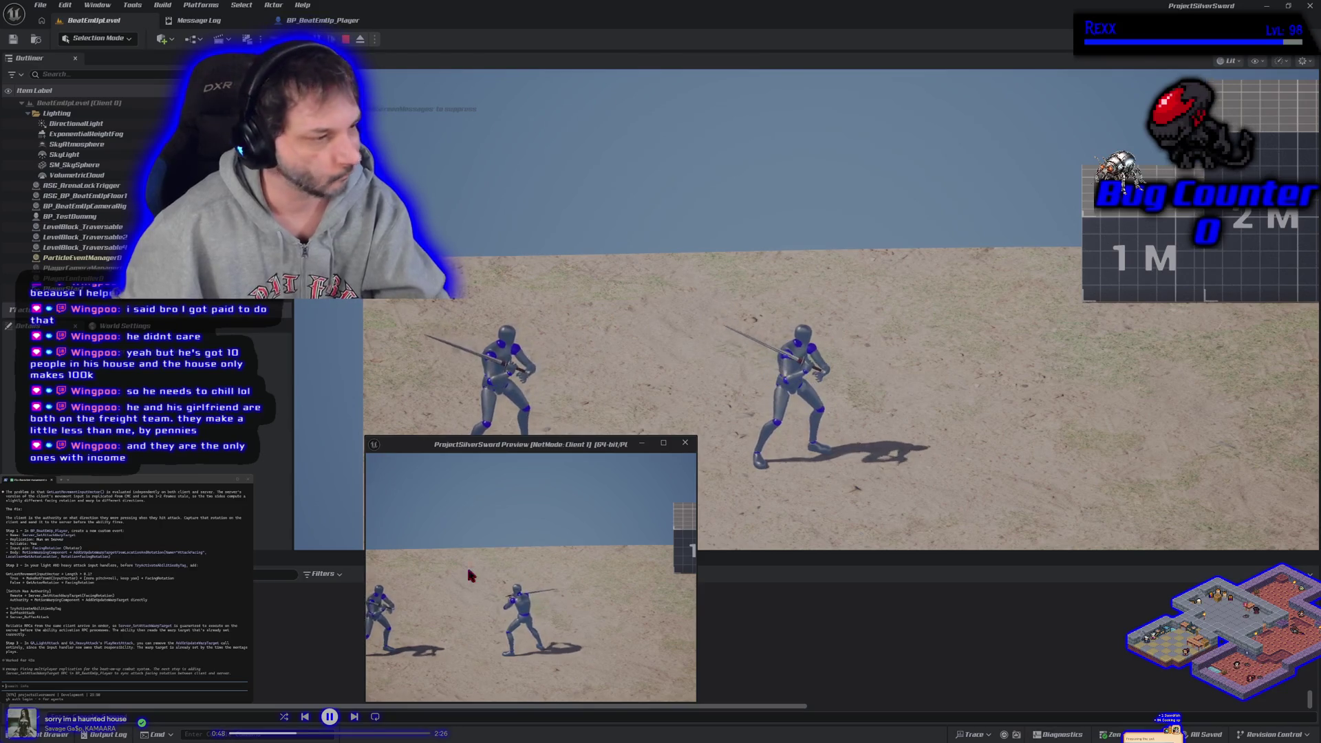
pyautogui.press('Escape')
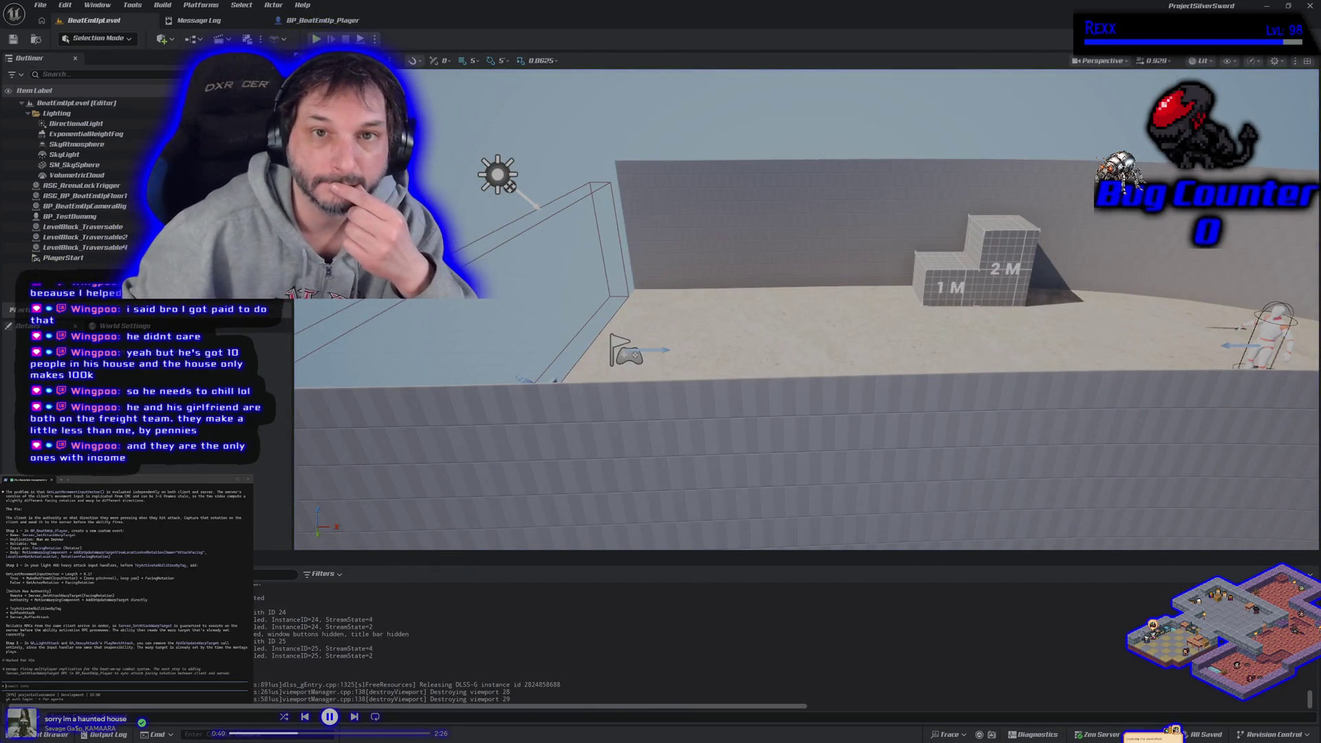
pyautogui.click(320, 20)
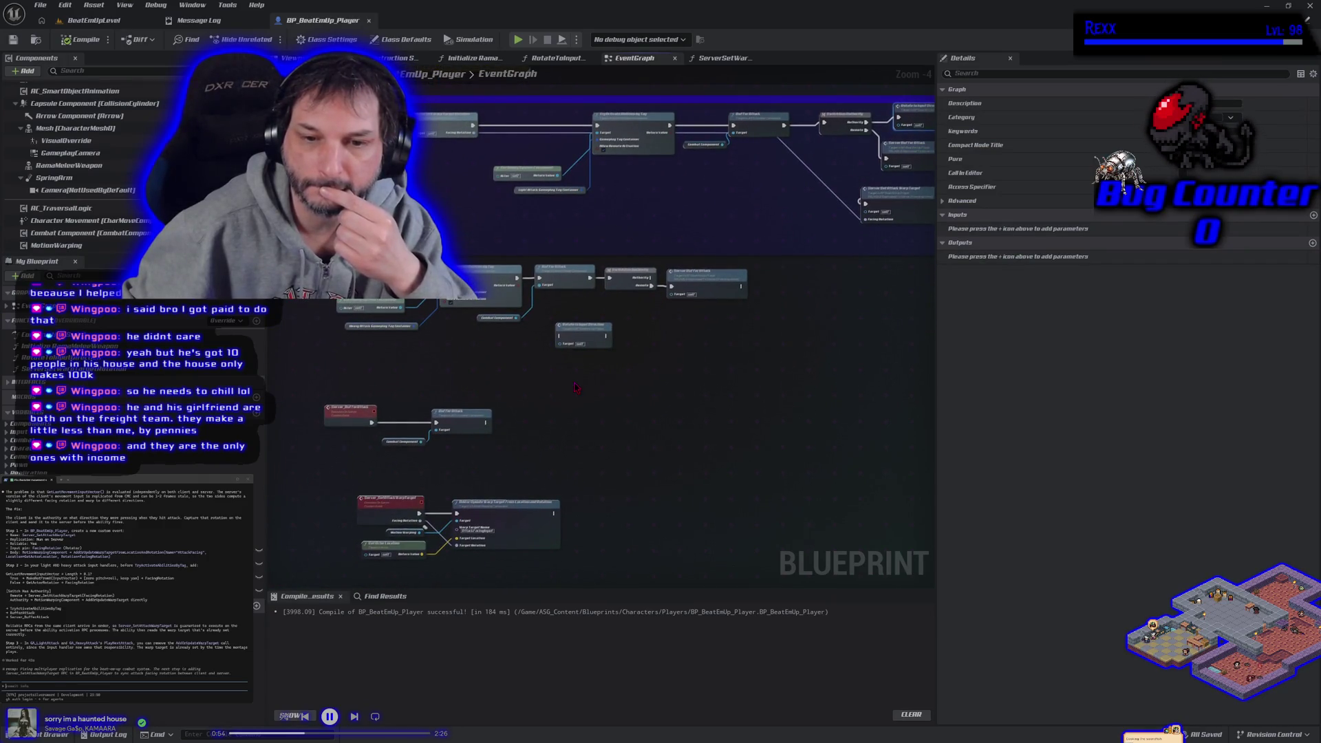
# Step: Move the upper attack node chain up and right, then pull the two lower node groups upward
pyautogui.scroll(-1, 576, 387)
pyautogui.moveTo(351, 322); pyautogui.dragTo(654, 368)
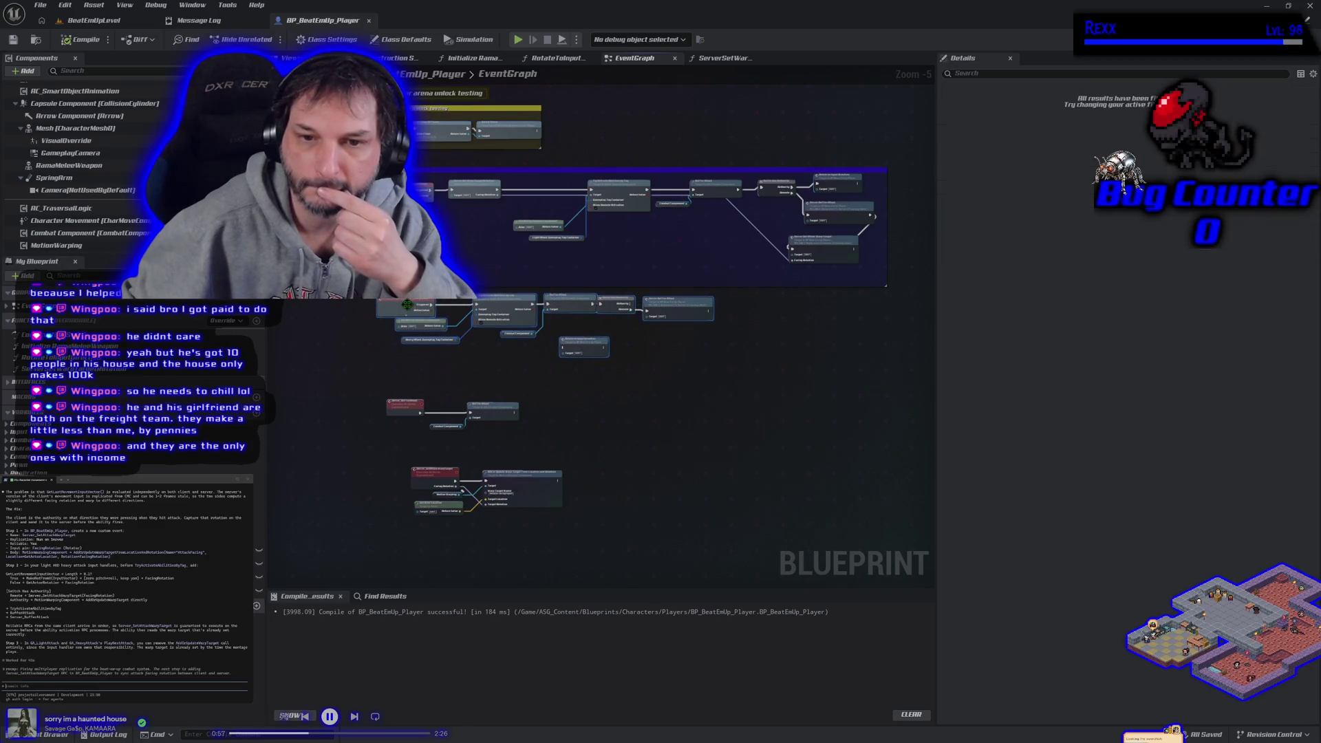
pyautogui.moveTo(468, 344)
pyautogui.mouseDown()
pyautogui.moveTo(922, 323)
pyautogui.moveTo(804, 217)
pyautogui.mouseUp()
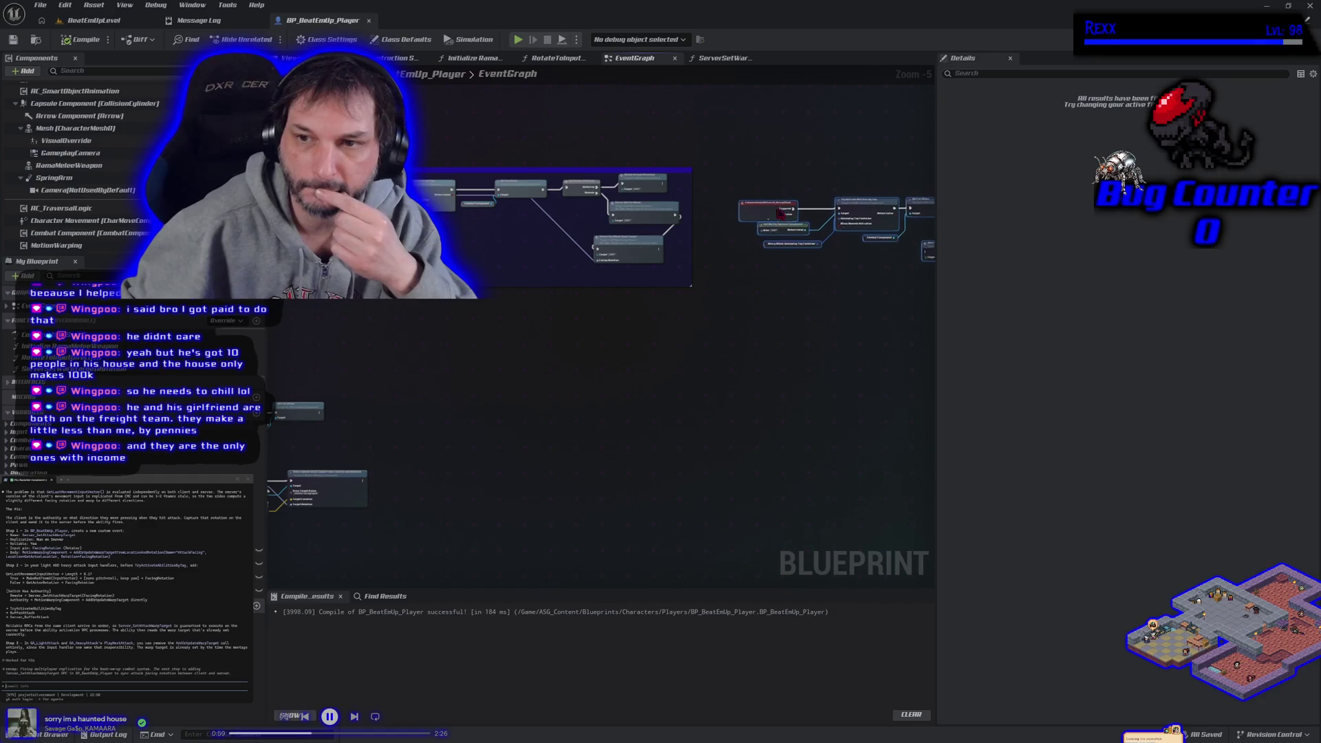
pyautogui.moveTo(578, 351)
pyautogui.mouseDown()
pyautogui.moveTo(762, 337)
pyautogui.moveTo(360, 360)
pyautogui.moveTo(268, 389)
pyautogui.mouseUp()
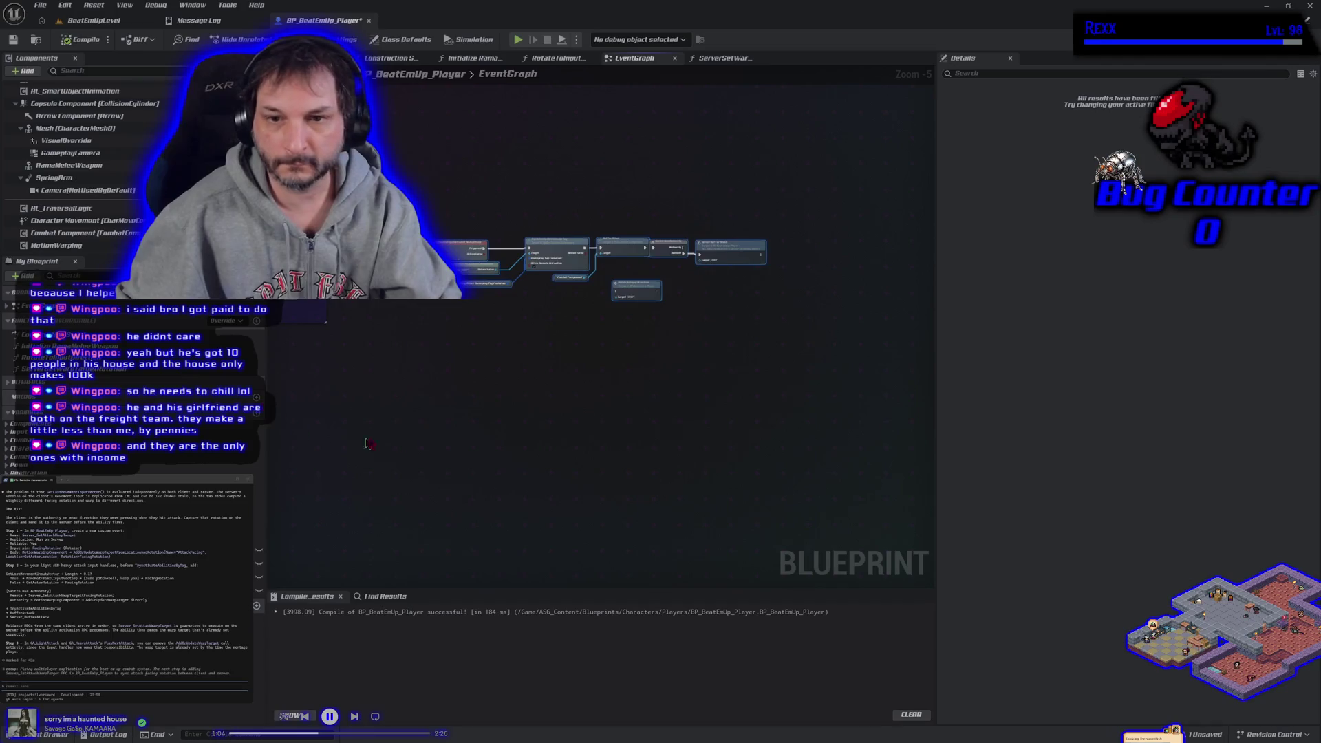
pyautogui.moveTo(688, 482)
pyautogui.mouseDown()
pyautogui.moveTo(746, 386)
pyautogui.moveTo(569, 363)
pyautogui.moveTo(655, 356)
pyautogui.mouseUp()
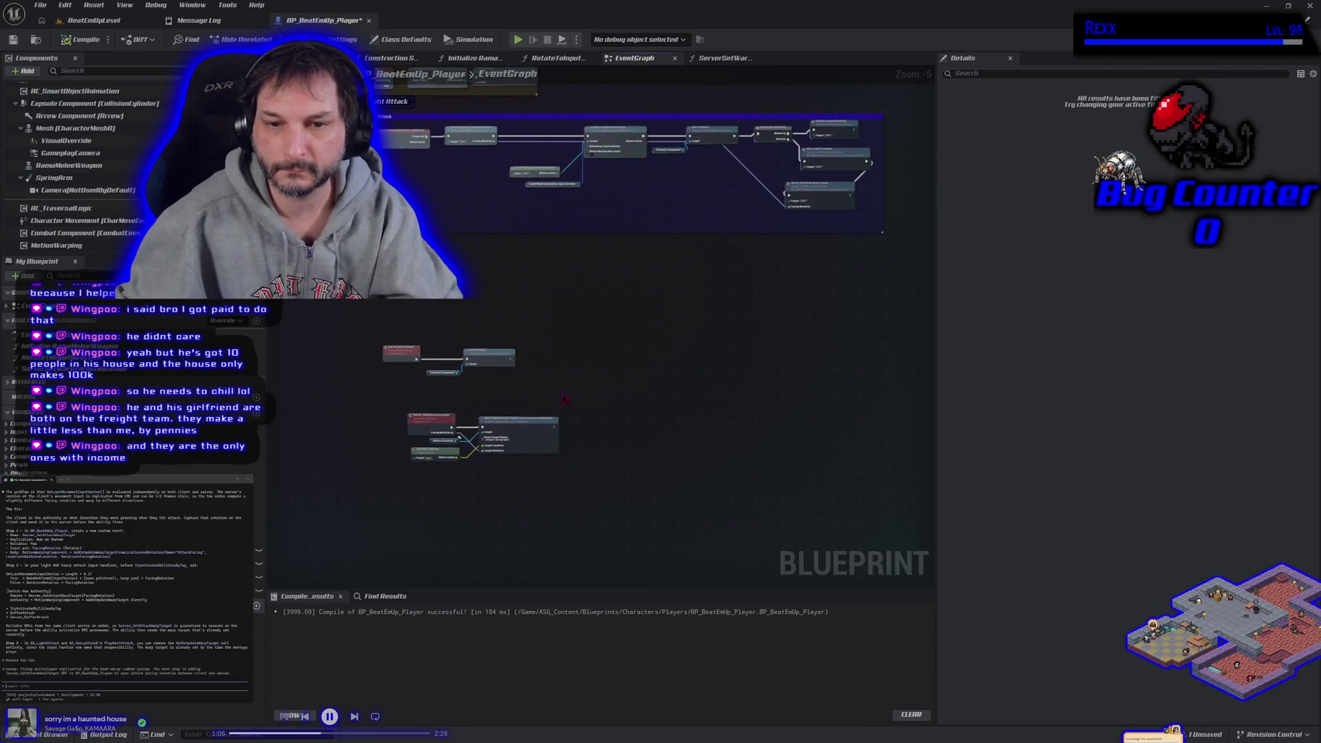
pyautogui.moveTo(527, 428); pyautogui.dragTo(517, 336)
# Step: Select the comment box with all its nodes and paste the node text into the side terminal
pyautogui.click(589, 303)
pyautogui.moveTo(589, 302); pyautogui.dragTo(570, 421)
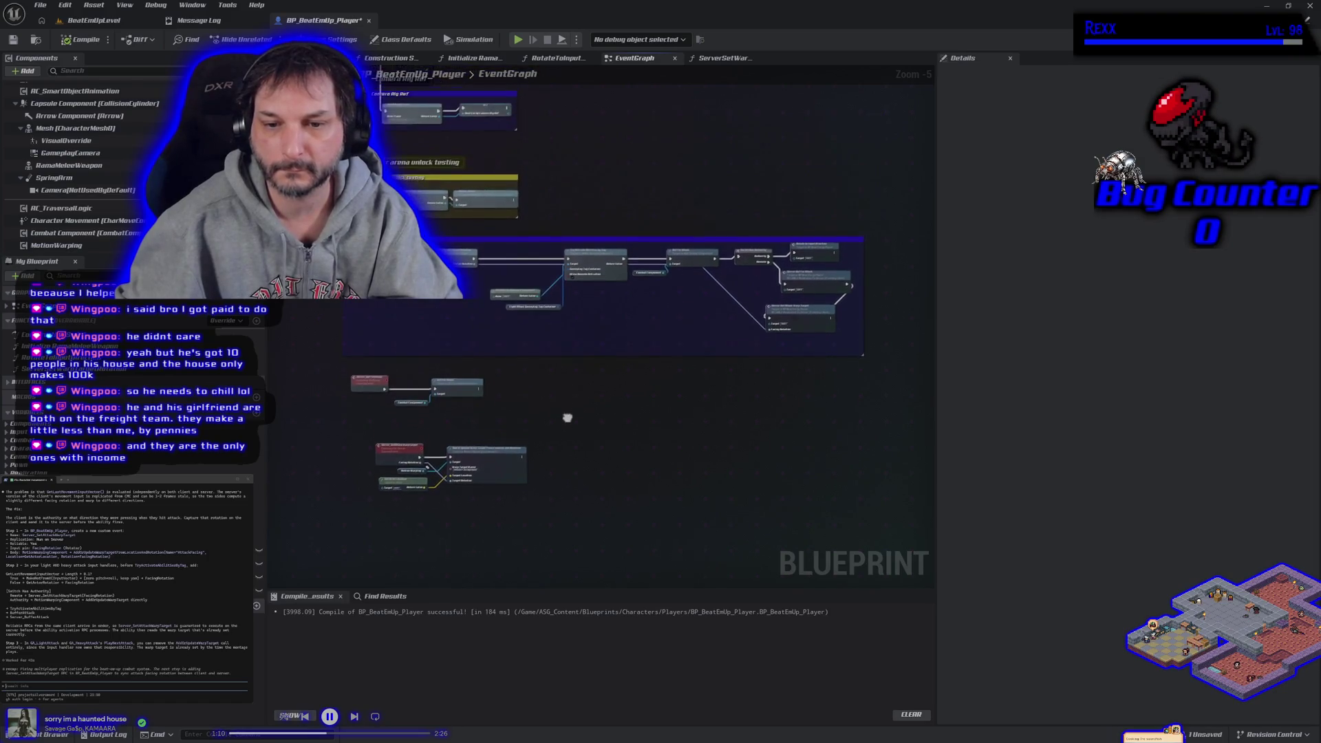
pyautogui.moveTo(325, 231)
pyautogui.mouseDown()
pyautogui.moveTo(605, 386)
pyautogui.moveTo(856, 499)
pyautogui.moveTo(872, 521)
pyautogui.mouseUp()
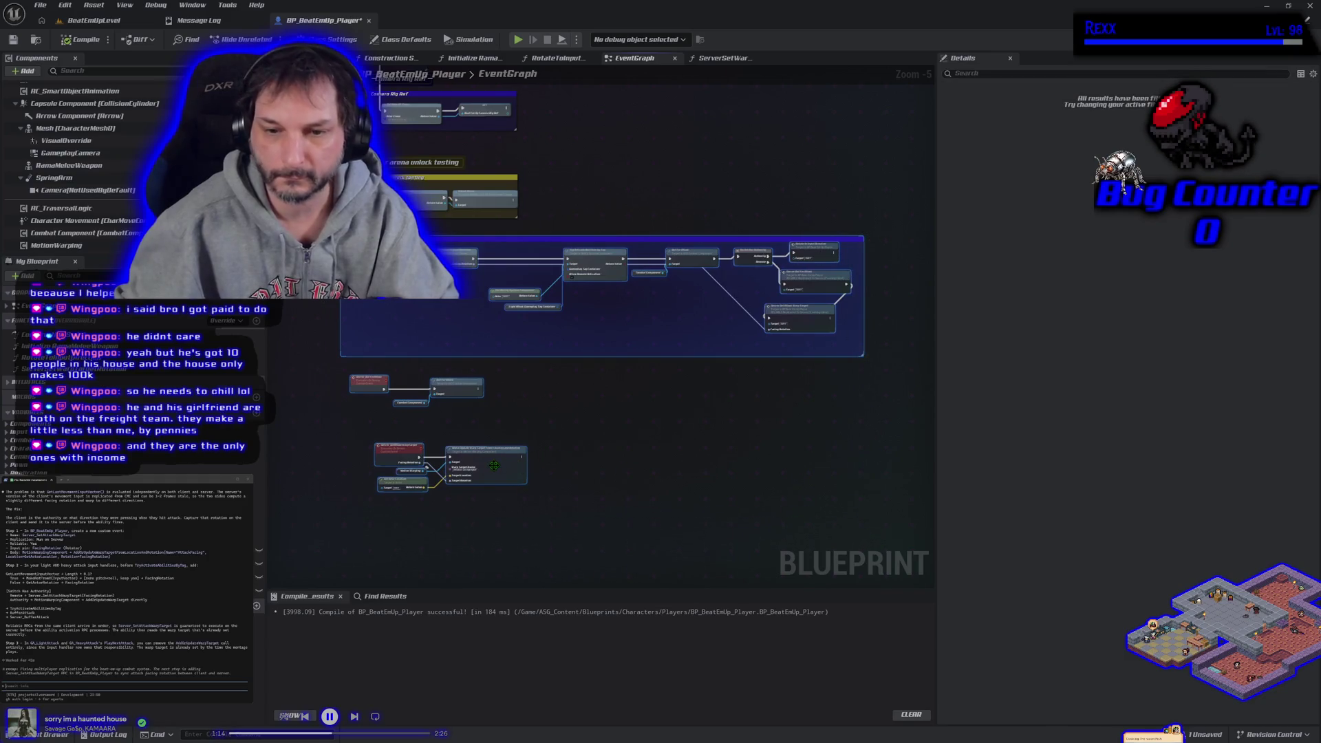
pyautogui.click(512, 551)
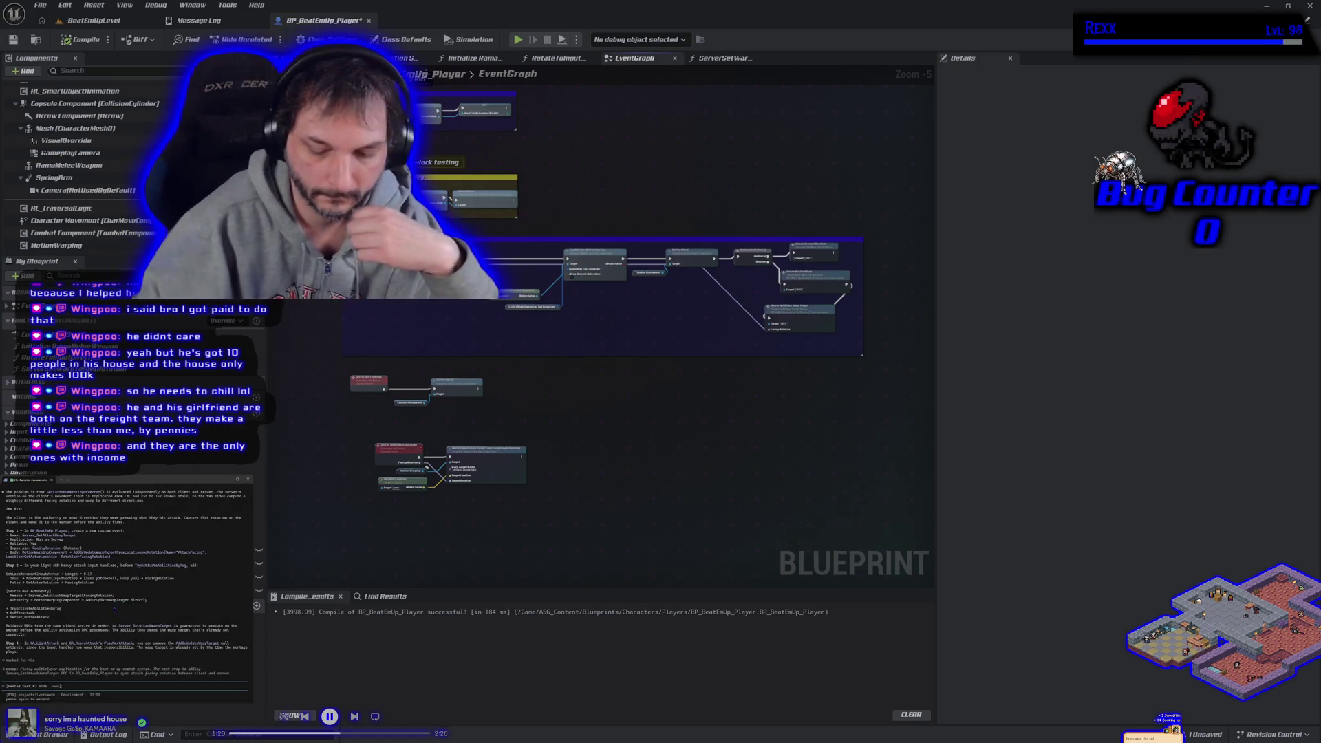
pyautogui.hotkey('ctrl', 'v')
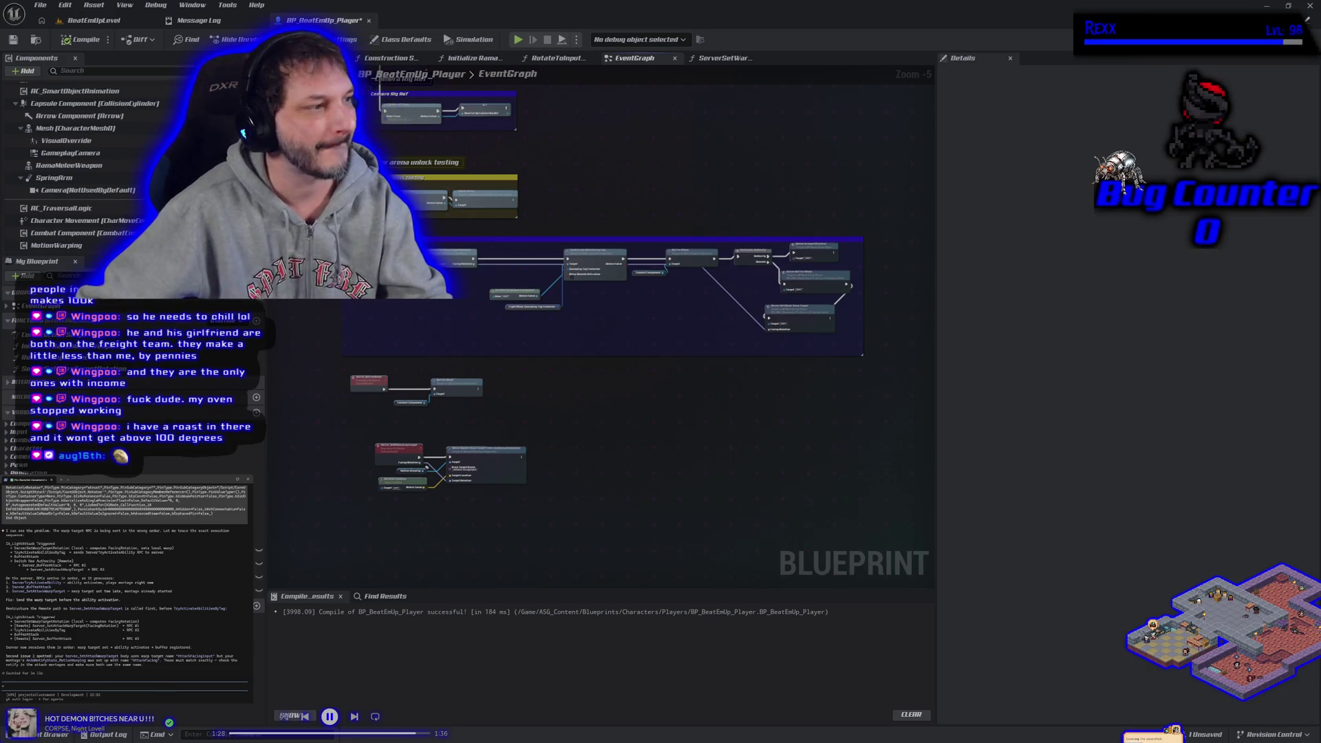
pyautogui.scroll(1, 534, 374)
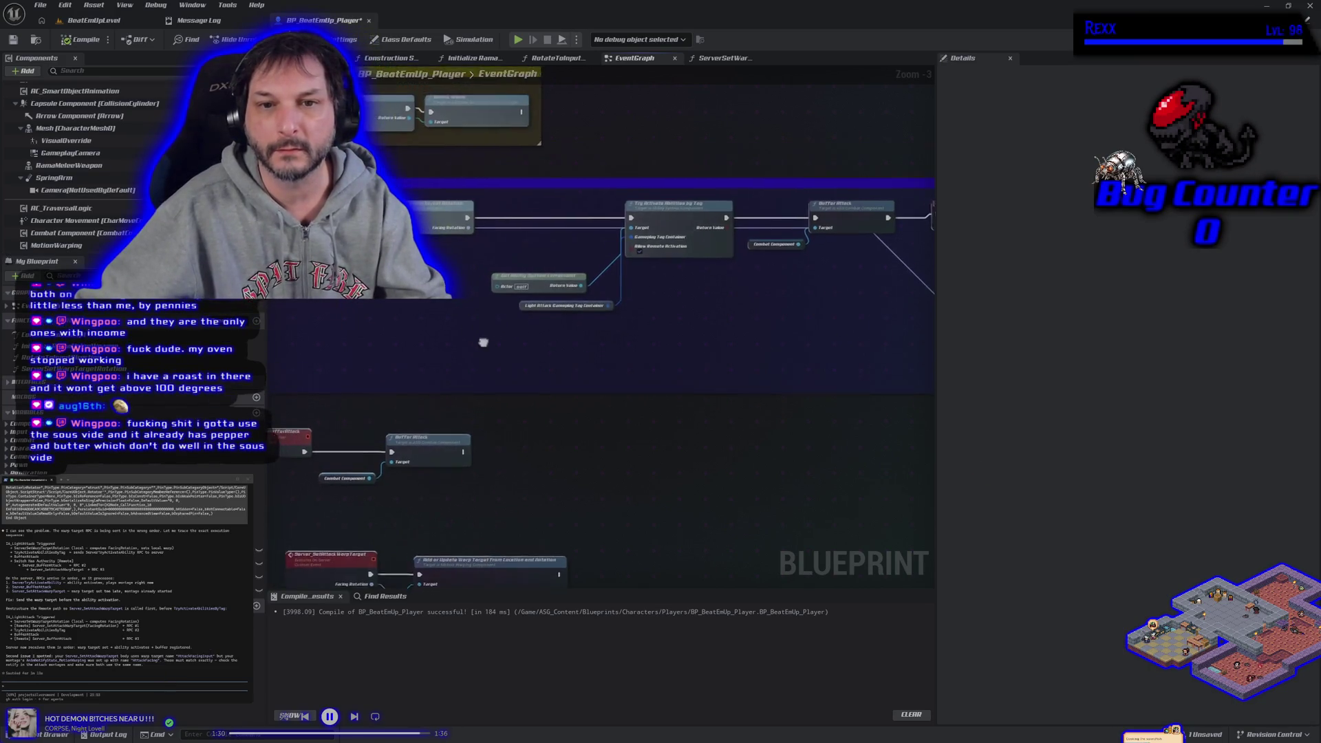
pyautogui.scroll(1, 421, 215)
pyautogui.click(421, 215)
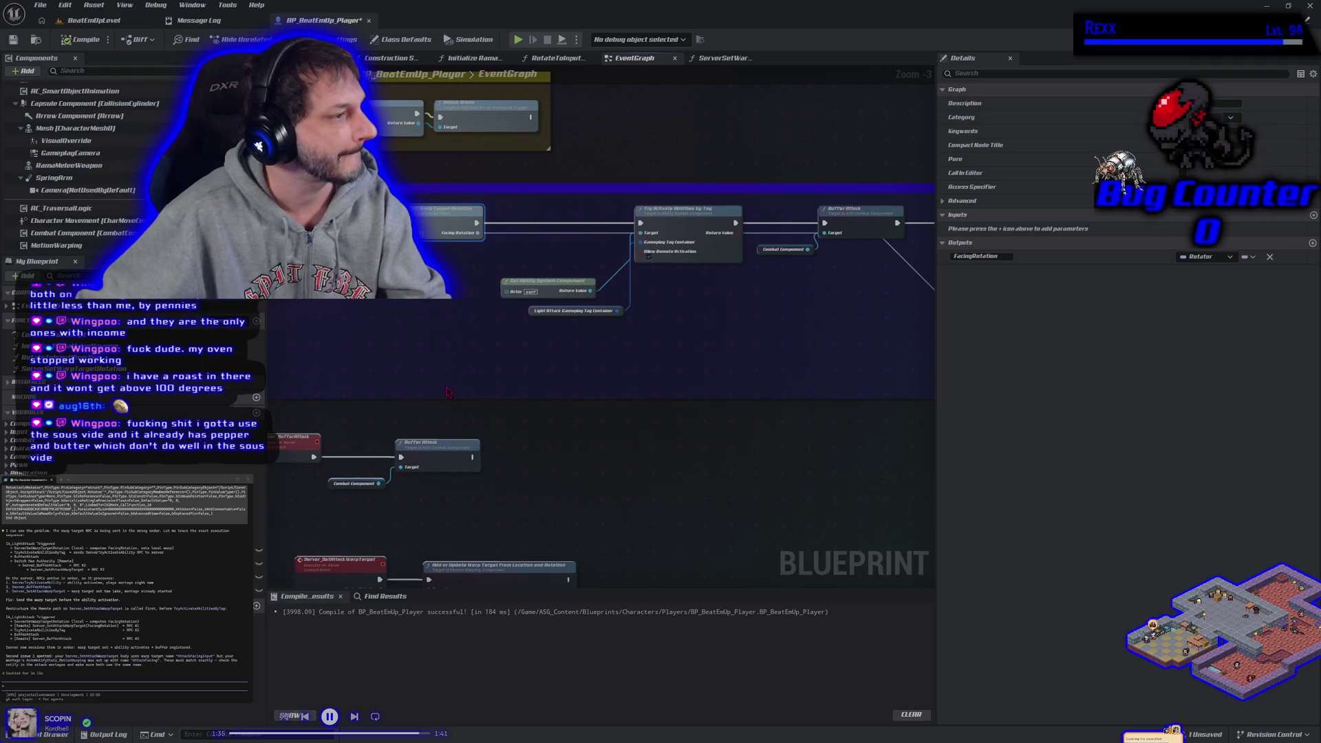
pyautogui.click(706, 229)
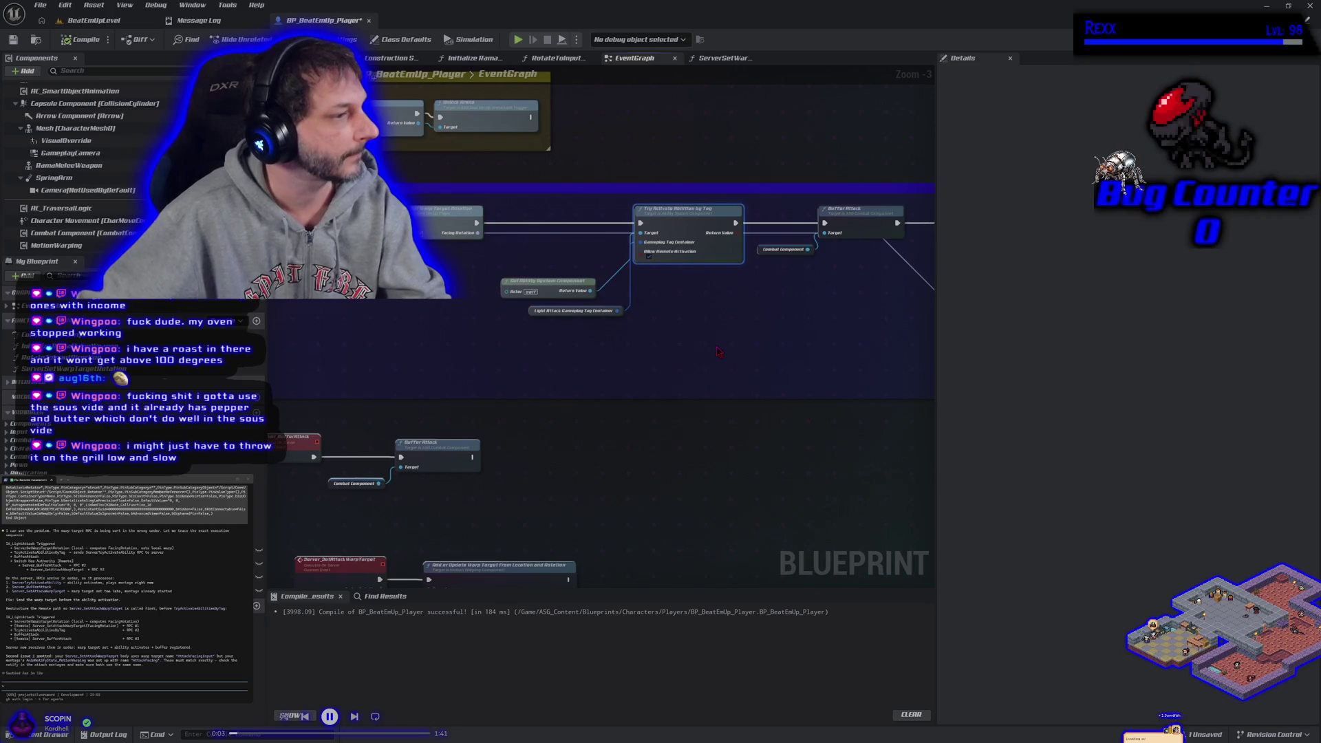
pyautogui.moveTo(717, 352); pyautogui.dragTo(603, 336)
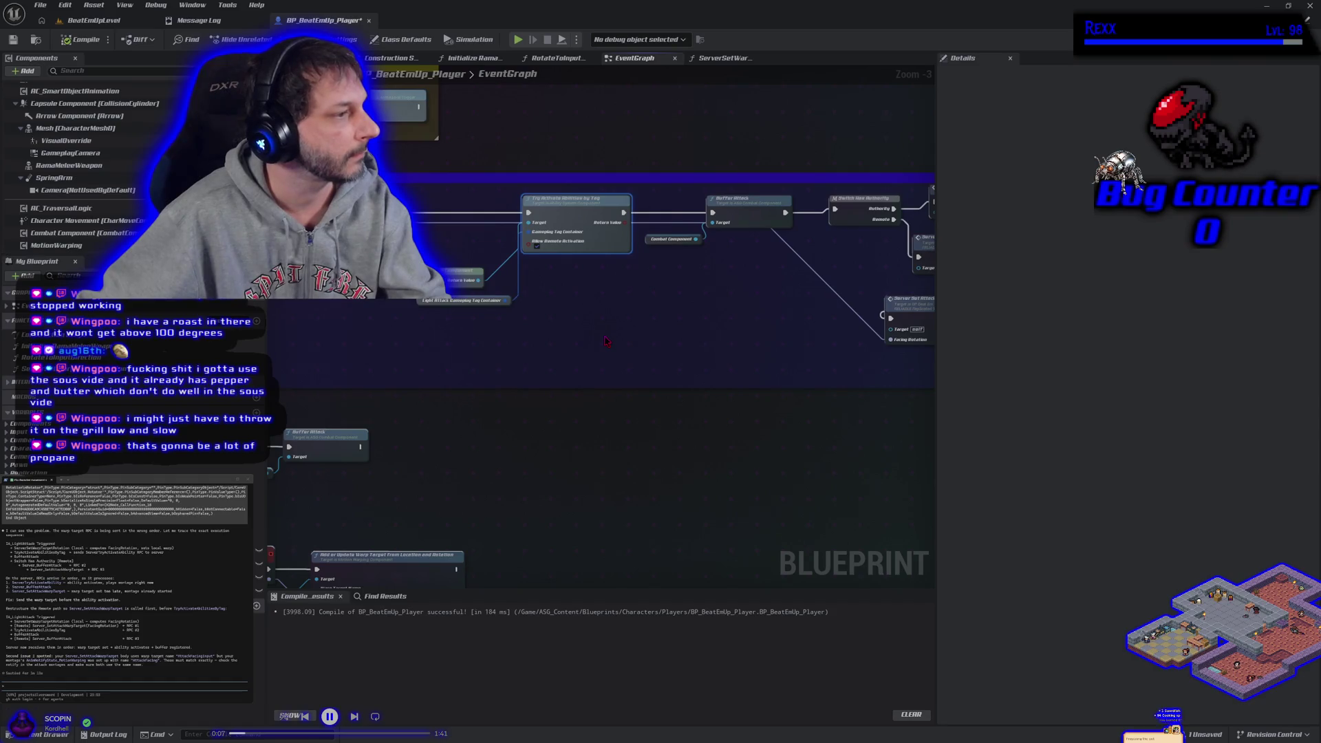
pyautogui.click(747, 215)
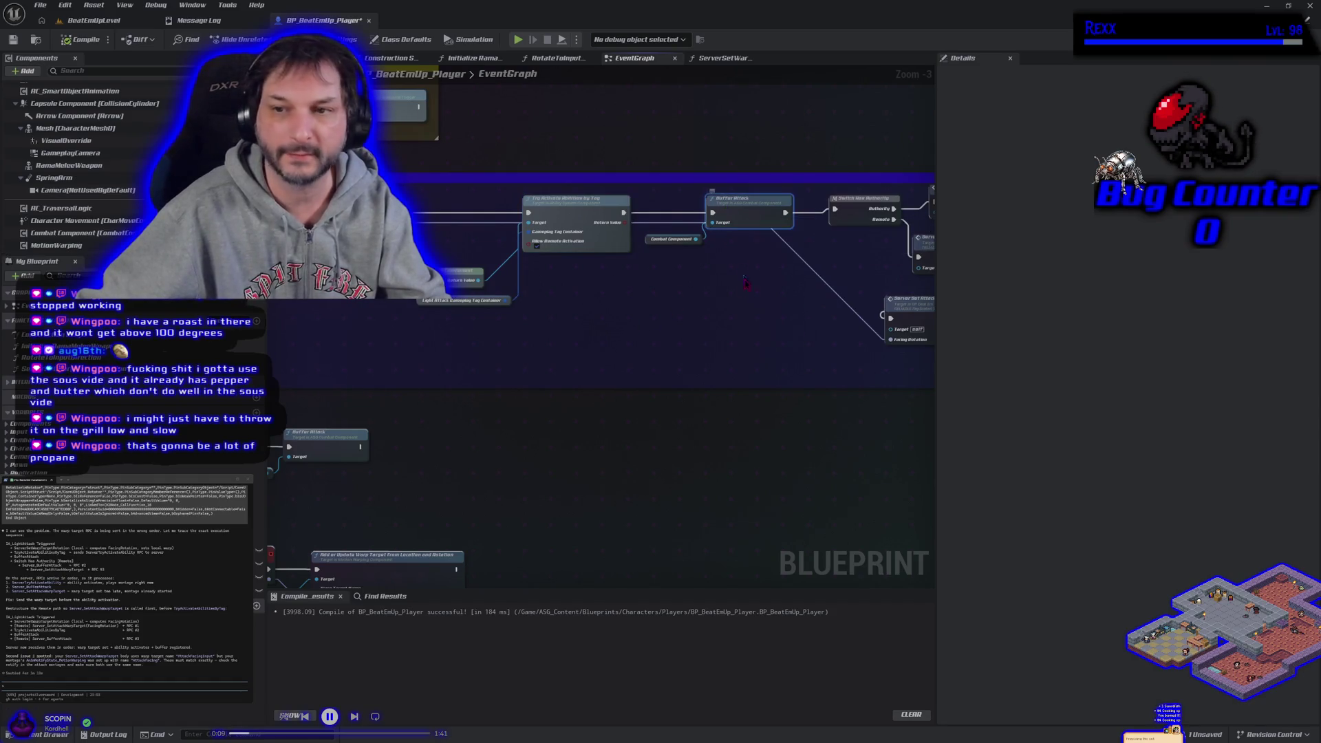
pyautogui.moveTo(591, 337); pyautogui.dragTo(530, 316)
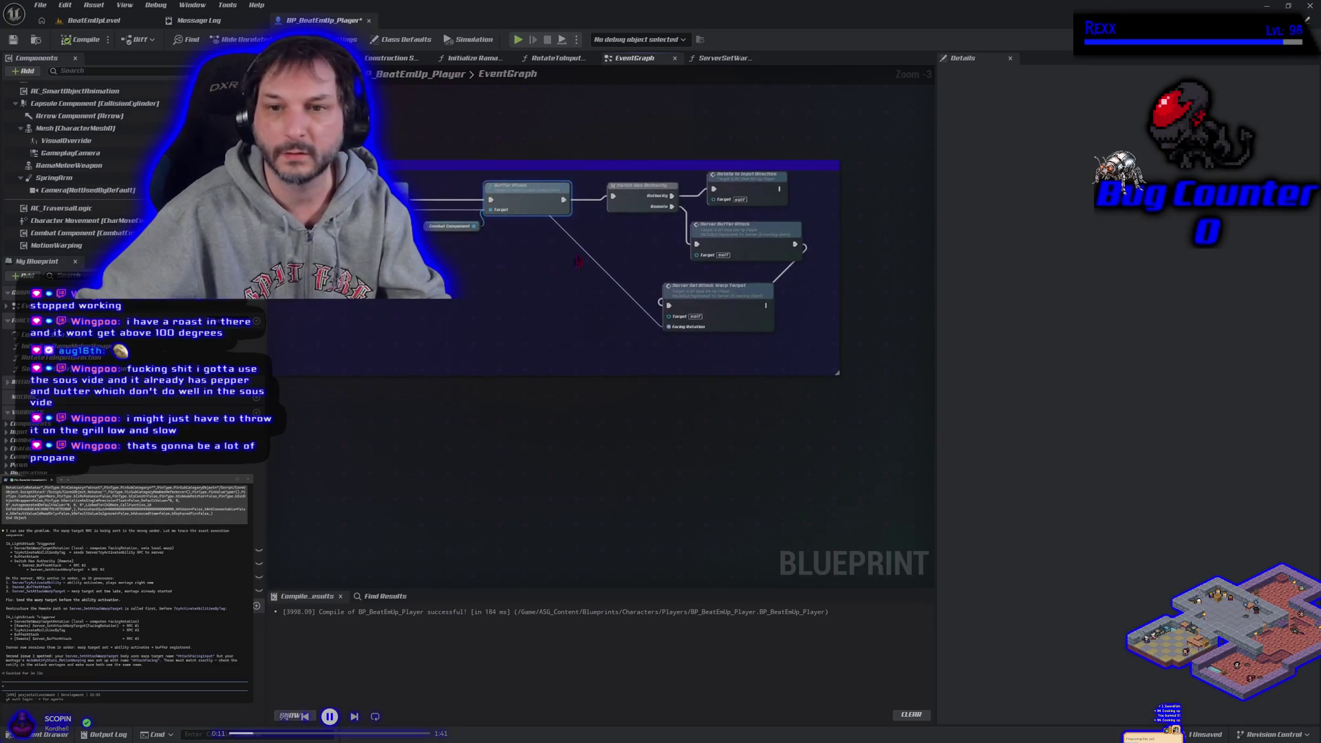
pyautogui.click(642, 192)
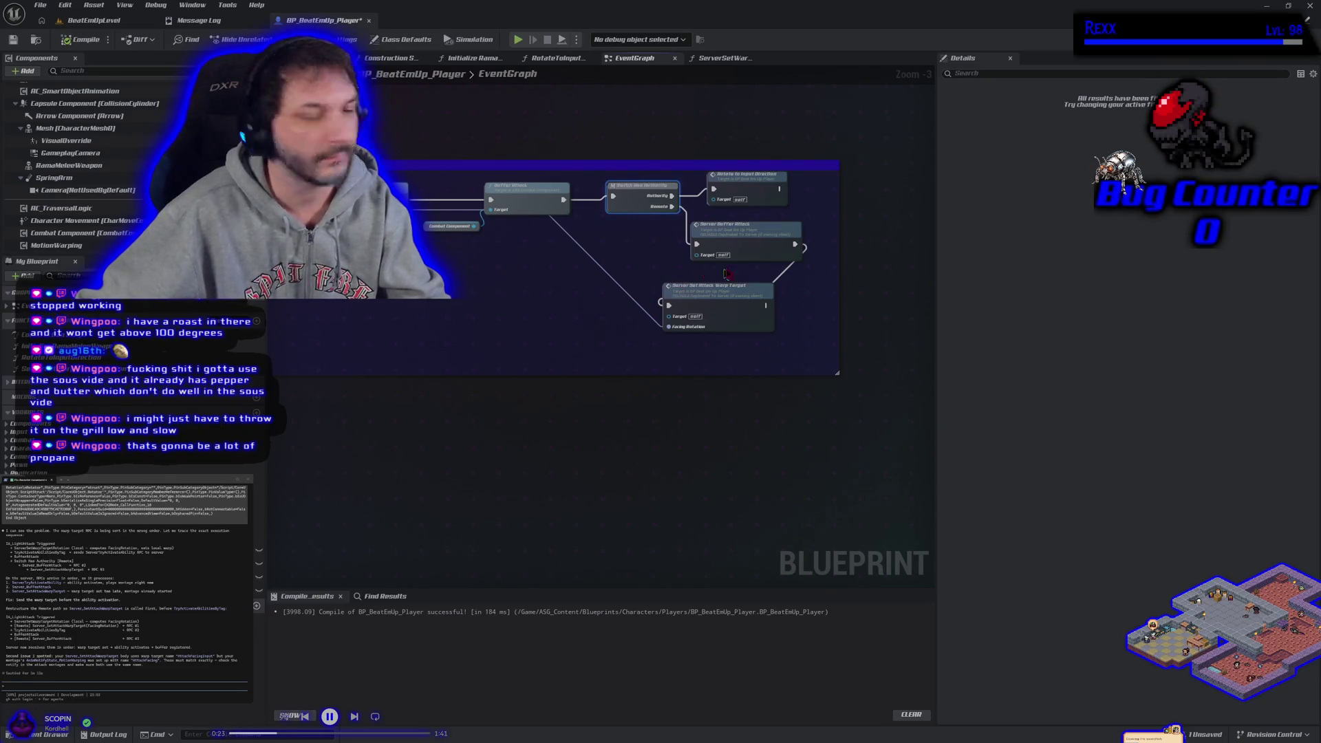
pyautogui.click(748, 252)
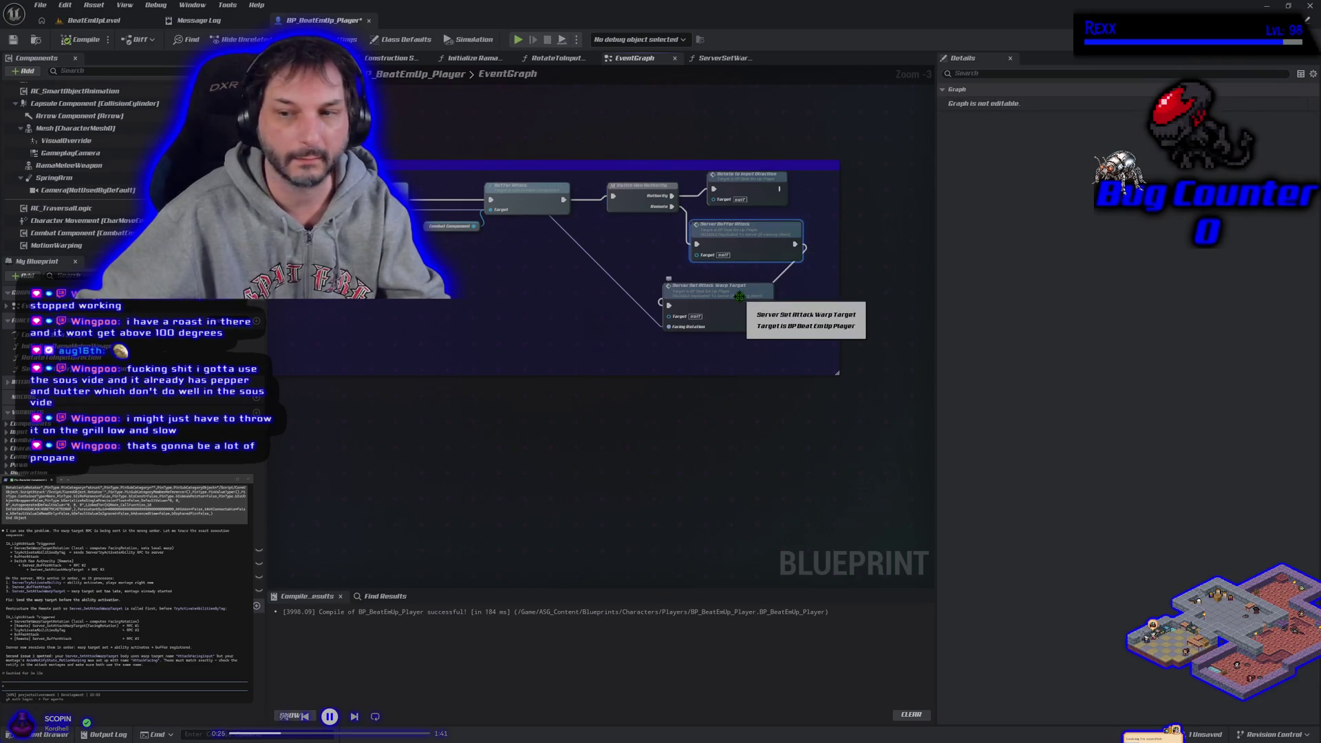
pyautogui.click(740, 297)
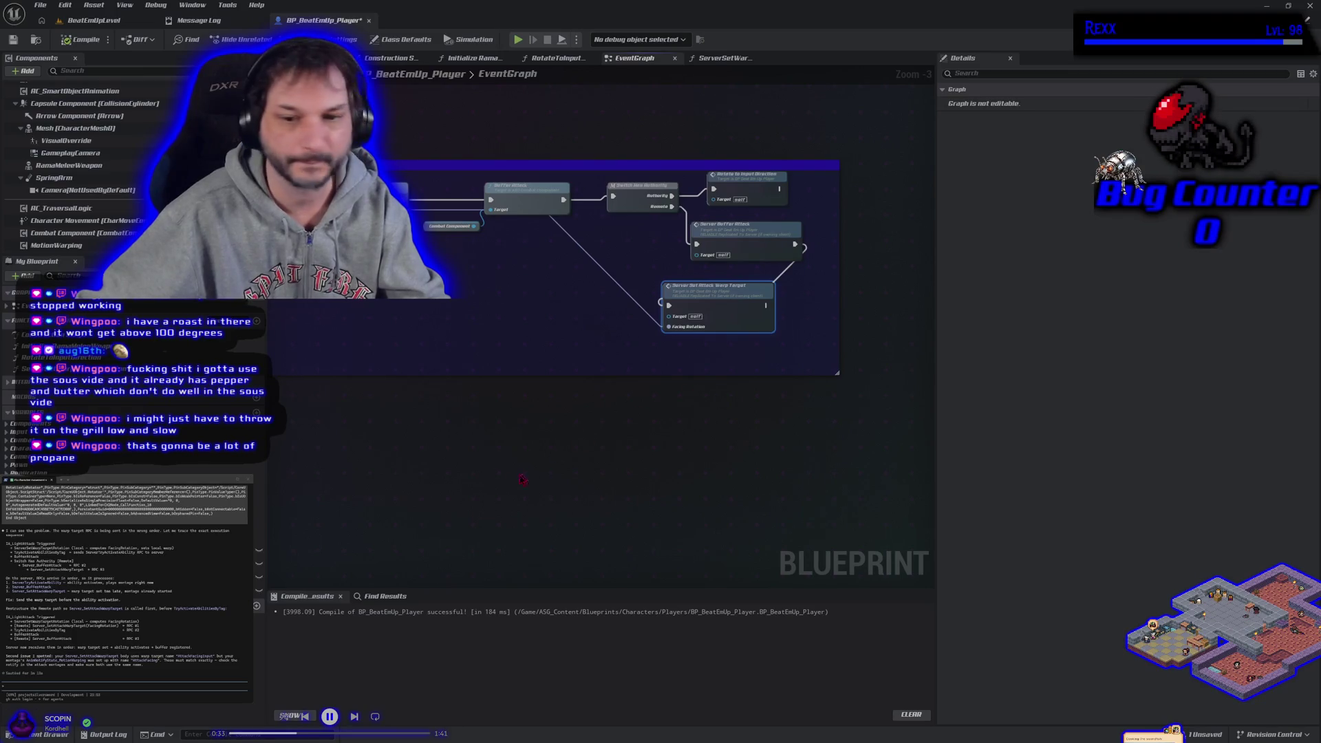
# Step: Check the Server_SetAttackWarpTarget event, then move Rotate to Input Direction out of the comment box
pyautogui.doubleClick(718, 303)
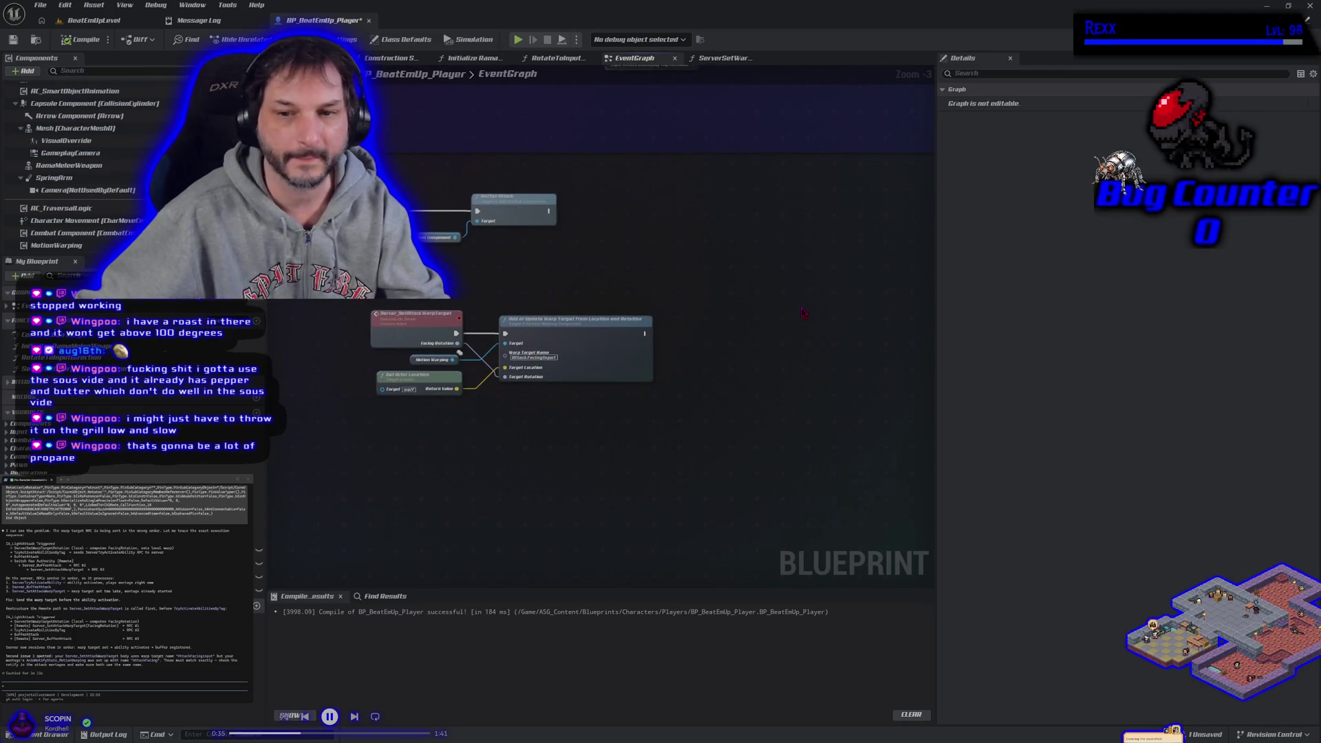
pyautogui.hotkey('alt', 'Left')
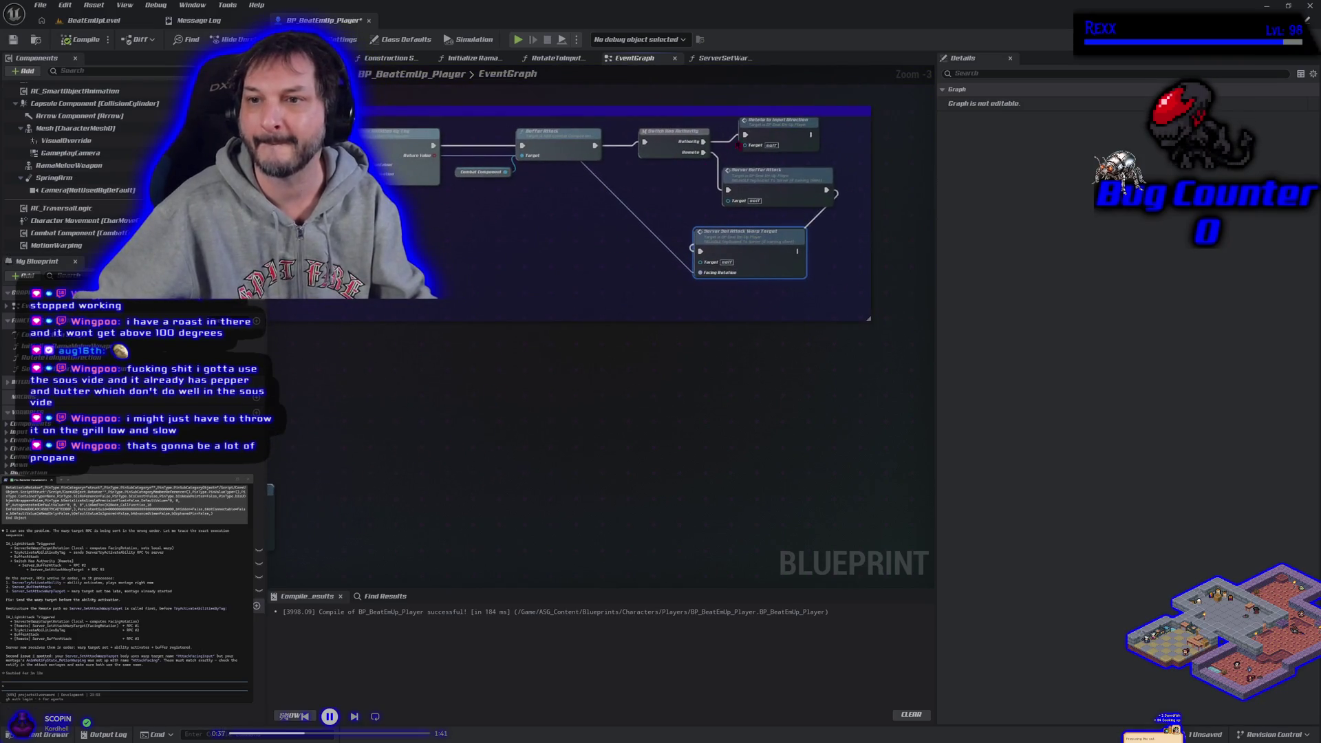
pyautogui.moveTo(740, 145)
pyautogui.mouseDown()
pyautogui.moveTo(449, 421)
pyautogui.moveTo(593, 342)
pyautogui.mouseUp()
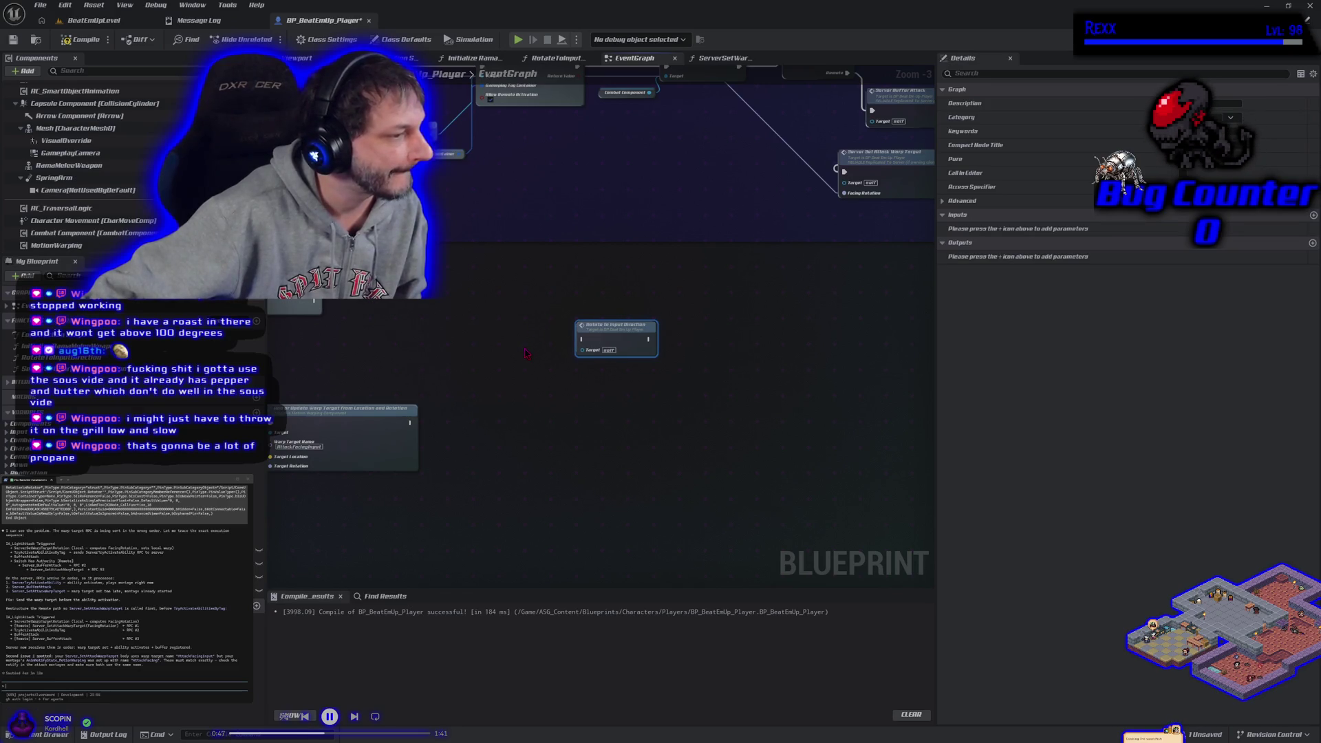
# Step: Review the Try Activate Abilities chain, the comment box and the node producing FacingRotation
pyautogui.moveTo(523, 372)
pyautogui.mouseDown()
pyautogui.moveTo(560, 386)
pyautogui.moveTo(637, 475)
pyautogui.mouseUp()
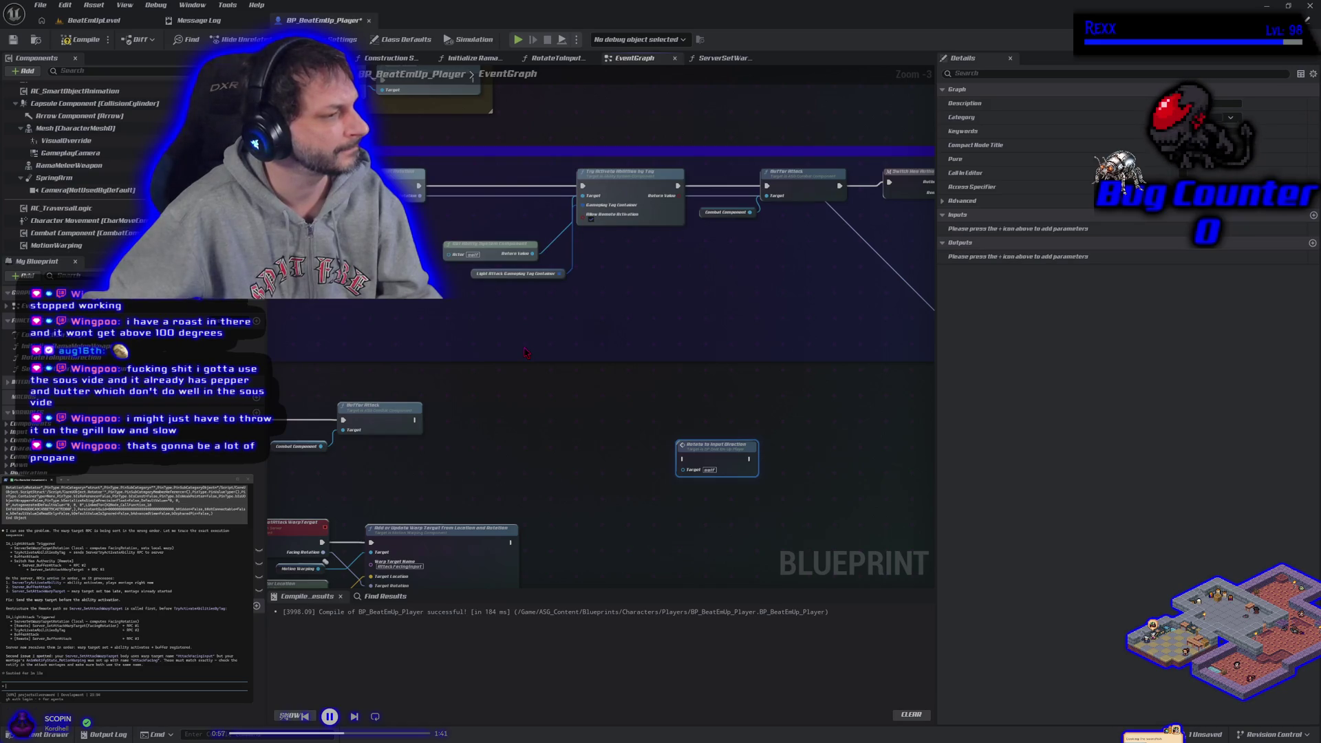
pyautogui.moveTo(526, 352)
pyautogui.mouseDown()
pyautogui.moveTo(652, 286)
pyautogui.moveTo(640, 313)
pyautogui.moveTo(605, 317)
pyautogui.mouseUp()
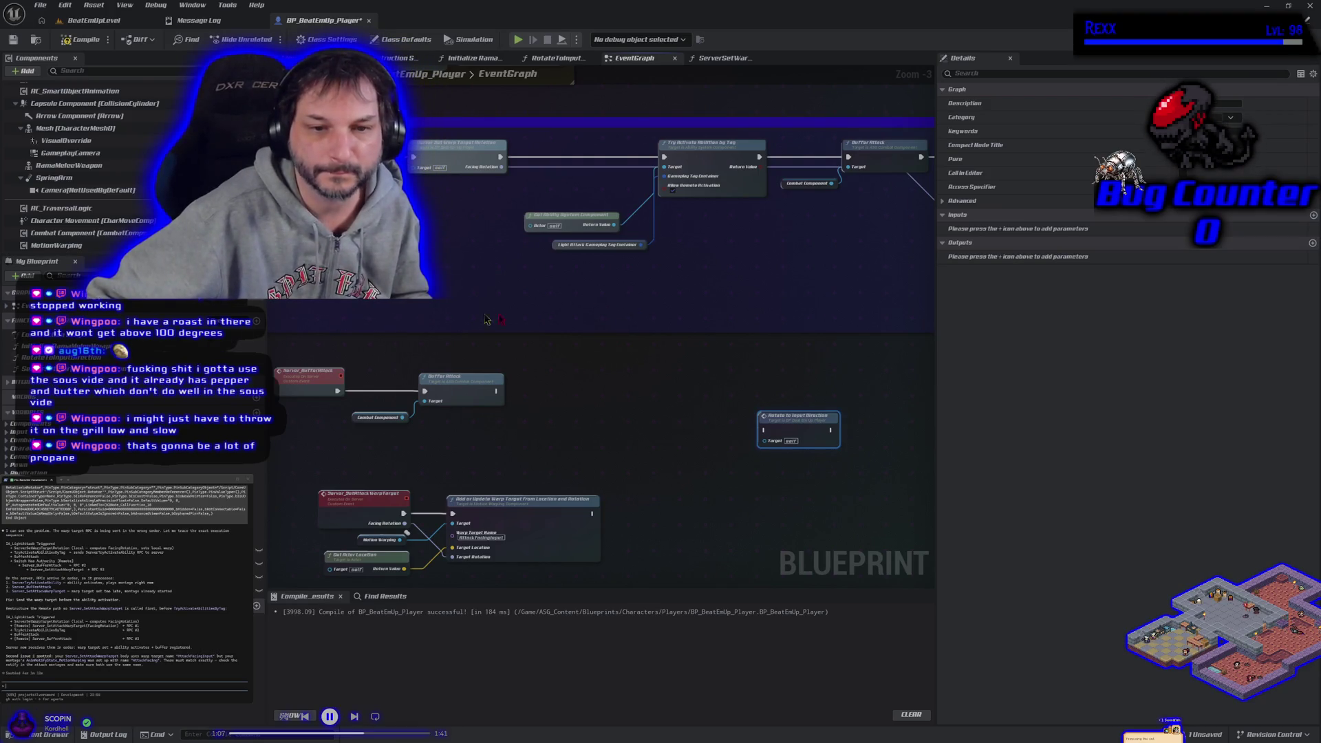
pyautogui.moveTo(633, 305); pyautogui.dragTo(204, 305)
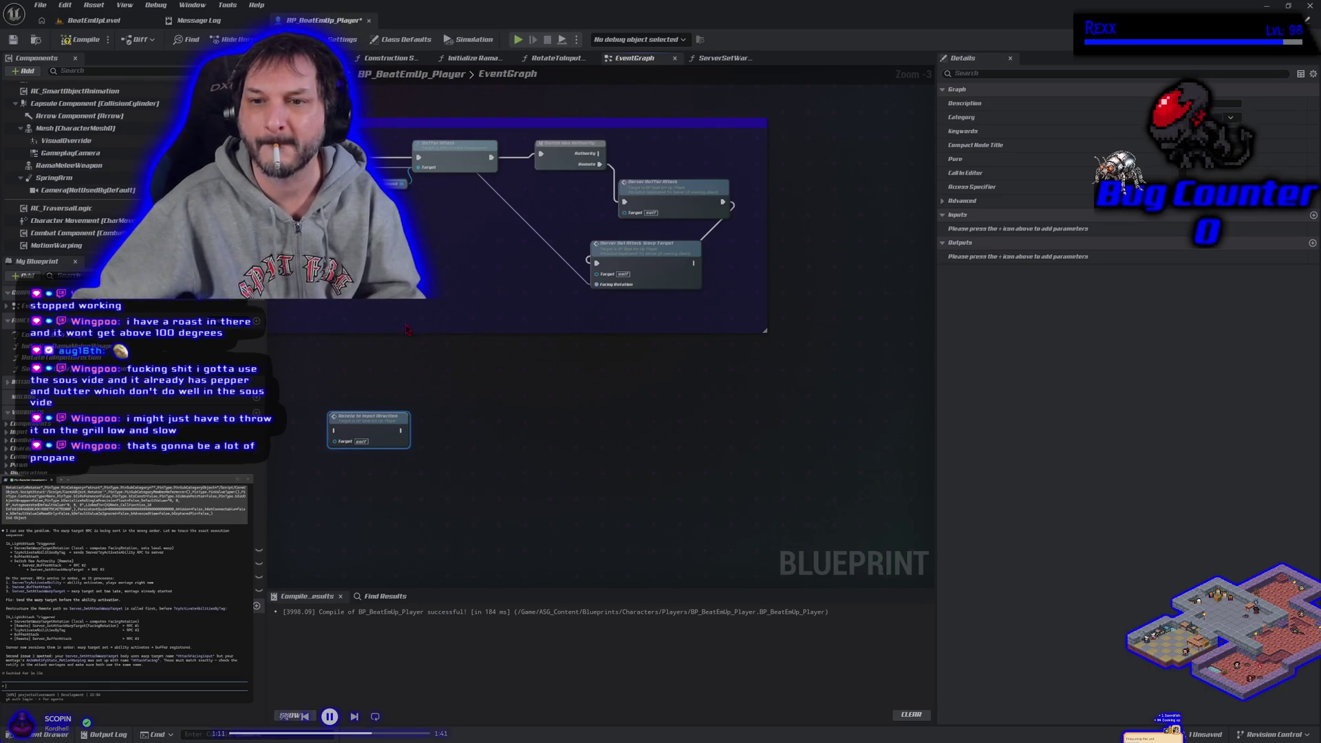
pyautogui.moveTo(404, 323); pyautogui.dragTo(573, 330)
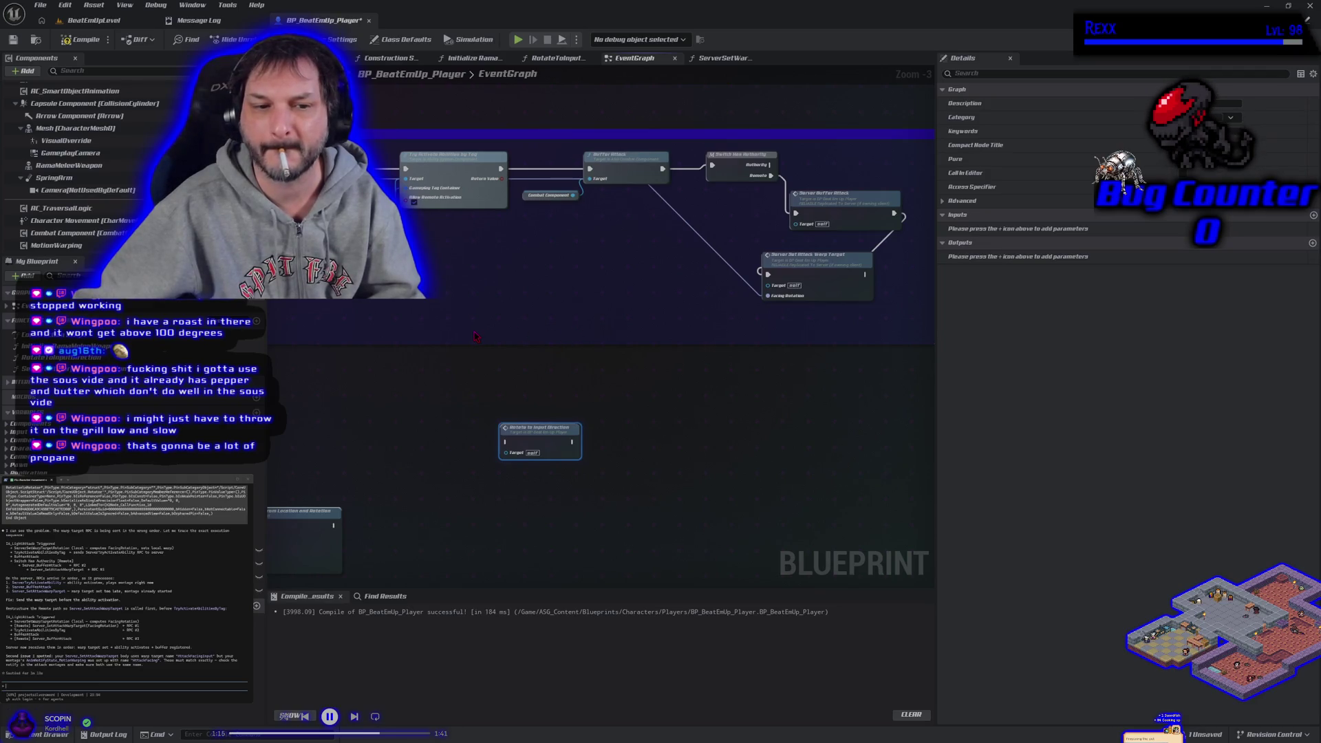
pyautogui.moveTo(474, 336); pyautogui.dragTo(514, 365)
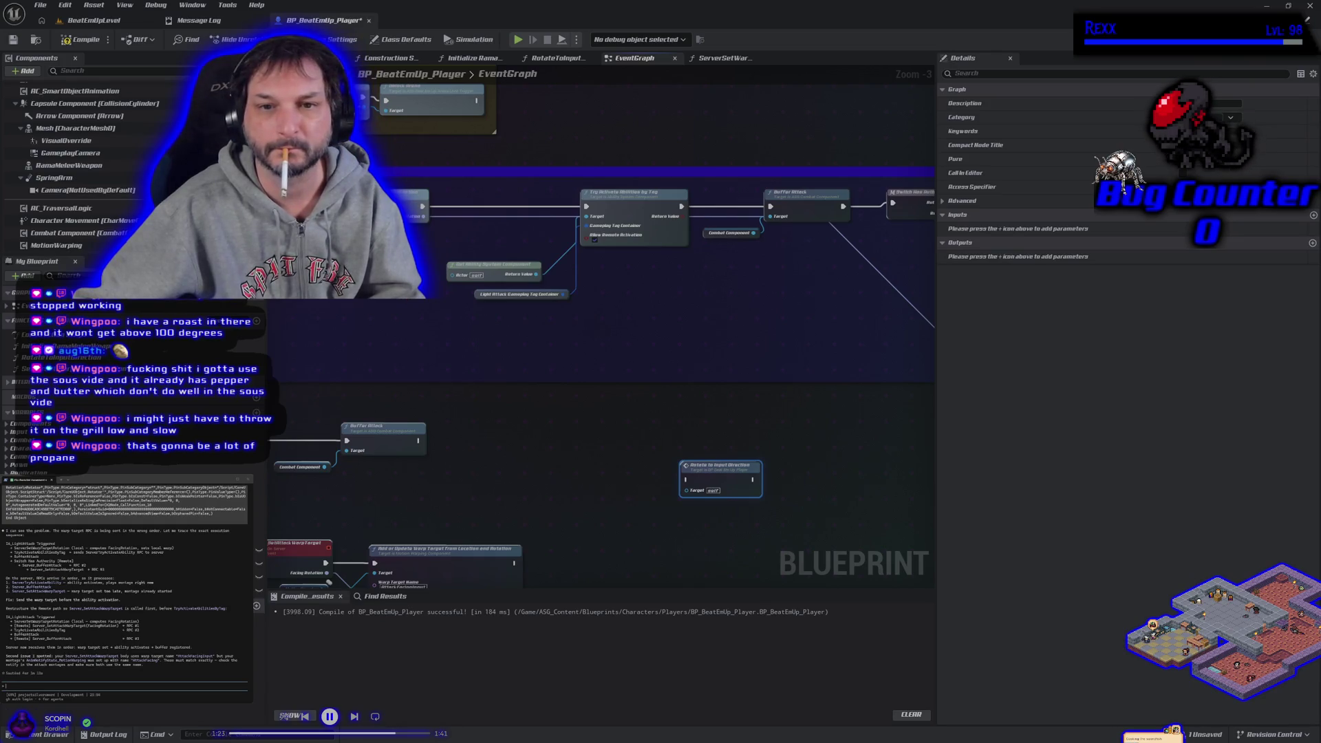
pyautogui.click(413, 203)
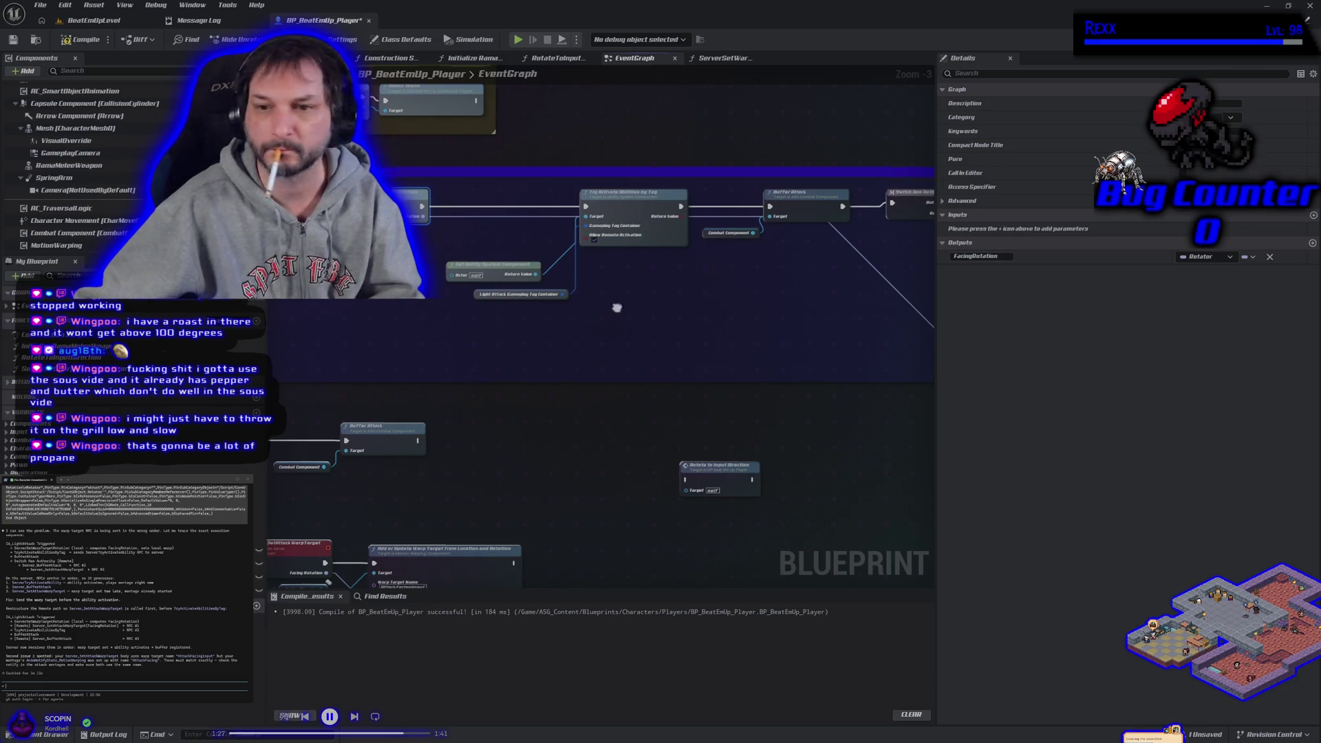
pyautogui.moveTo(620, 306); pyautogui.dragTo(372, 287)
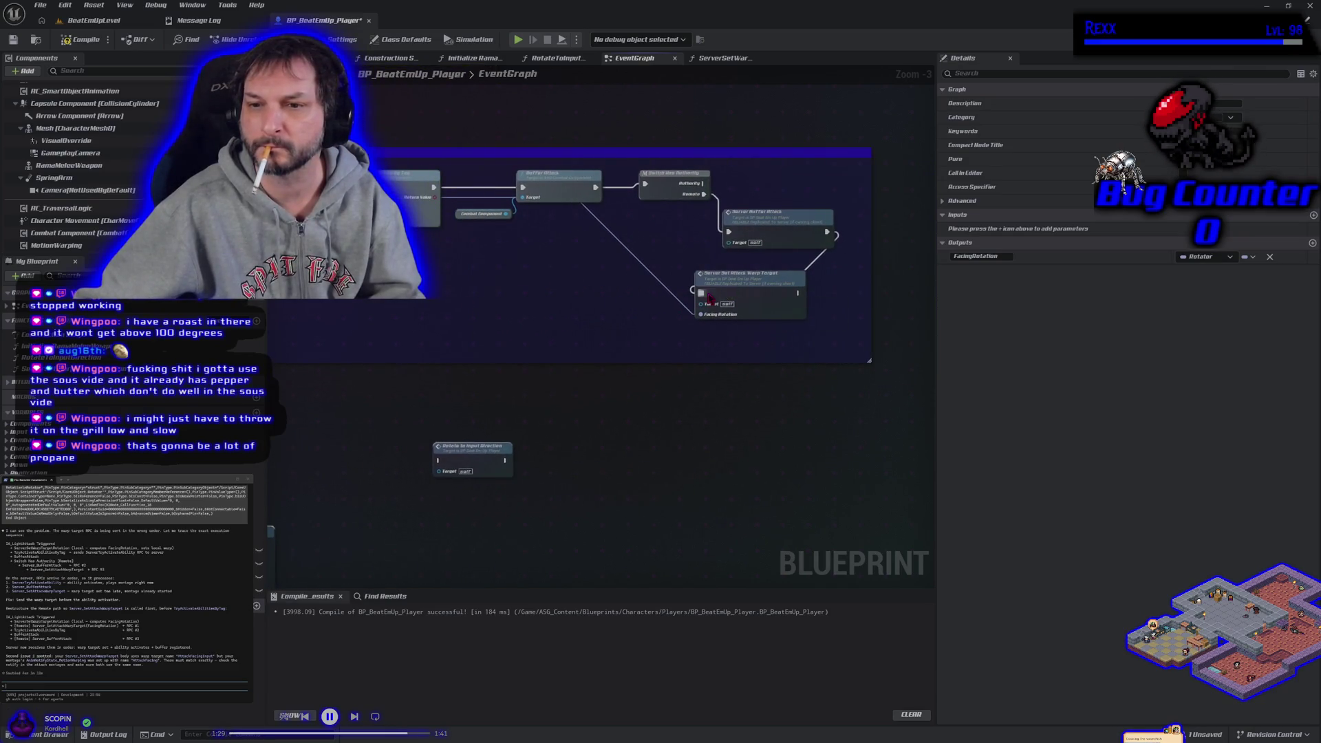
pyautogui.moveTo(555, 301)
pyautogui.mouseDown()
pyautogui.moveTo(853, 356)
pyautogui.moveTo(359, 272)
pyautogui.moveTo(371, 379)
pyautogui.moveTo(440, 369)
pyautogui.mouseUp()
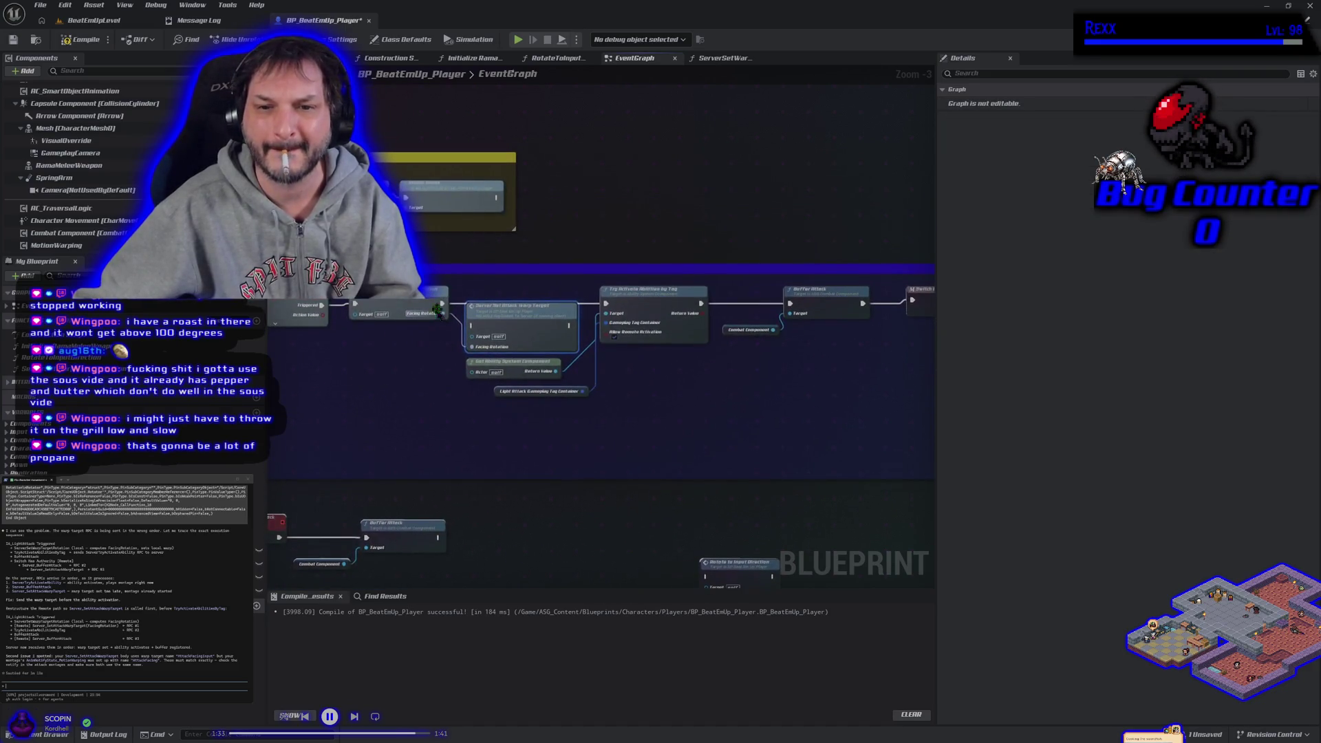
# Step: Line Server Set Attack Warp Target up in the input chain and wire in a pasted Switch Has Authority
pyautogui.moveTo(520, 322); pyautogui.dragTo(521, 295)
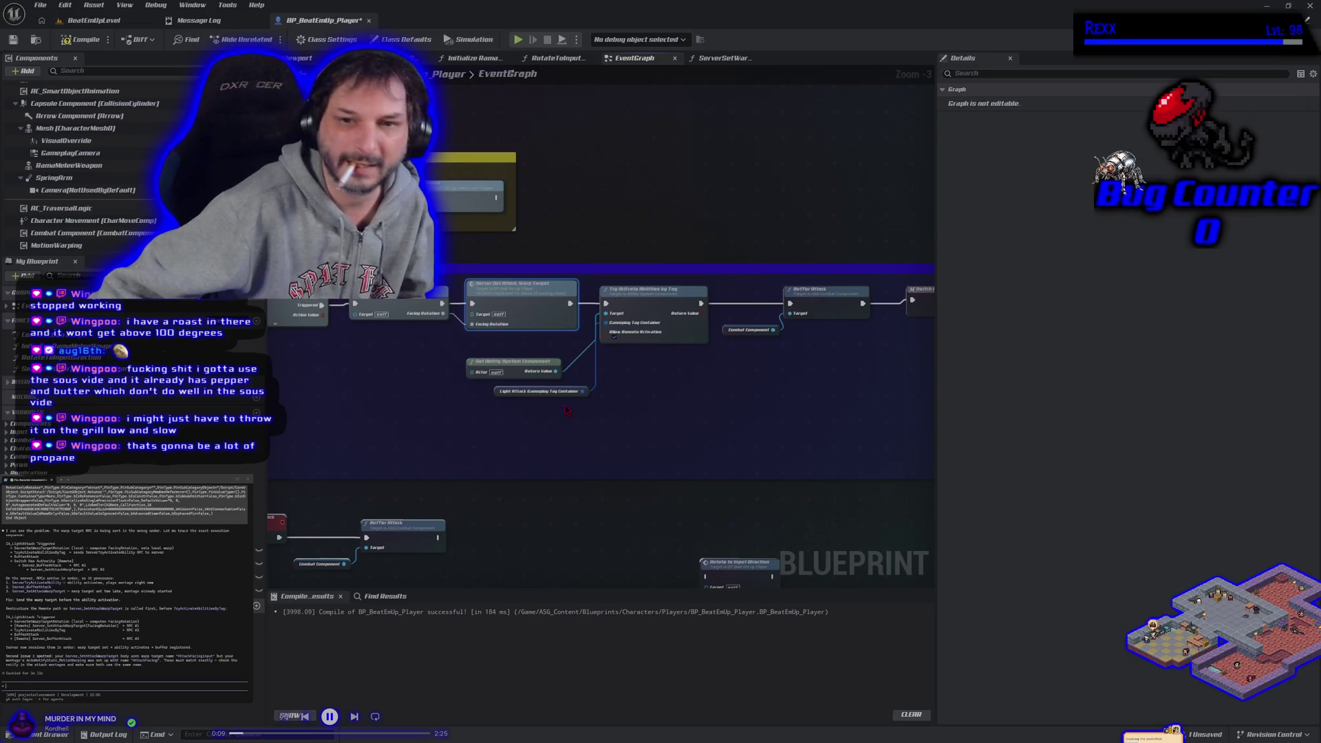
pyautogui.moveTo(396, 391); pyautogui.dragTo(500, 337)
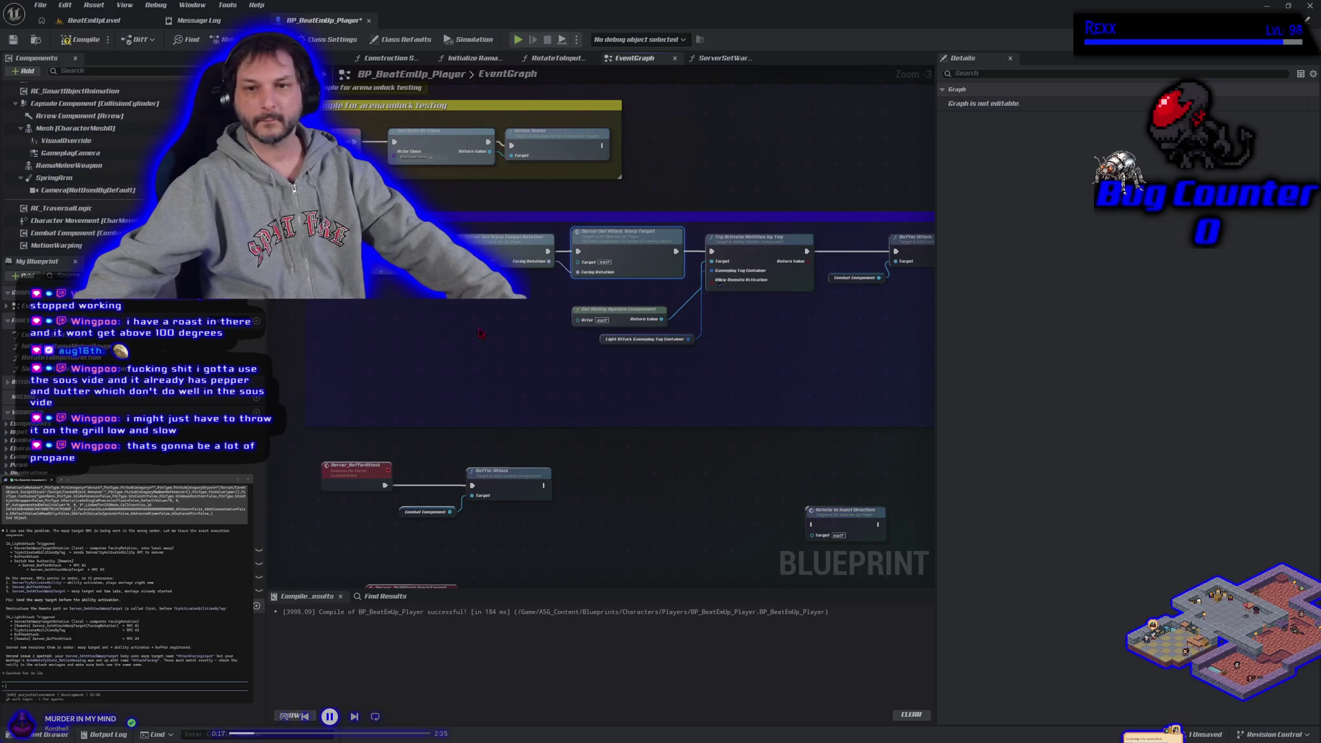
pyautogui.scroll(-2, 540, 331)
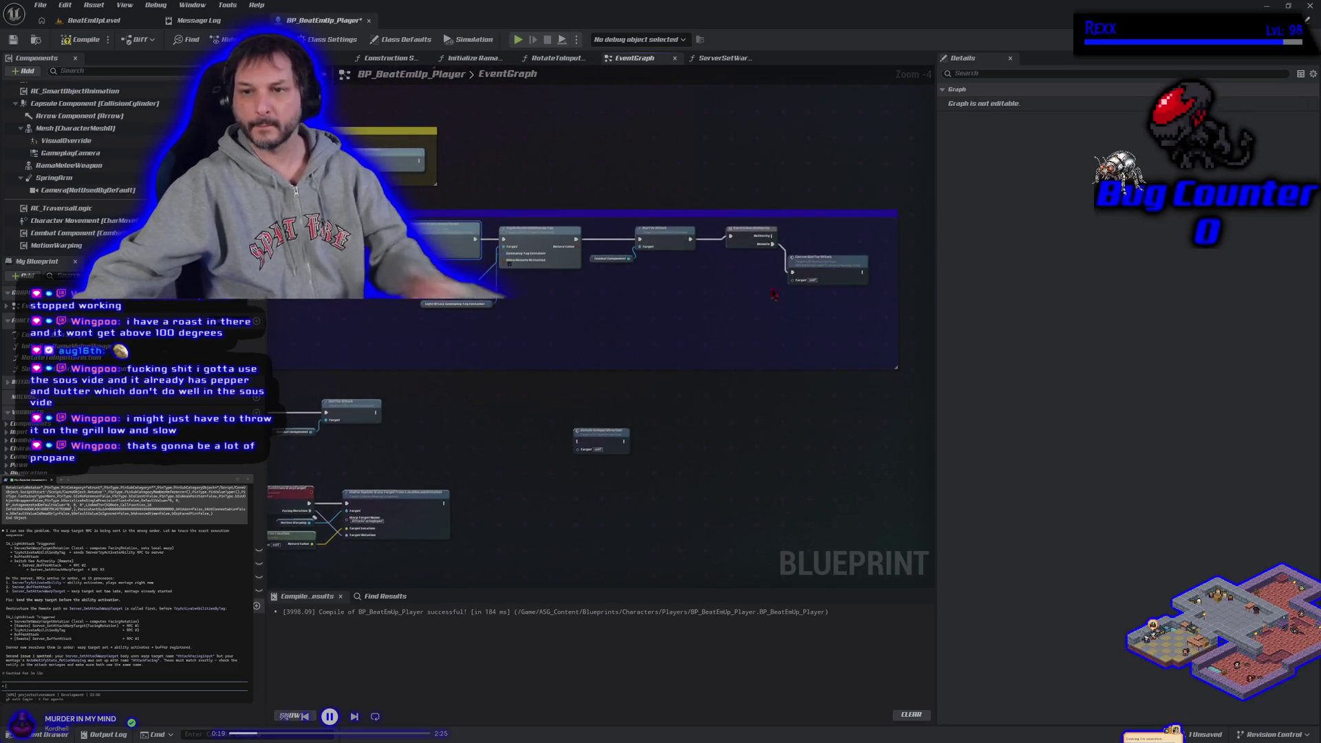
pyautogui.moveTo(606, 318); pyautogui.dragTo(743, 333)
pyautogui.hotkey('ctrl', 'v')
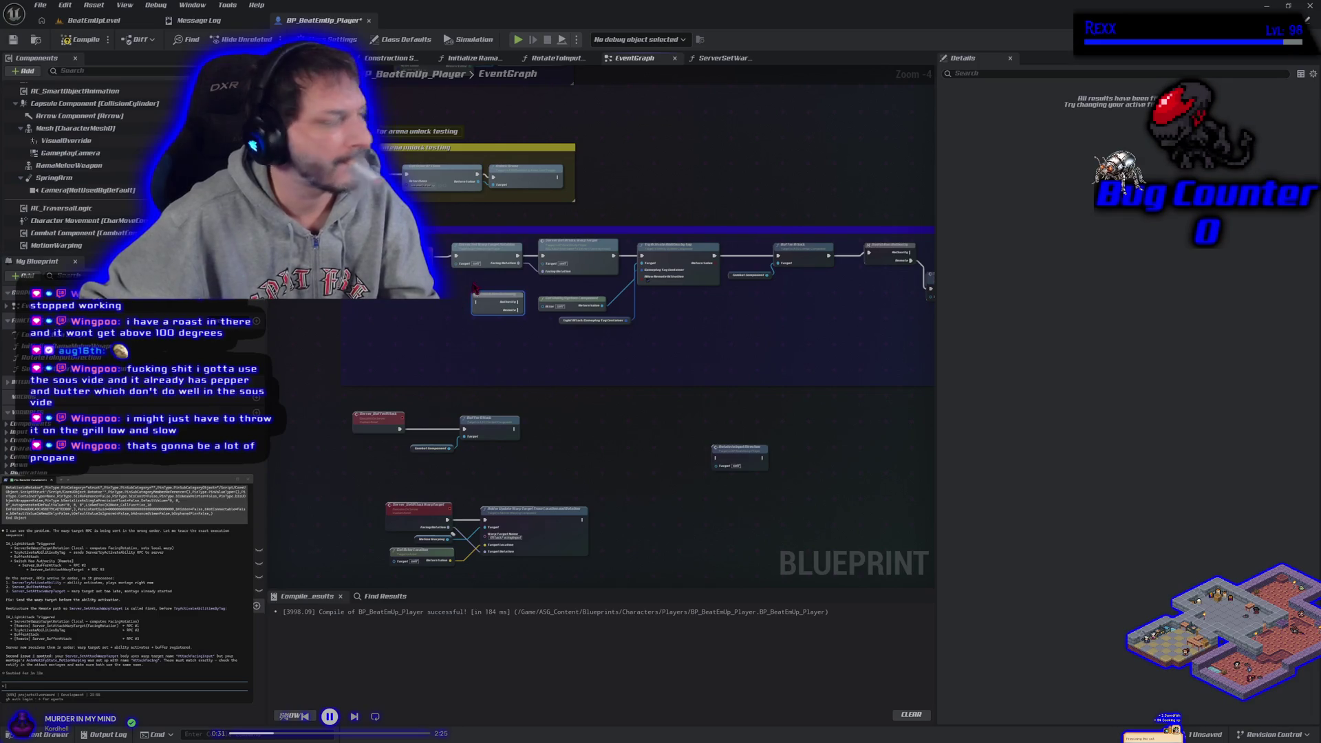
pyautogui.moveTo(525, 259)
pyautogui.mouseDown()
pyautogui.moveTo(478, 304)
pyautogui.moveTo(530, 271)
pyautogui.moveTo(619, 284)
pyautogui.moveTo(645, 262)
pyautogui.moveTo(623, 303)
pyautogui.moveTo(544, 276)
pyautogui.moveTo(642, 263)
pyautogui.mouseUp()
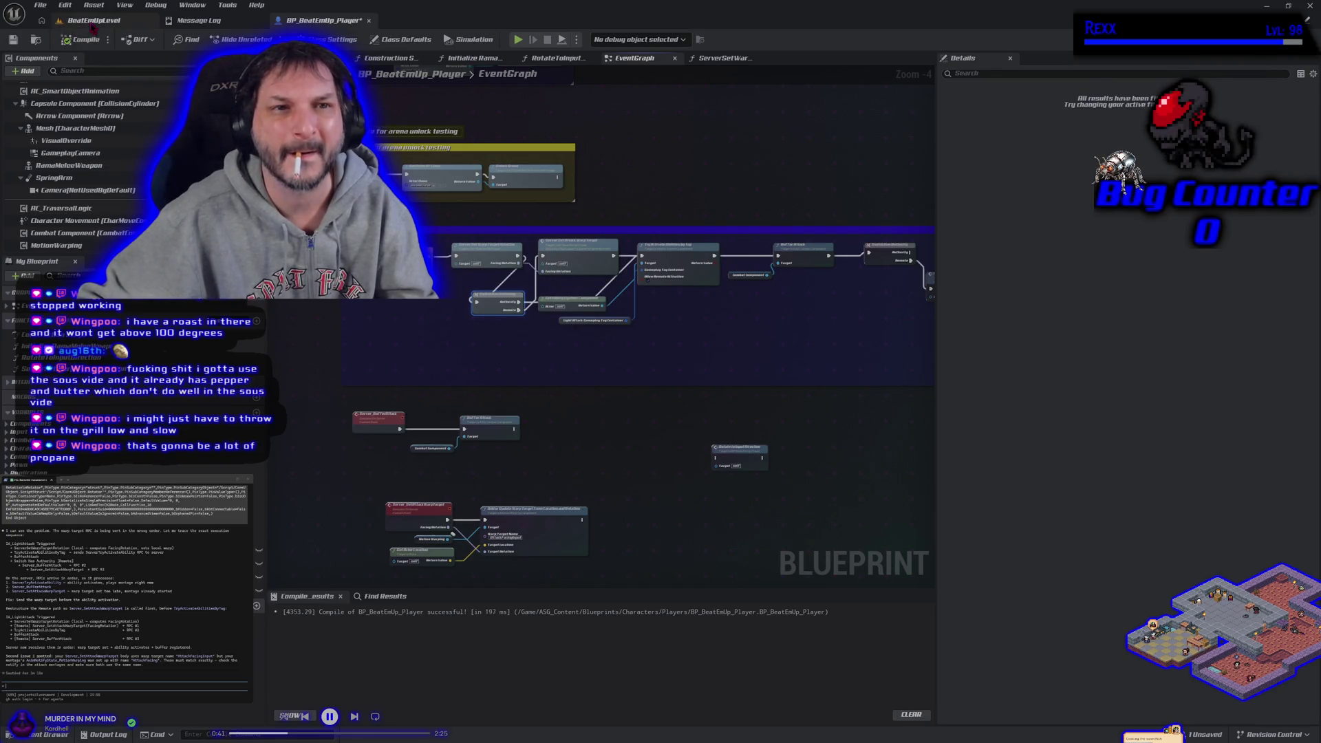
pyautogui.click(93, 20)
pyautogui.hotkey('alt', 'p')
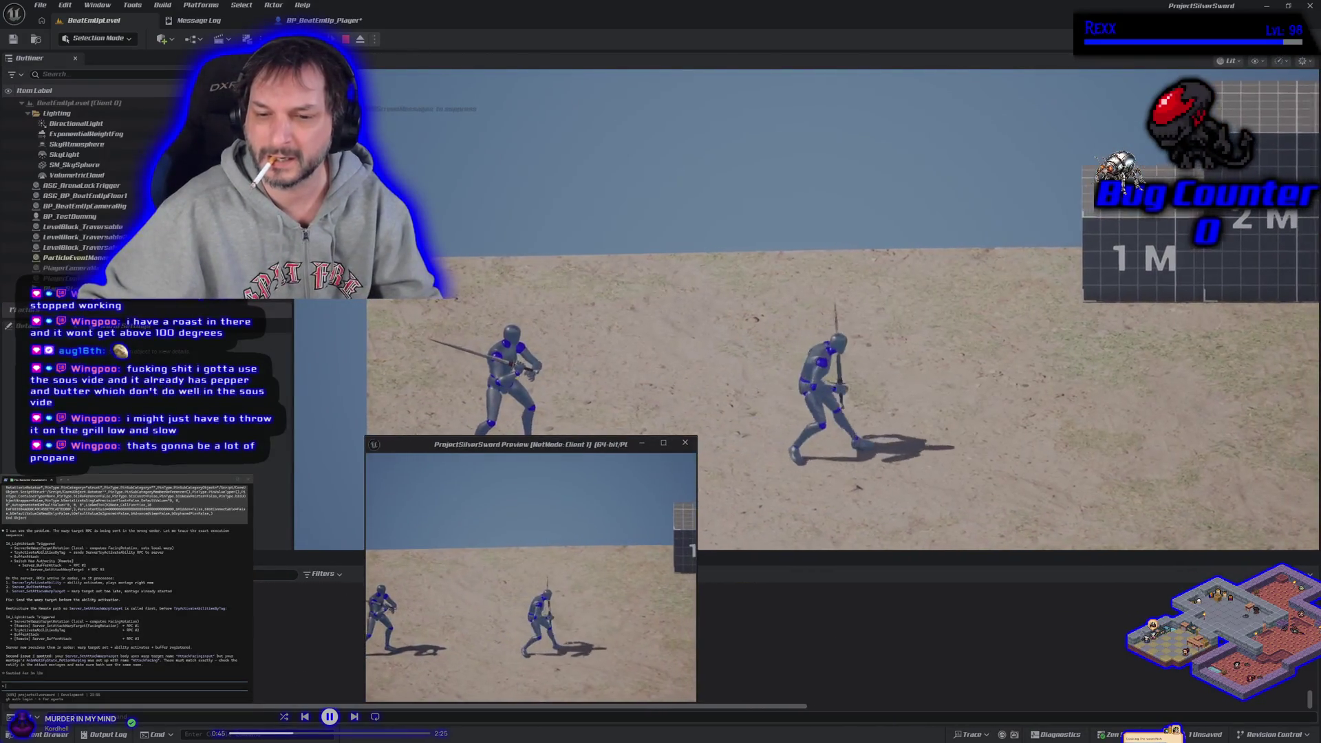
pyautogui.press('Escape')
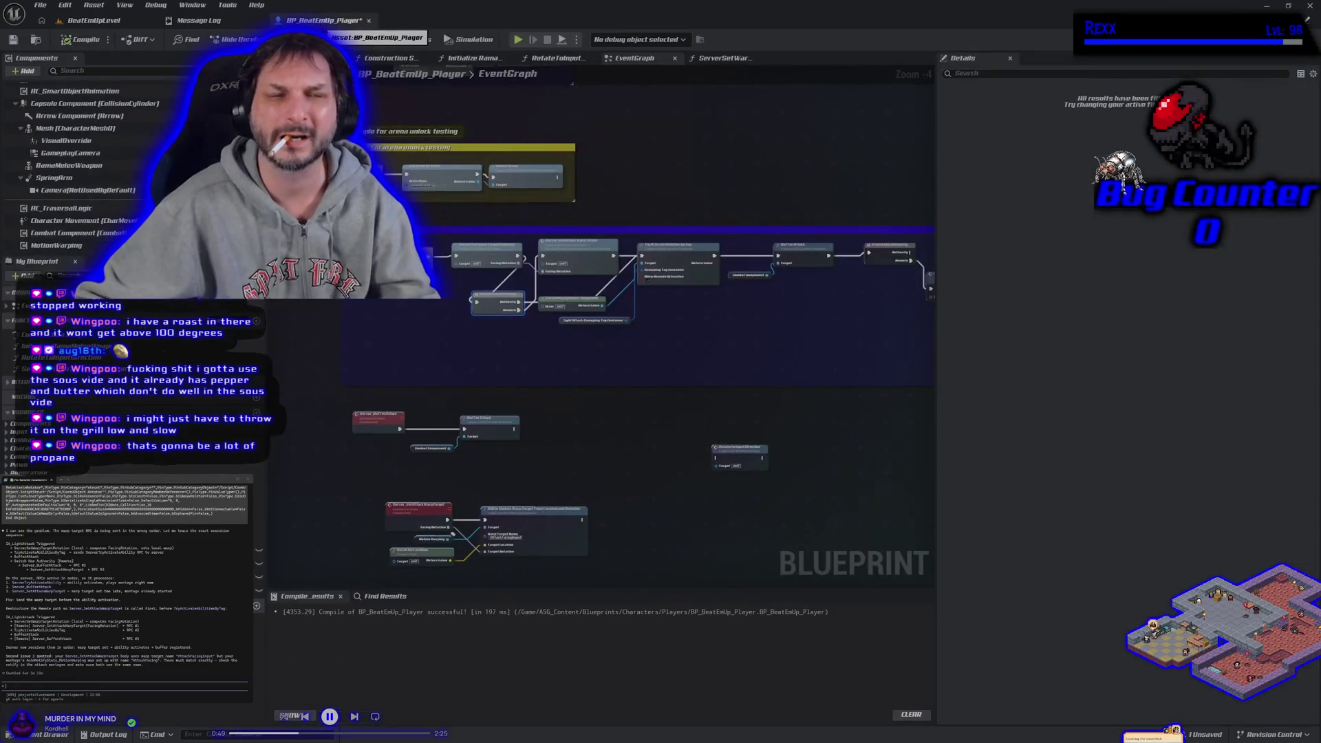
pyautogui.moveTo(490, 343); pyautogui.dragTo(415, 324)
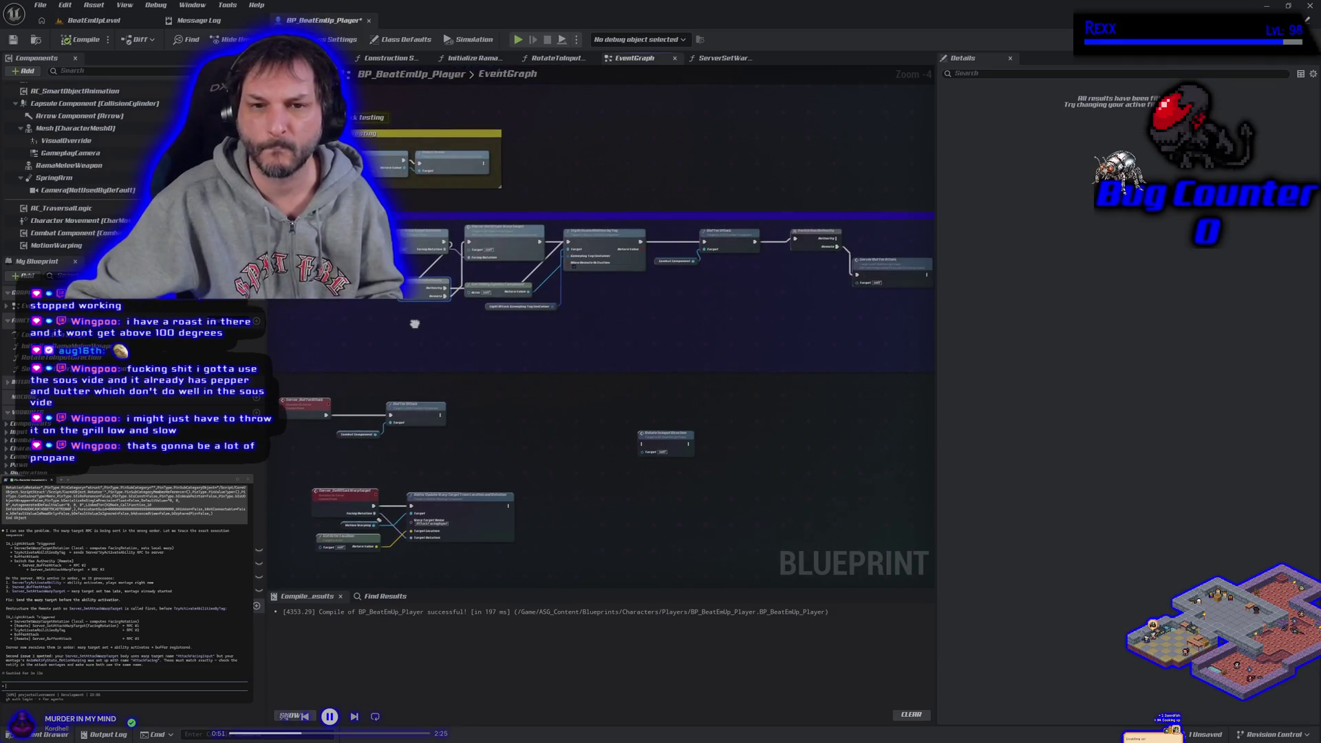
# Step: Submit a follow-up question about the reworked attack chain to the coding assistant
pyautogui.scroll(-1, 417, 329)
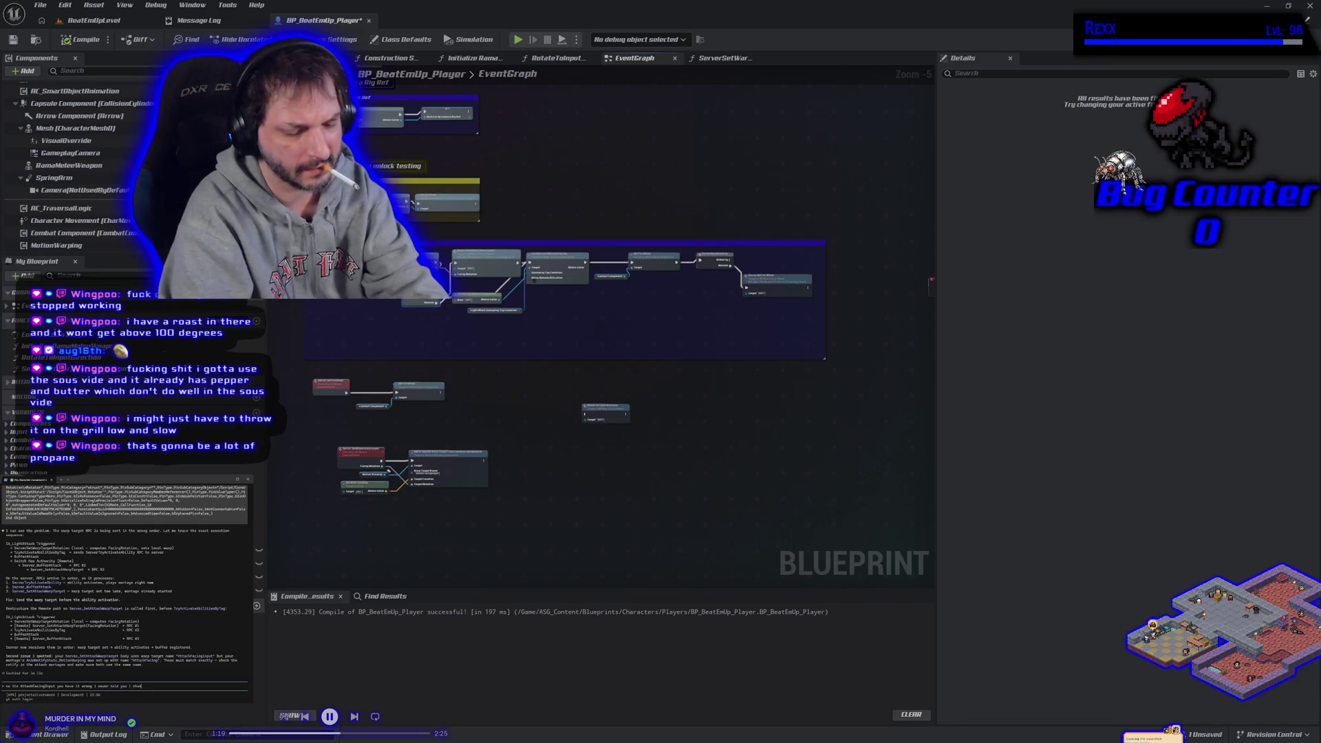
pyautogui.press('Return')
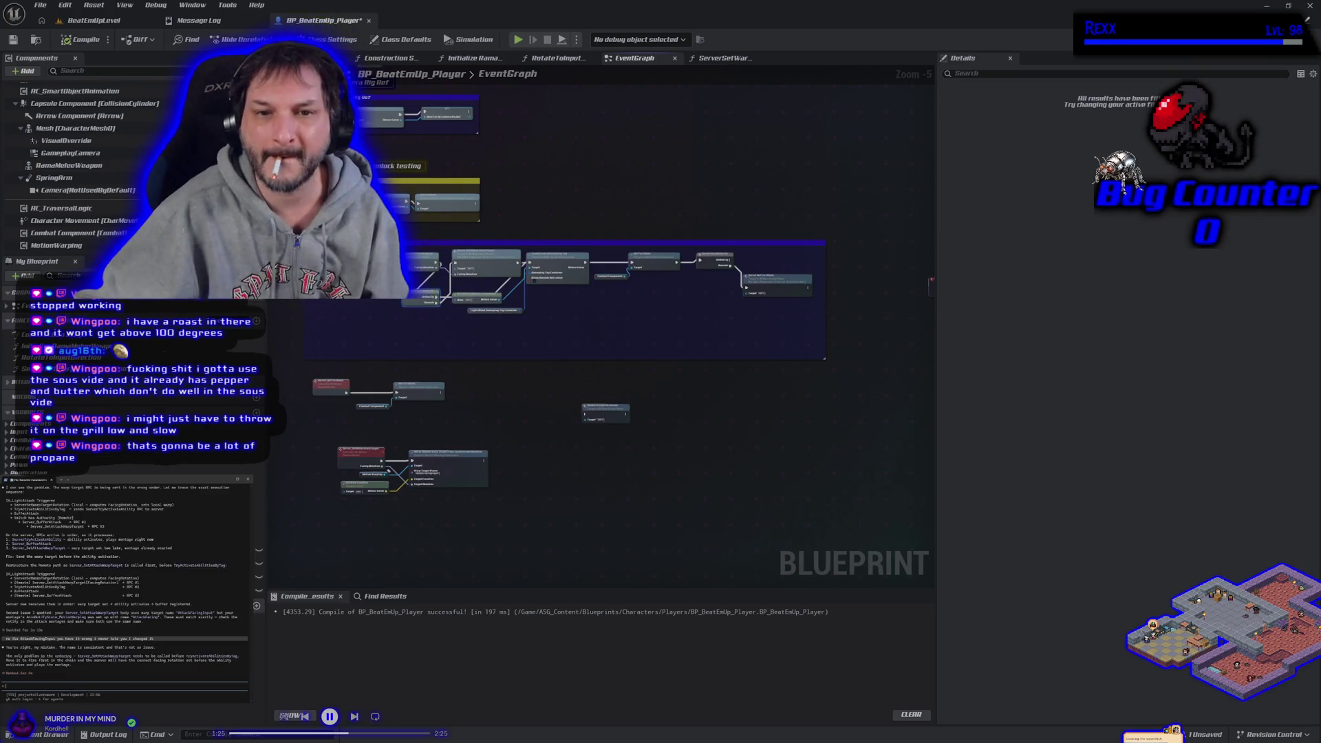
# Step: Move Rotate to Input Direction aside and paste the comment box's nodes into the terminal, accepting the large paste
pyautogui.click(69, 346)
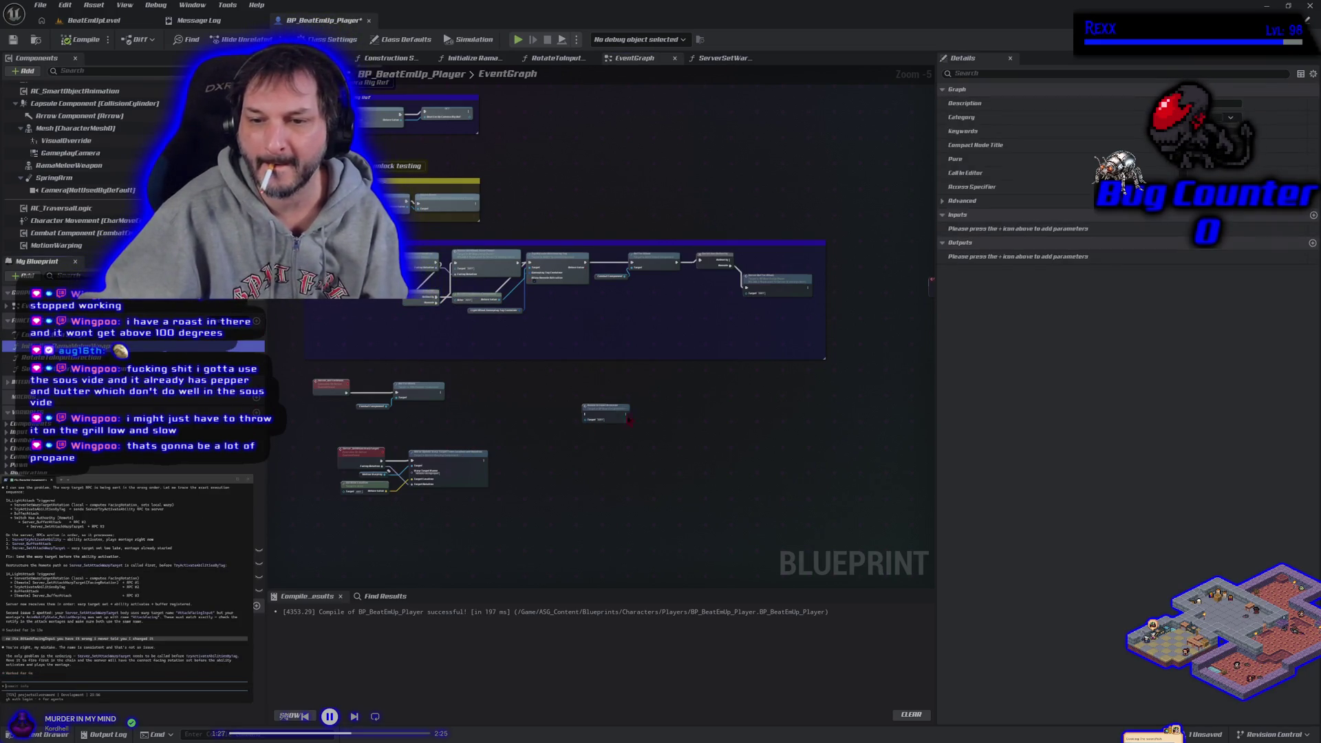
pyautogui.moveTo(613, 407)
pyautogui.mouseDown()
pyautogui.moveTo(673, 408)
pyautogui.moveTo(913, 333)
pyautogui.mouseUp()
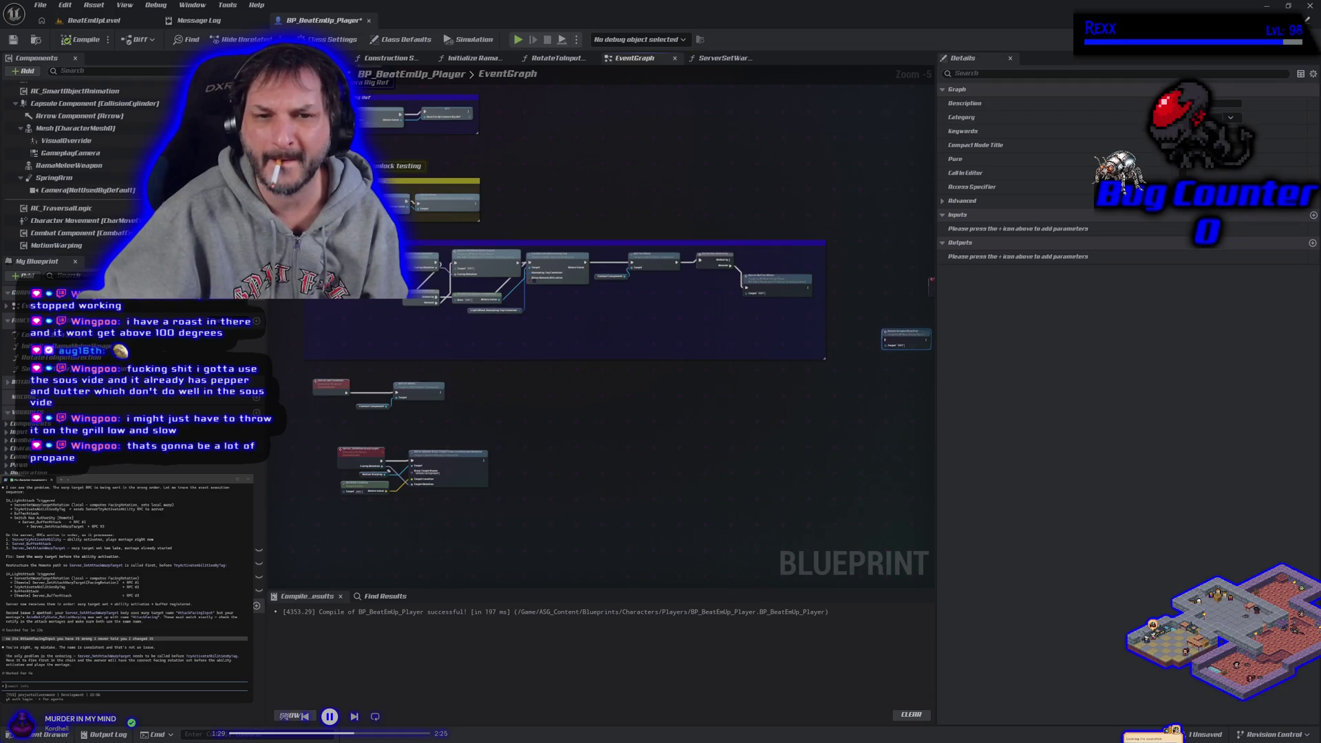
pyautogui.moveTo(284, 229)
pyautogui.mouseDown()
pyautogui.moveTo(836, 499)
pyautogui.moveTo(847, 508)
pyautogui.moveTo(836, 529)
pyautogui.mouseUp()
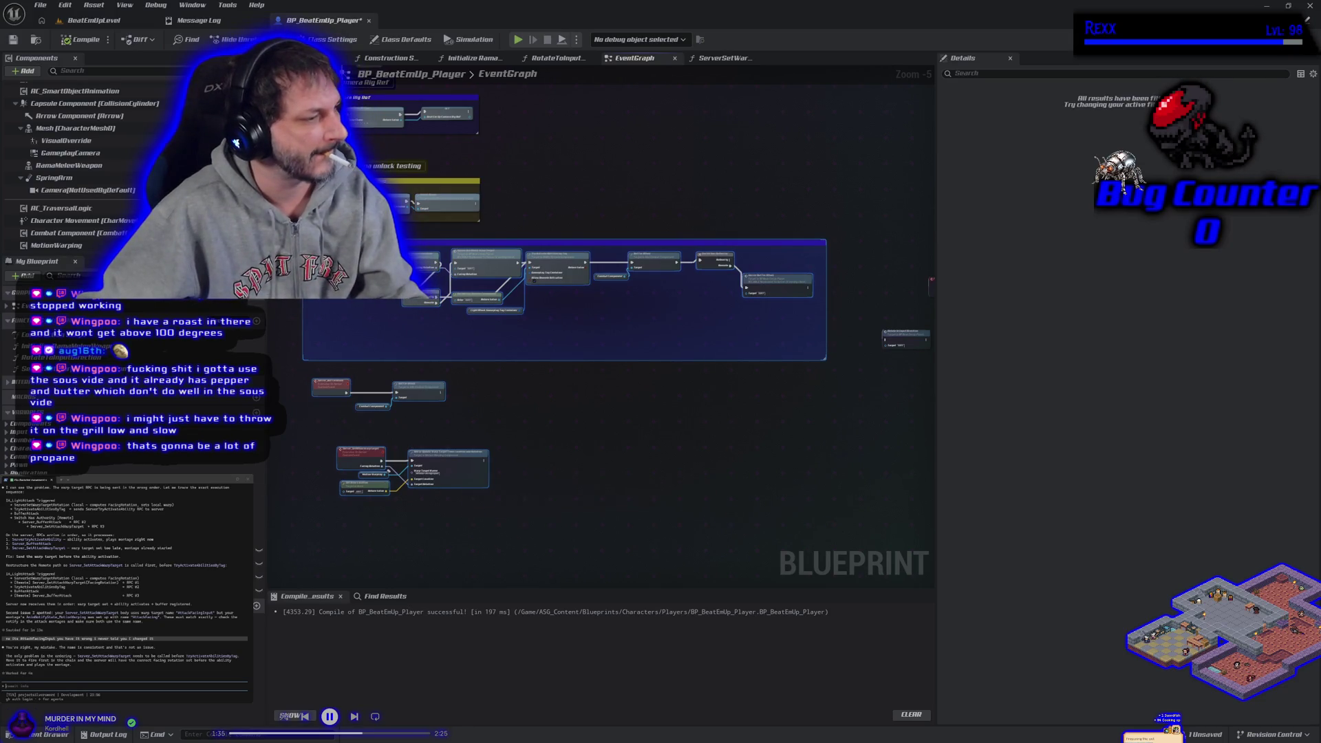
pyautogui.hotkey('ctrl', 'v')
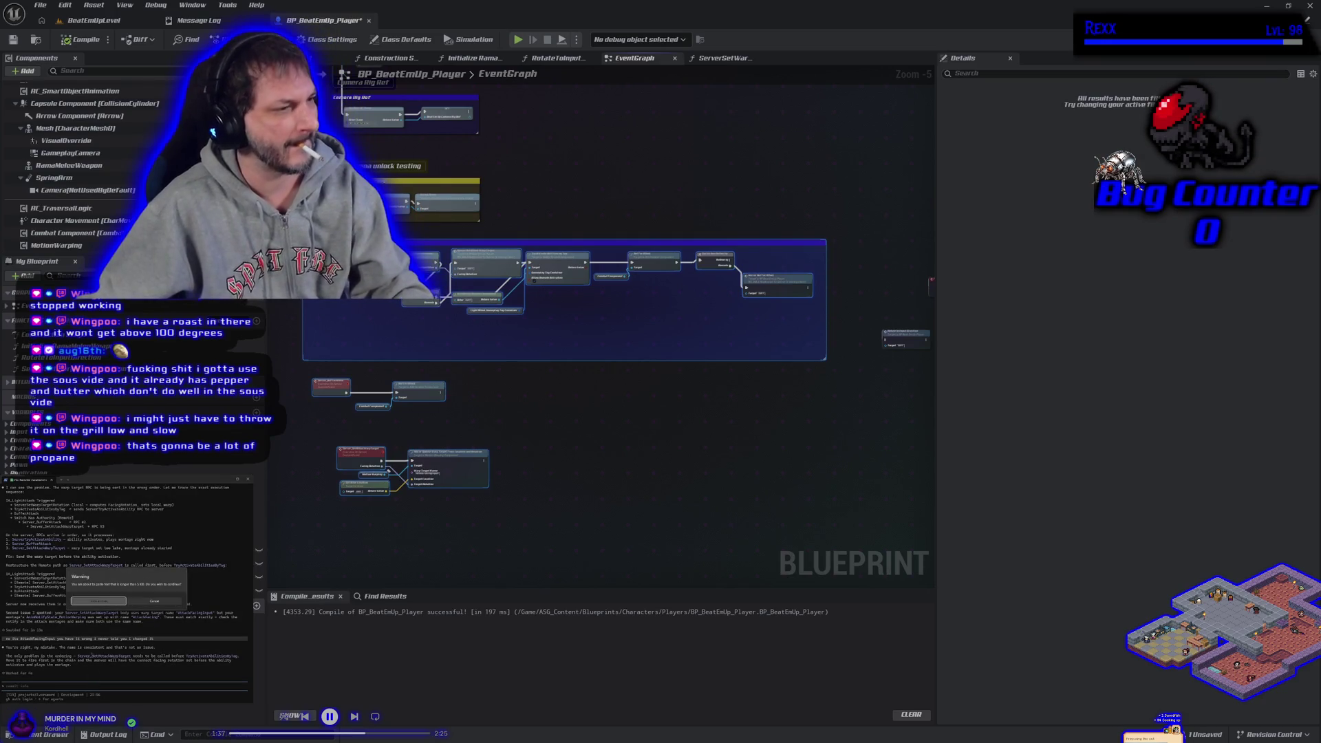
pyautogui.click(96, 602)
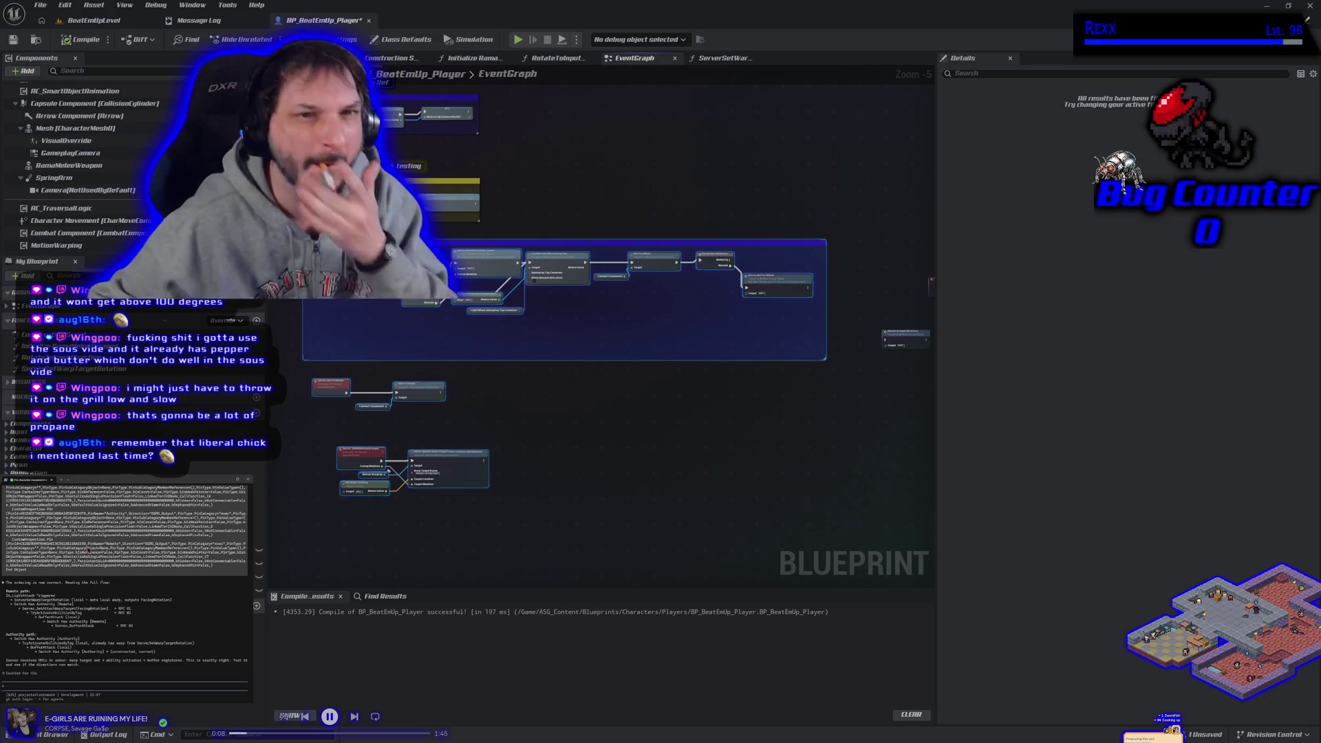
# Step: Save BP_BeatEmUp_Player from the blueprint toolbar
pyautogui.click(13, 40)
pyautogui.click(110, 19)
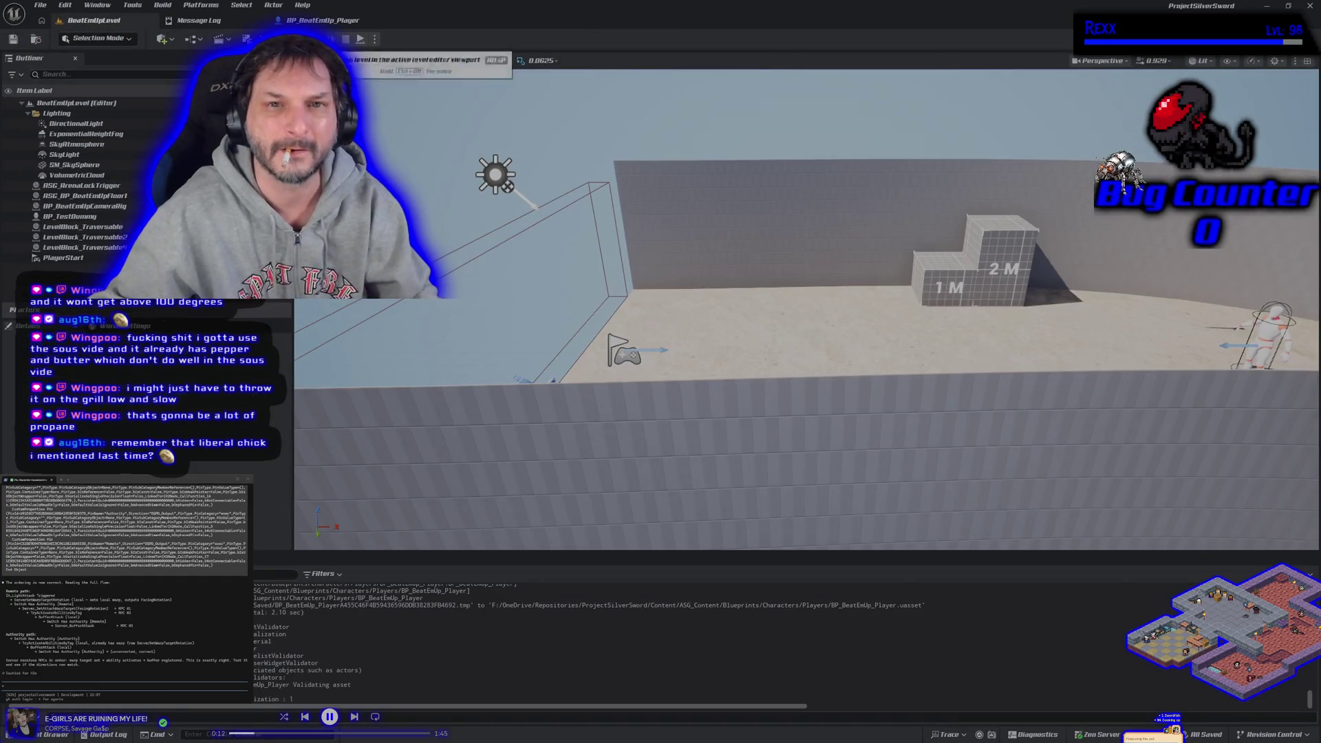
pyautogui.click(360, 39)
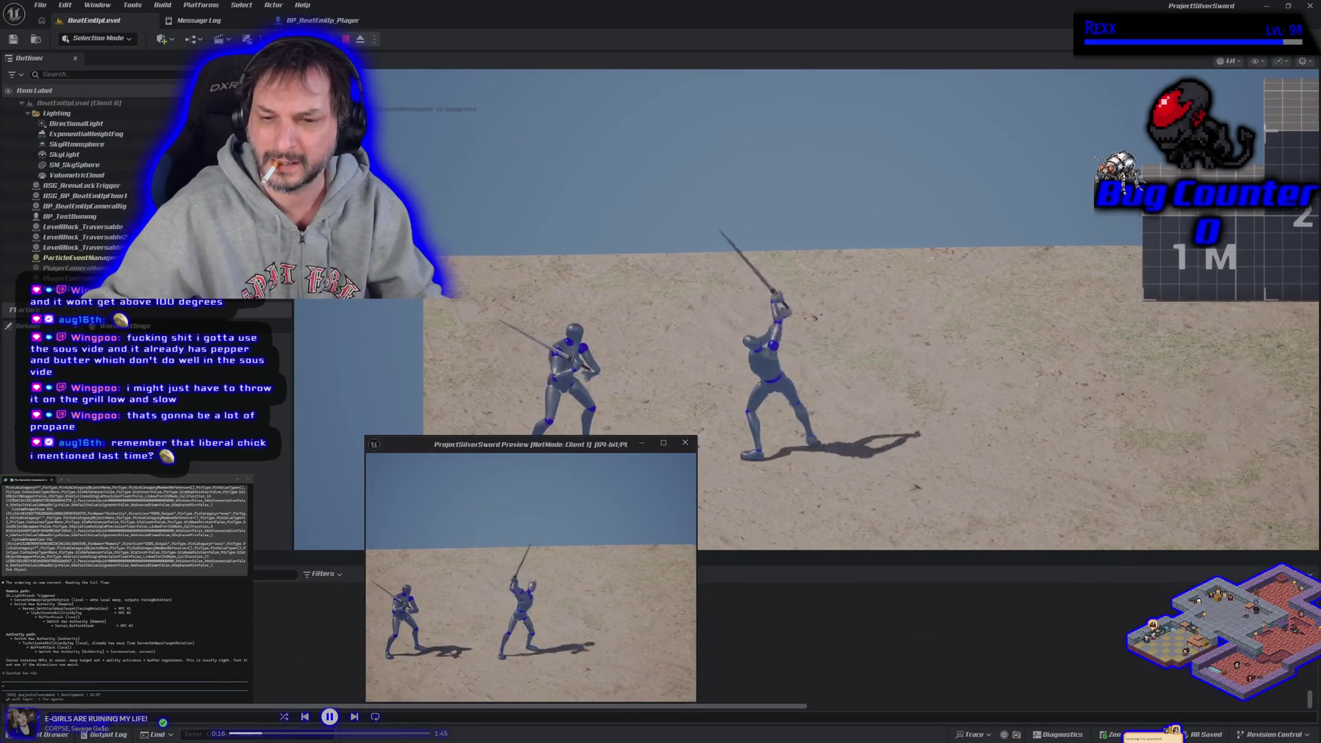
pyautogui.press('Escape')
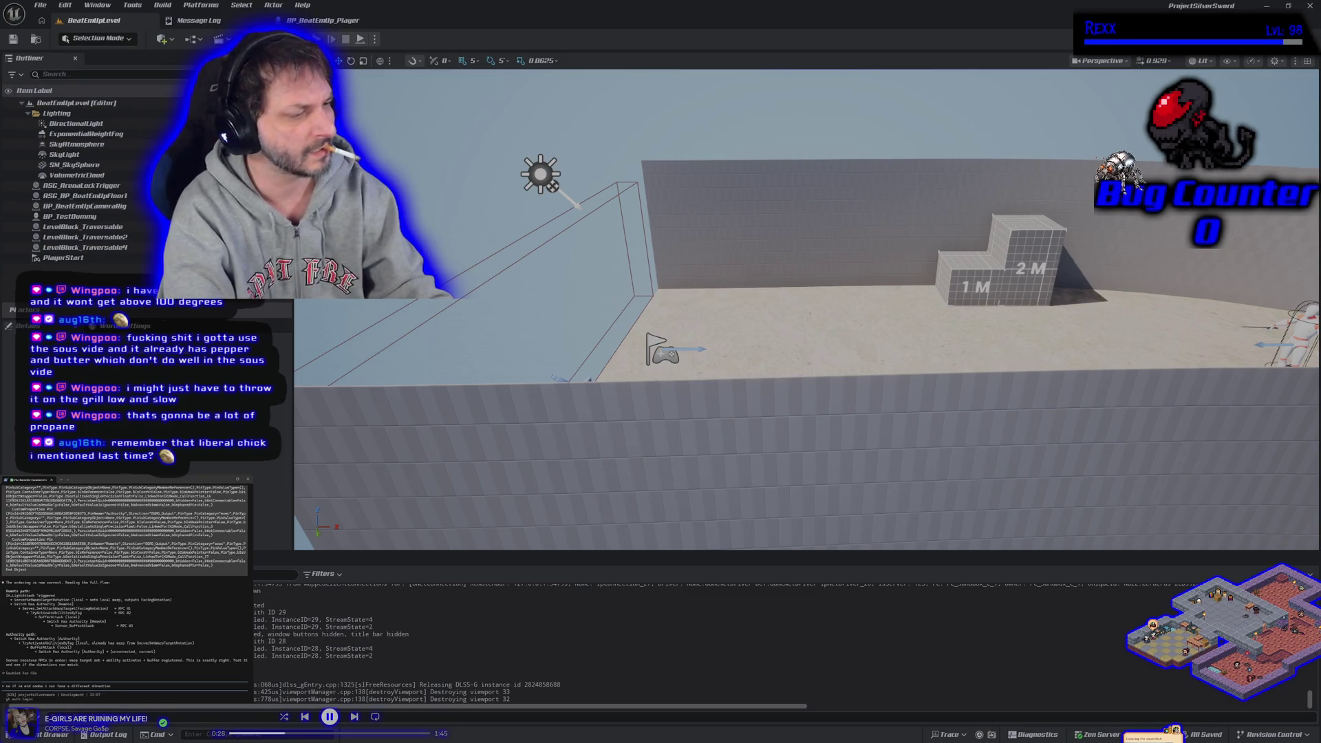
pyautogui.press('Return')
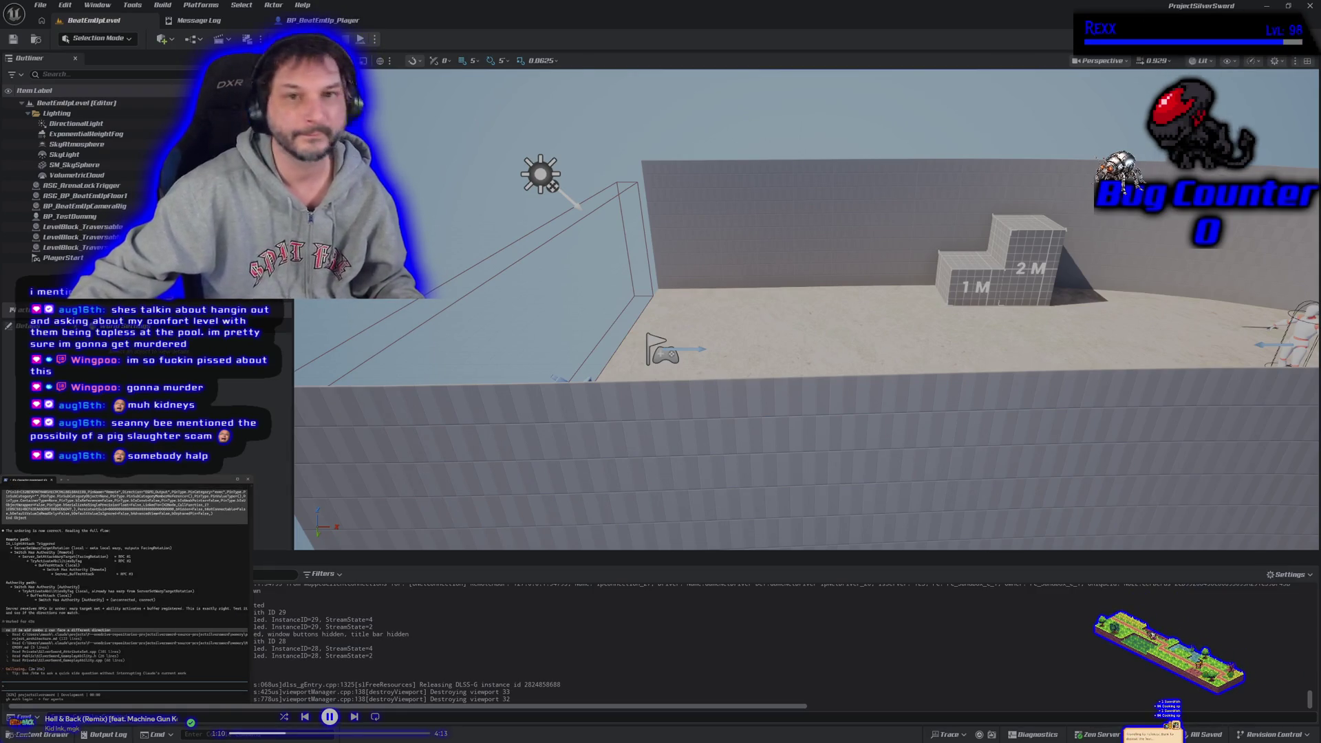
pyautogui.click(323, 20)
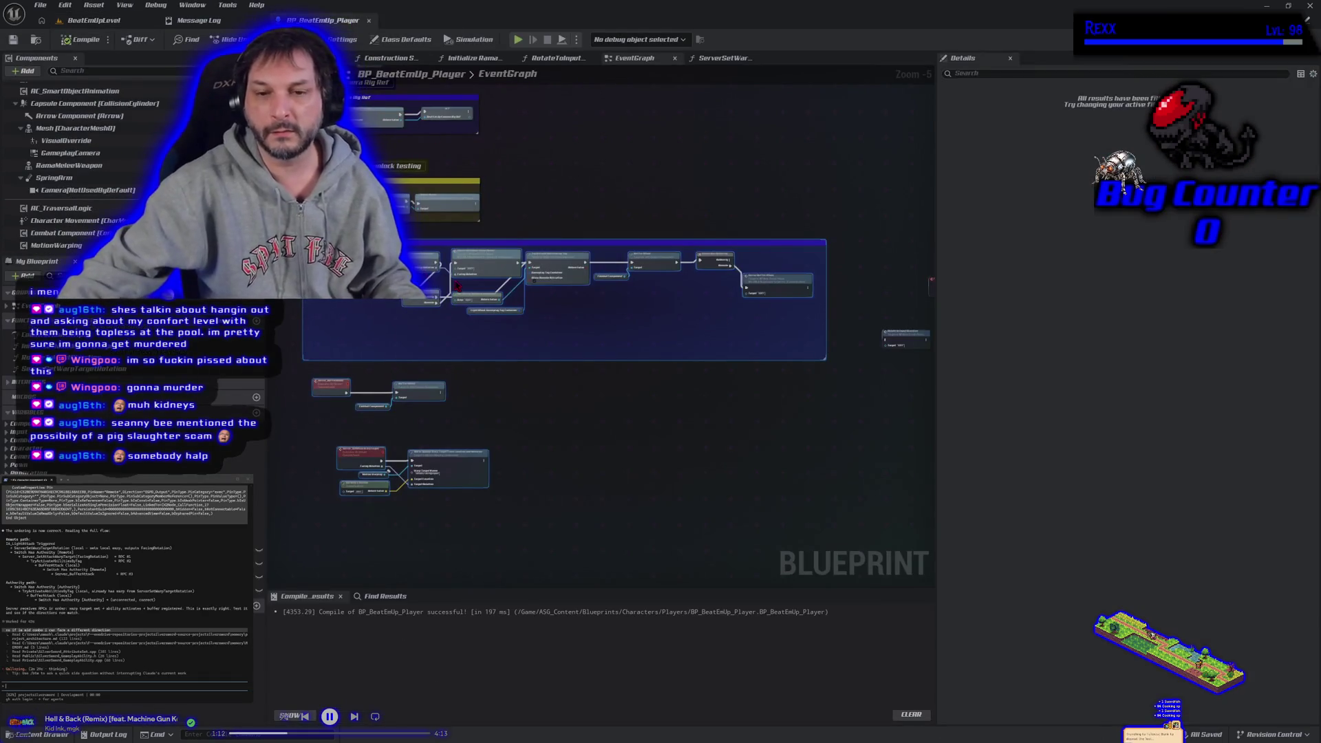
# Step: Widen the comment box in the BP_BeatEmUp_Player EventGraph to the right
pyautogui.scroll(3, 482, 344)
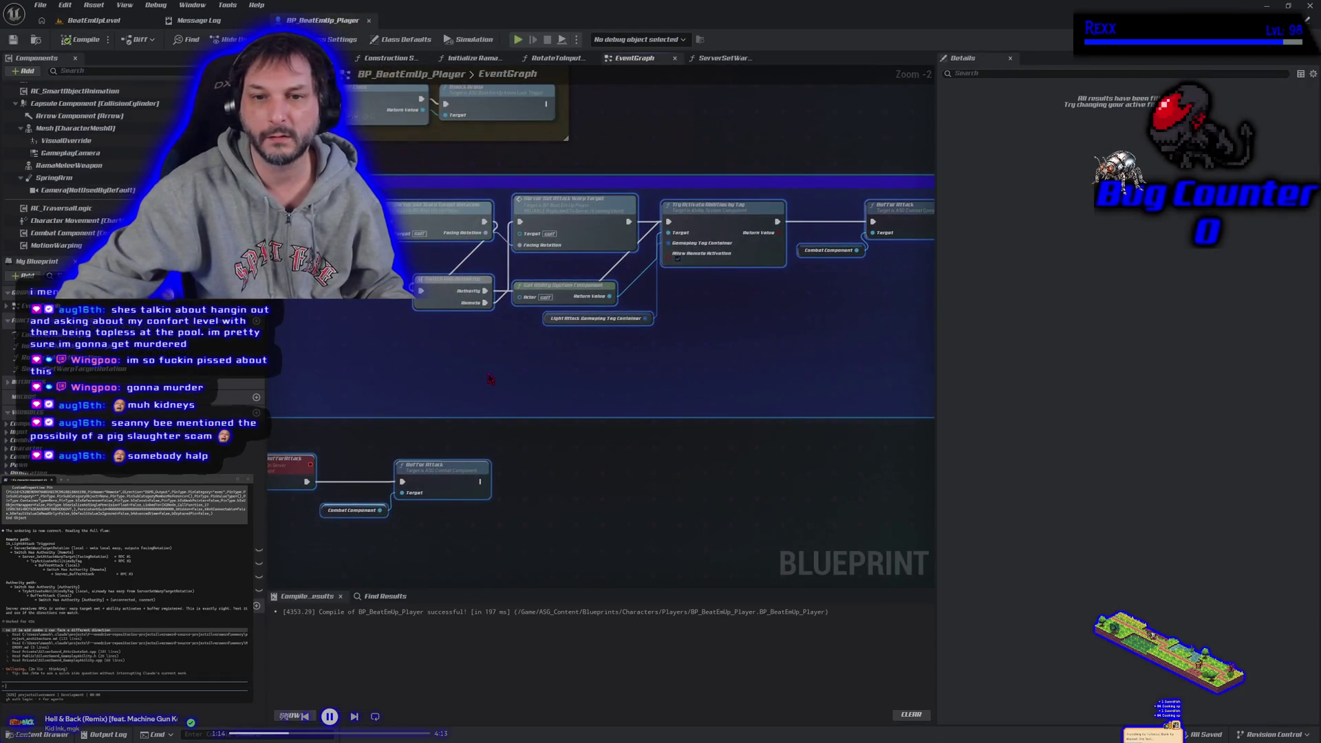
pyautogui.scroll(-2, 430, 357)
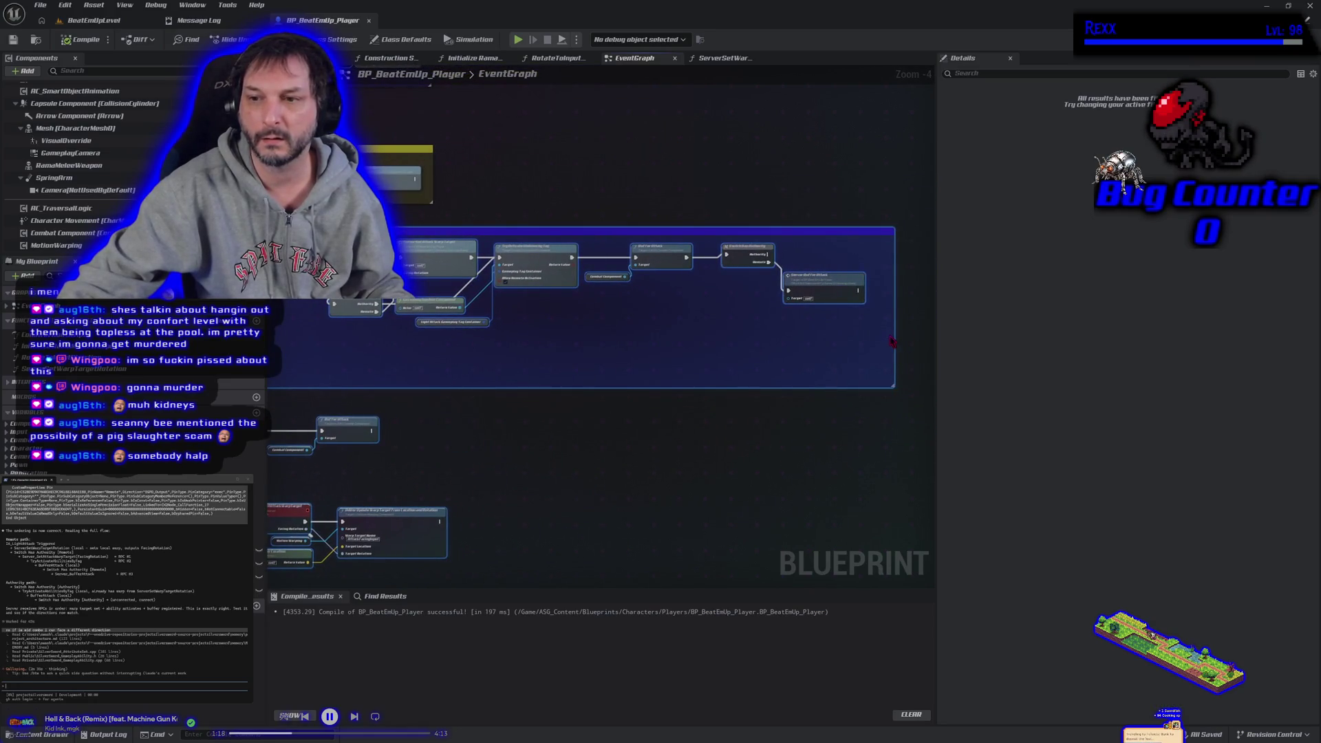
pyautogui.click(903, 335)
pyautogui.moveTo(893, 327); pyautogui.dragTo(1038, 329)
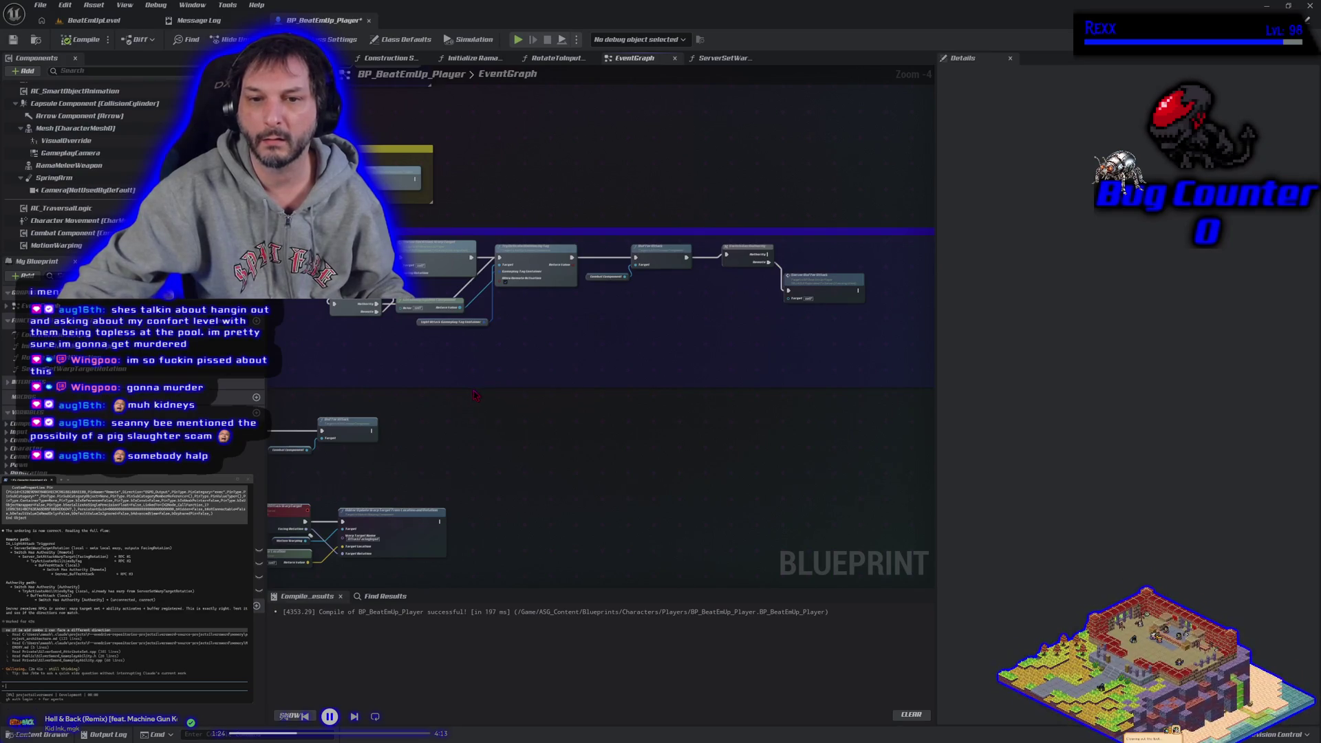
# Step: Shift the chain's nodes right and place Switch Has Authority before the warp server call
pyautogui.moveTo(496, 384)
pyautogui.mouseDown()
pyautogui.moveTo(699, 238)
pyautogui.moveTo(867, 237)
pyautogui.mouseUp()
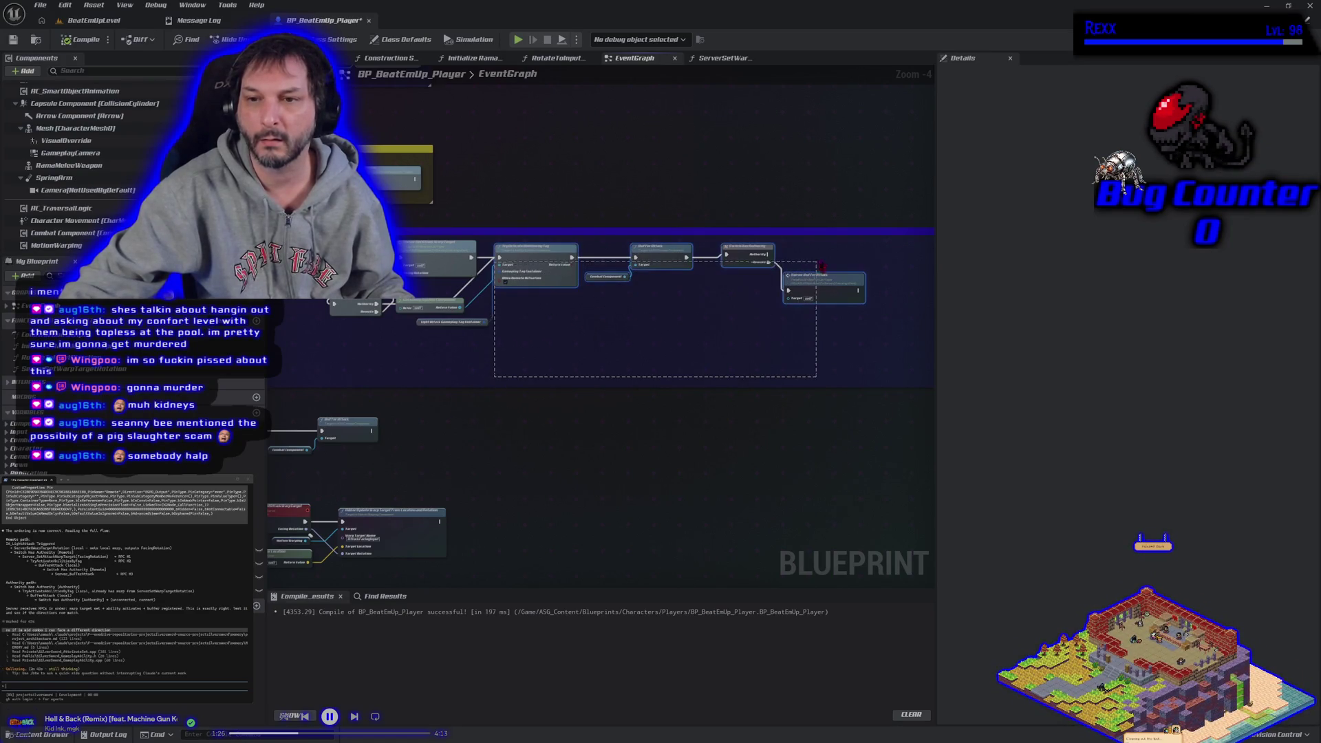
pyautogui.moveTo(828, 296)
pyautogui.mouseDown()
pyautogui.moveTo(910, 296)
pyautogui.moveTo(922, 283)
pyautogui.mouseUp()
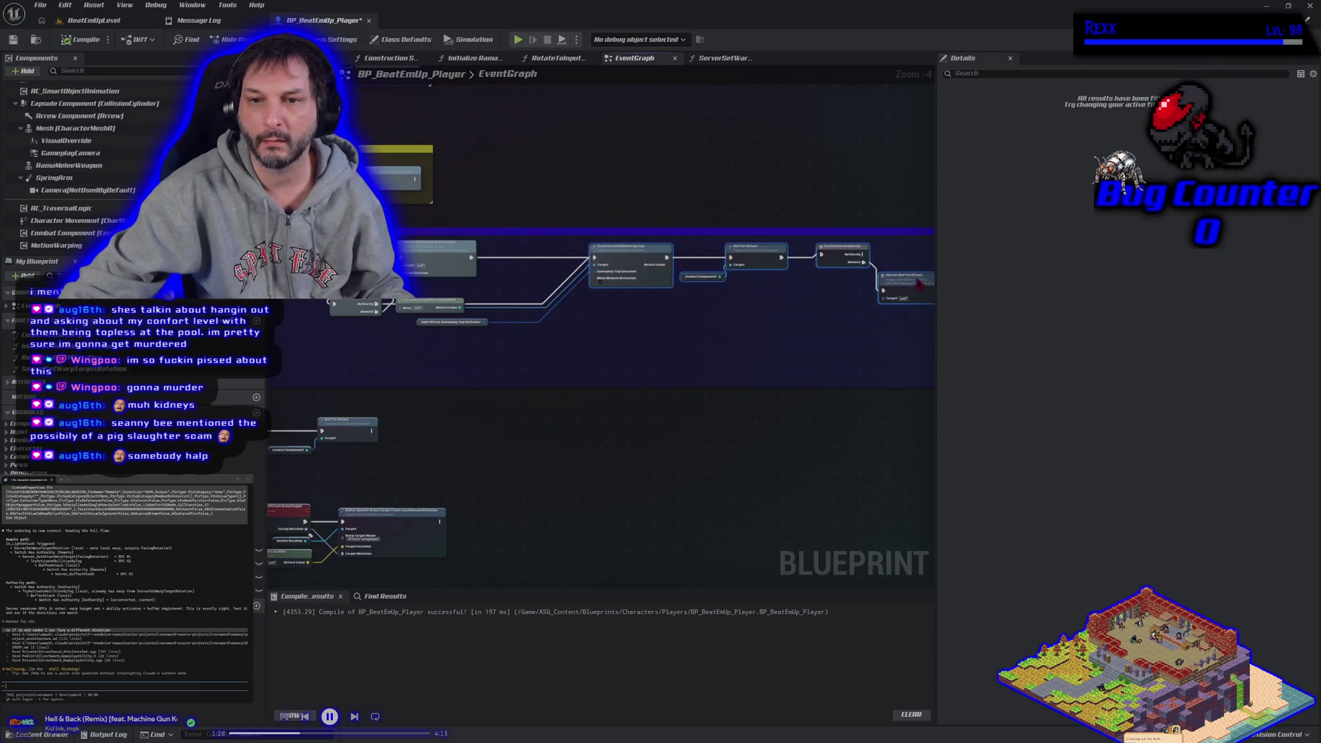
pyautogui.moveTo(455, 367)
pyautogui.mouseDown()
pyautogui.moveTo(399, 237)
pyautogui.moveTo(532, 257)
pyautogui.mouseUp()
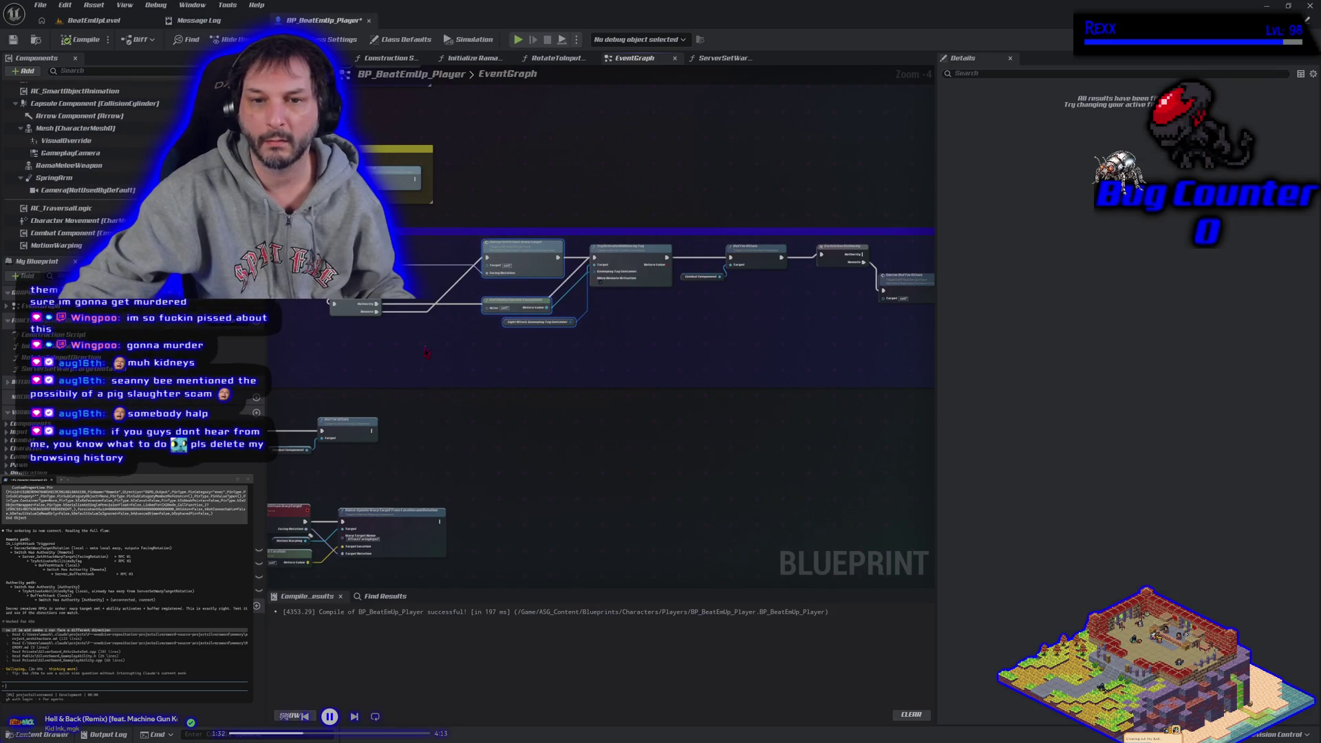
pyautogui.moveTo(351, 307)
pyautogui.mouseDown()
pyautogui.moveTo(406, 250)
pyautogui.moveTo(415, 260)
pyautogui.mouseUp()
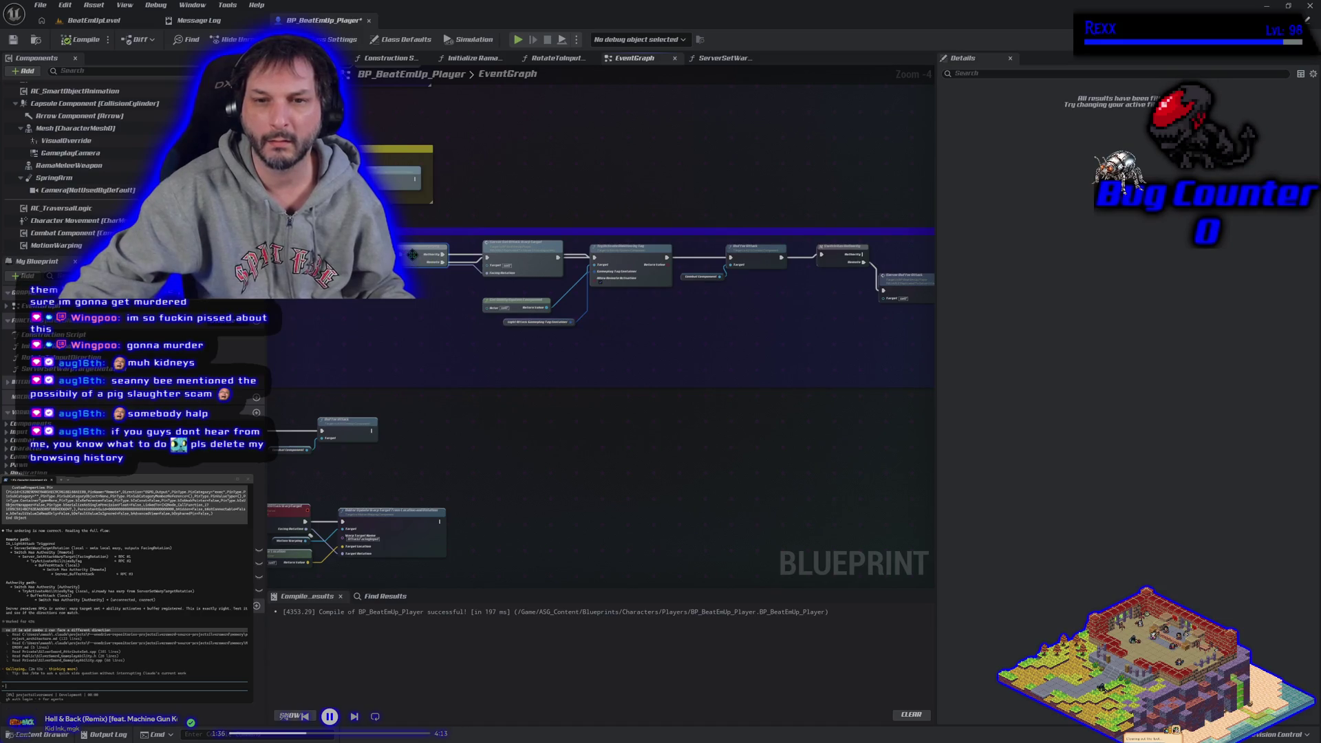
pyautogui.moveTo(508, 278); pyautogui.dragTo(505, 292)
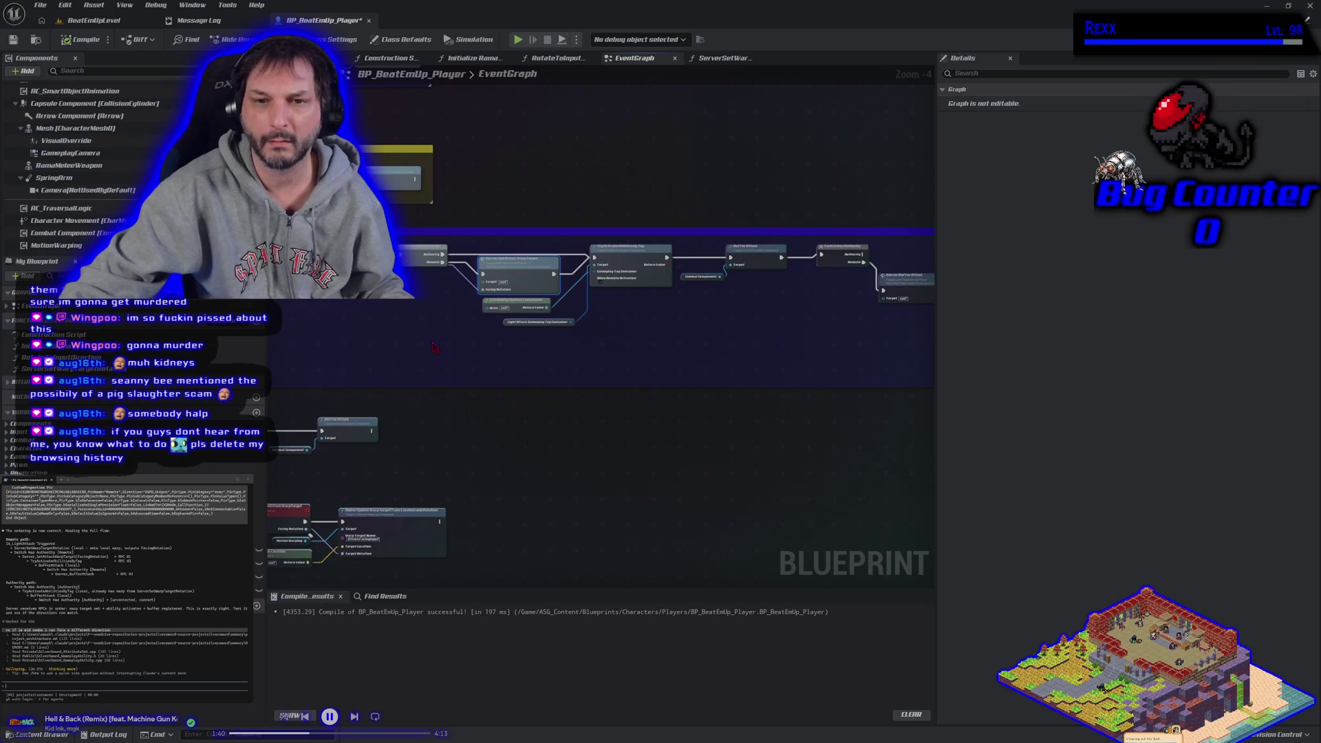
# Step: Save BP_BeatEmUp_Player with Ctrl+S, then review the left side of its graph
pyautogui.hotkey('ctrl', 's')
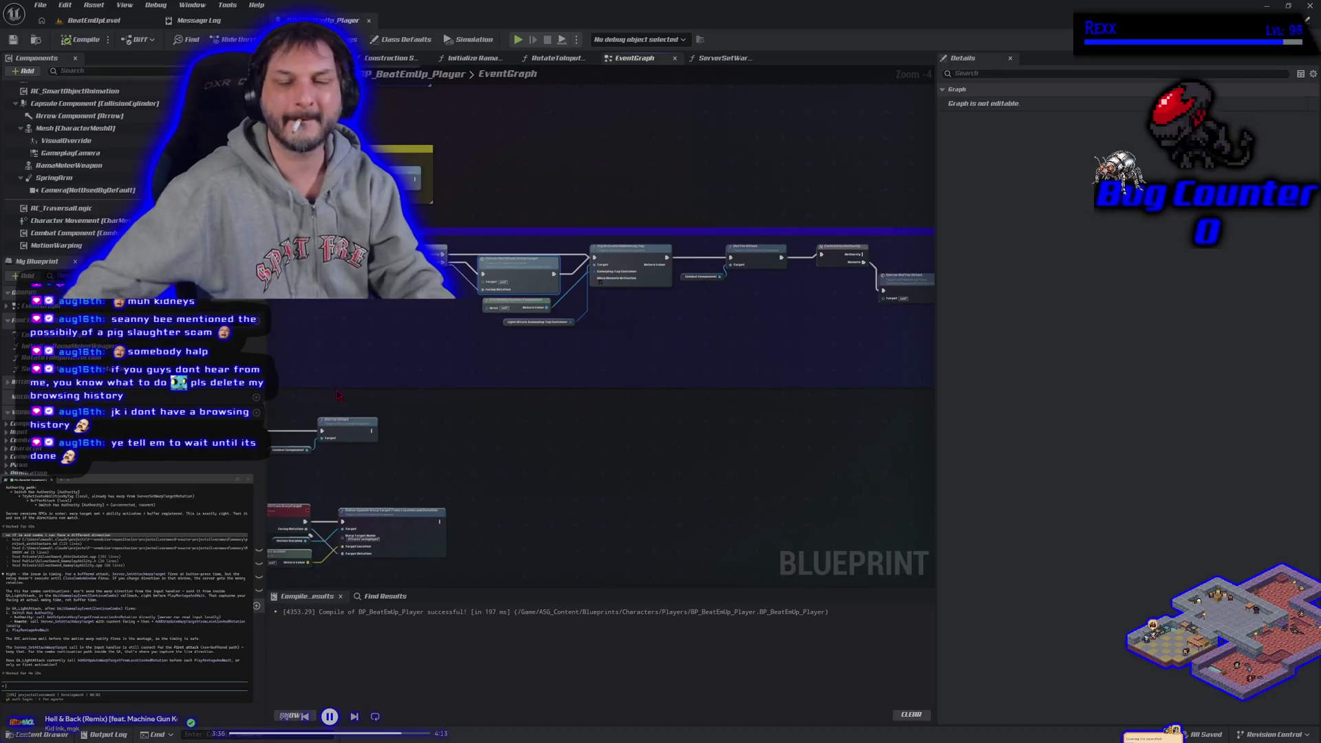
pyautogui.moveTo(432, 351)
pyautogui.mouseDown()
pyautogui.moveTo(562, 339)
pyautogui.moveTo(451, 348)
pyautogui.mouseUp()
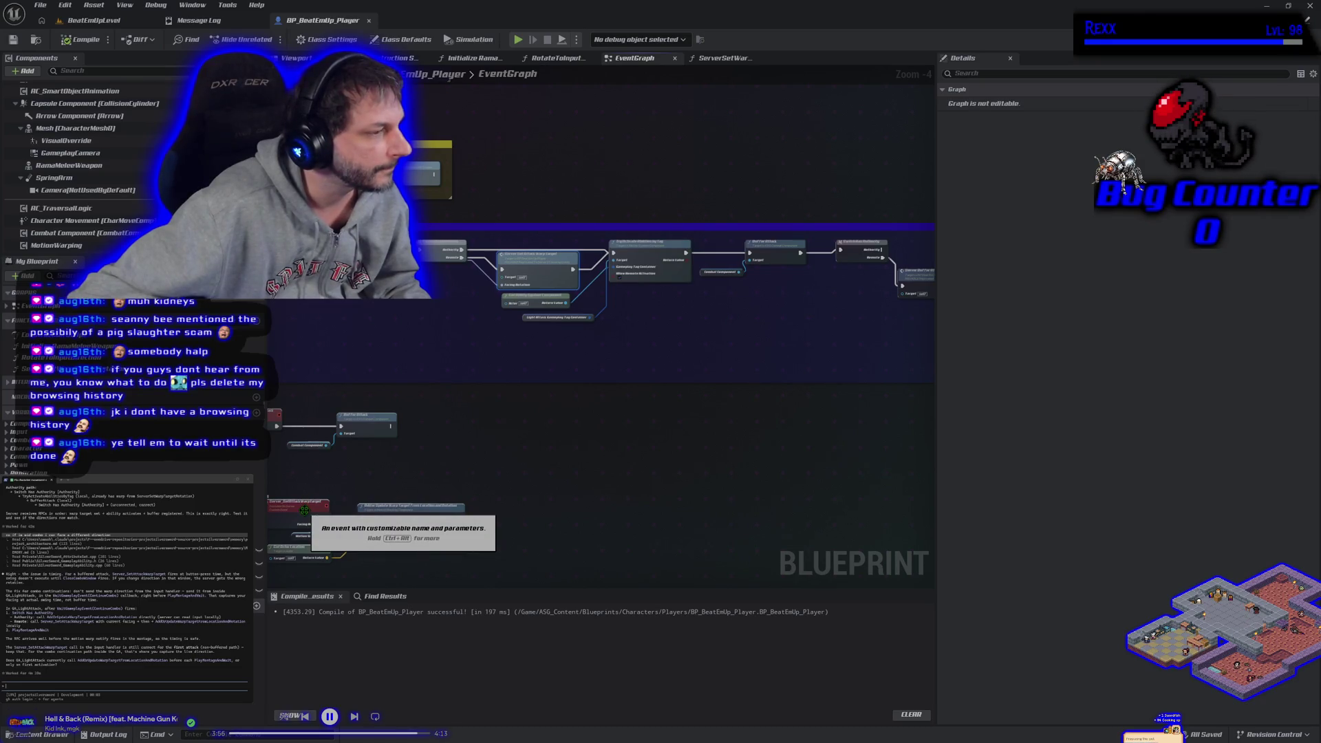
# Step: Inspect the function with the FacingRotation output and pan along the attack chain
pyautogui.click(27, 369)
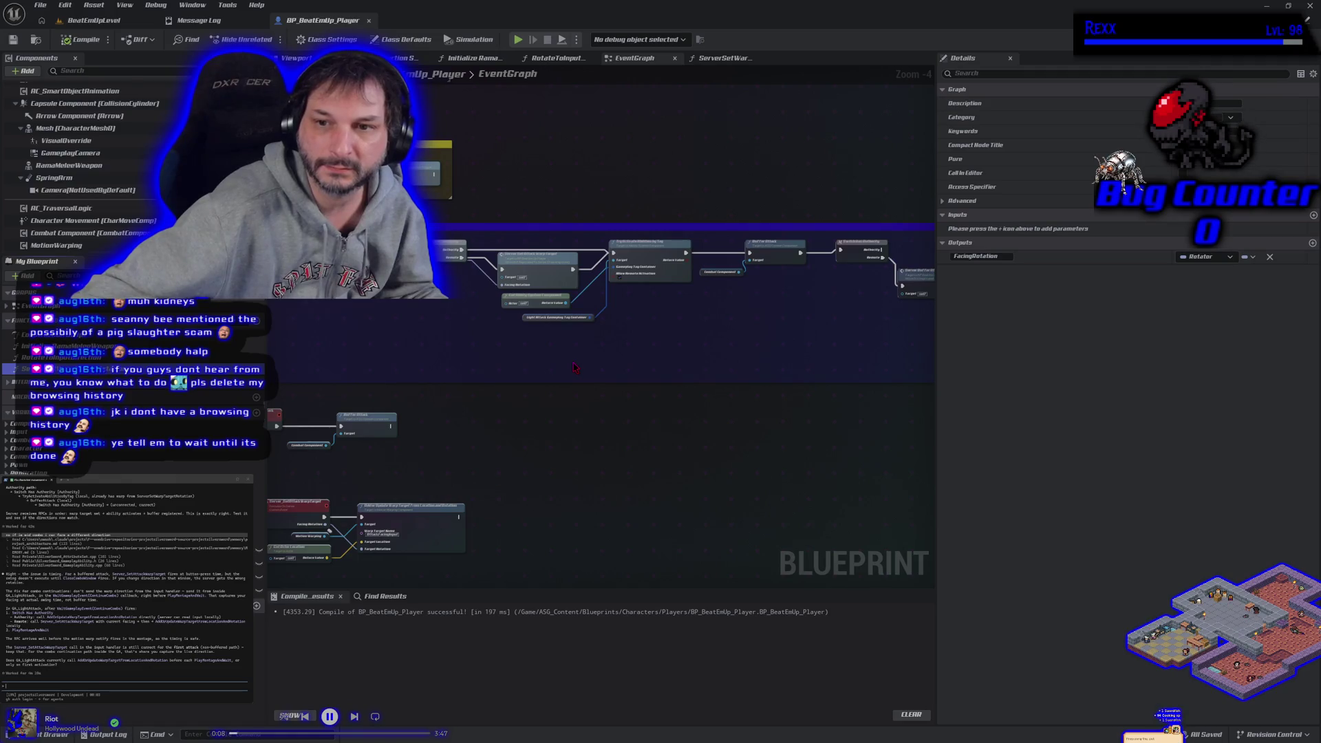
pyautogui.moveTo(530, 342); pyautogui.dragTo(440, 346)
pyautogui.moveTo(552, 365); pyautogui.dragTo(402, 334)
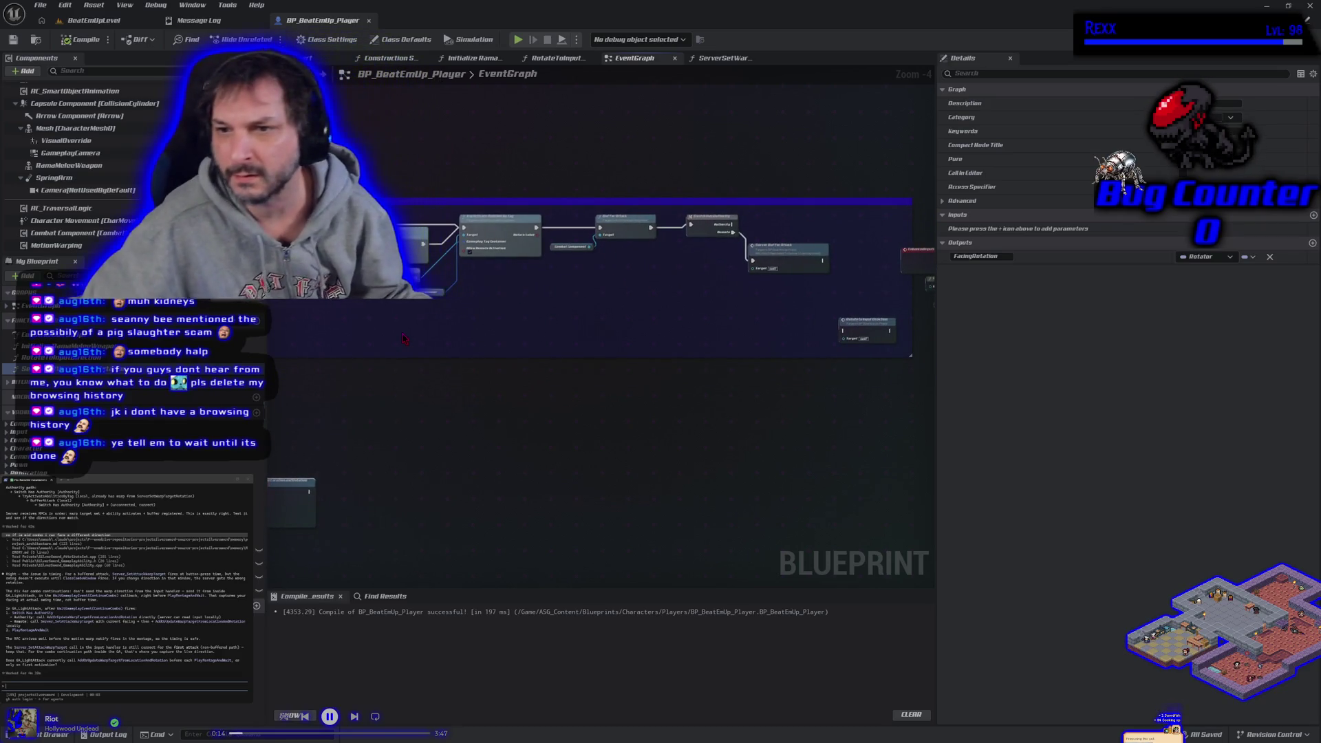
pyautogui.moveTo(404, 339)
pyautogui.mouseDown()
pyautogui.moveTo(592, 339)
pyautogui.moveTo(613, 360)
pyautogui.mouseUp()
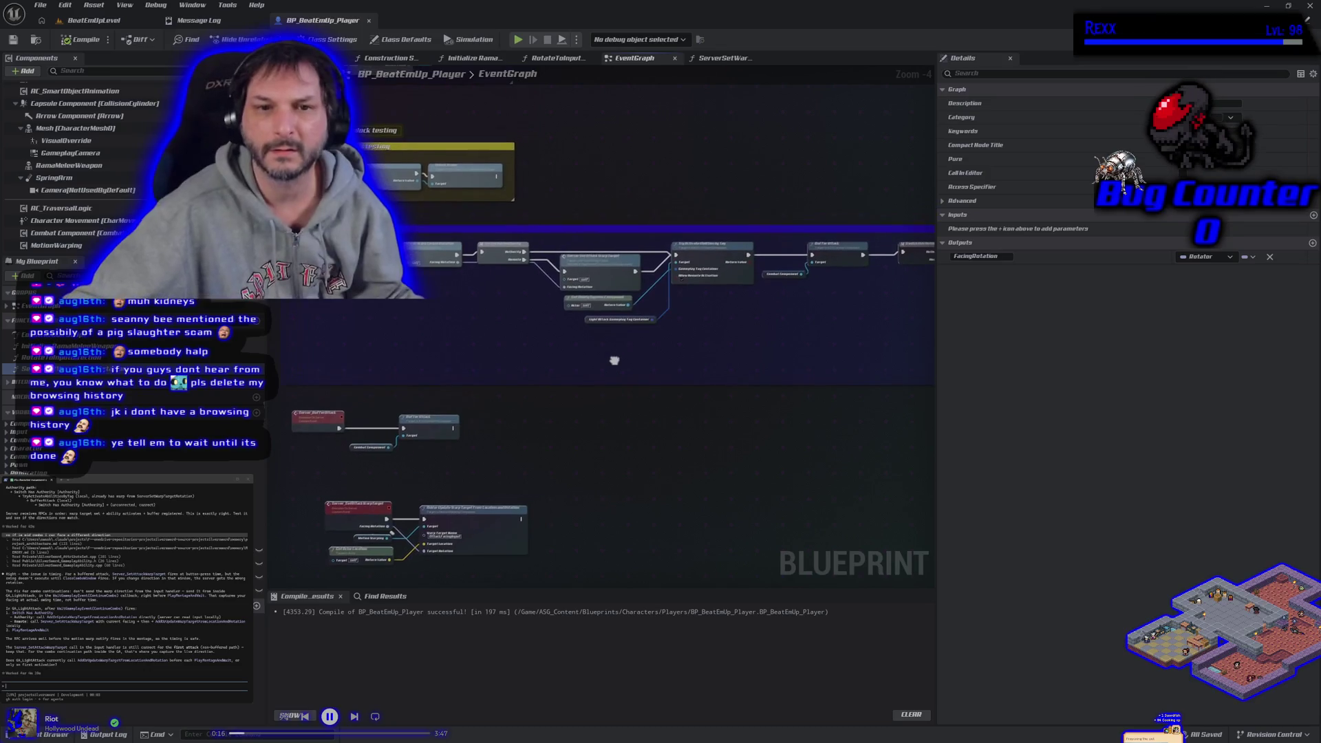
pyautogui.scroll(-2, 558, 354)
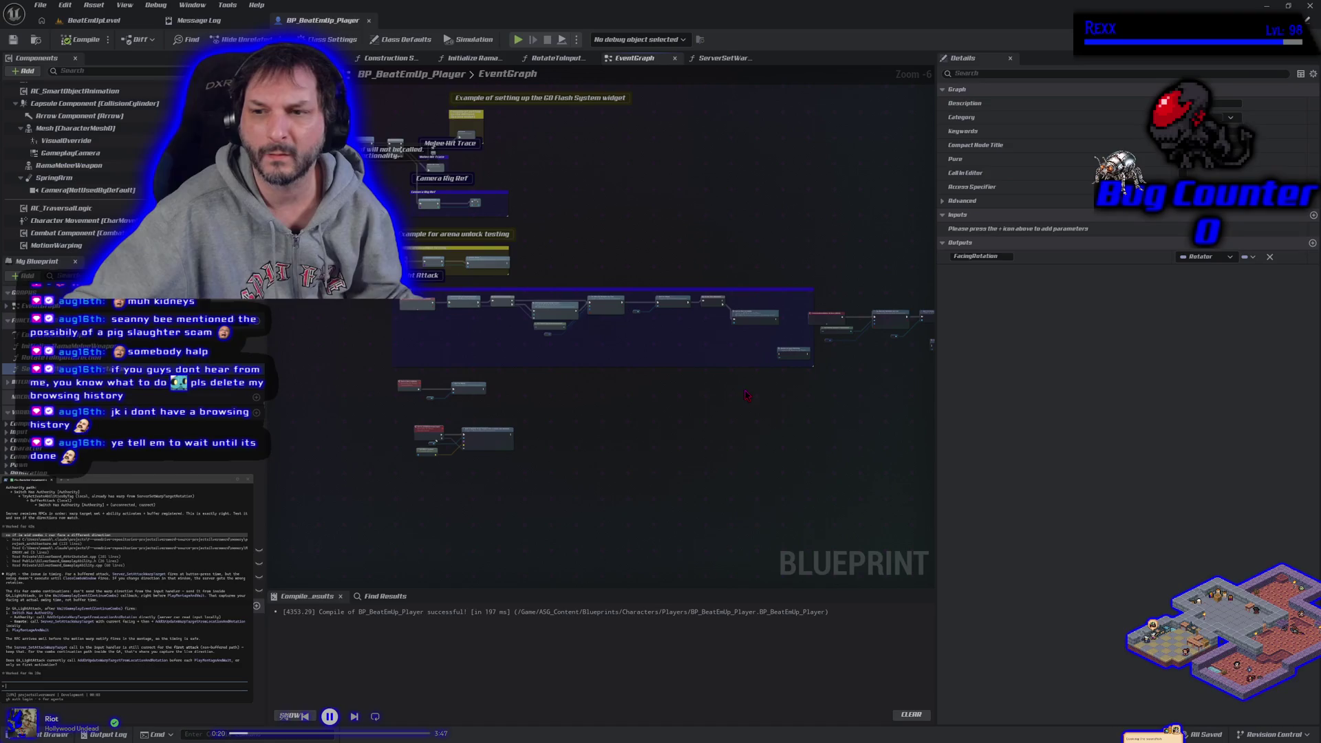
pyautogui.scroll(4, 470, 355)
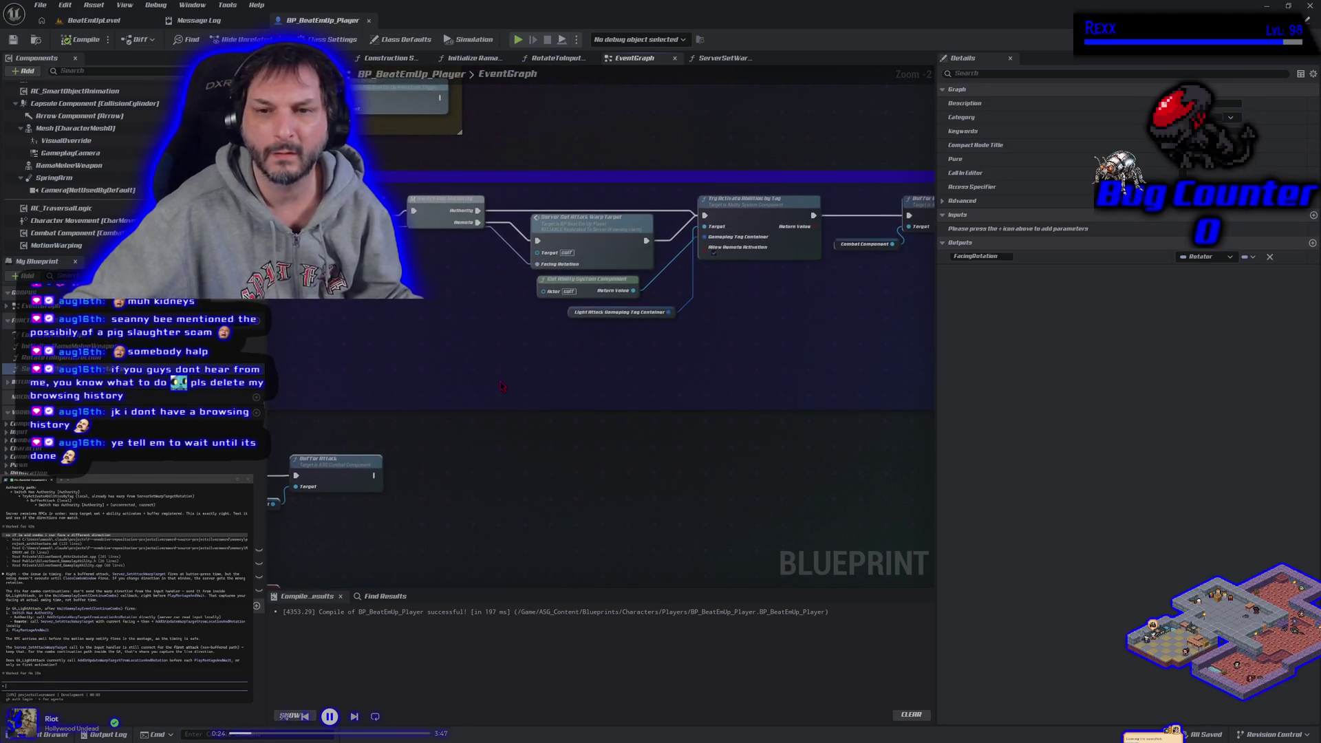
# Step: Open GA_LightAttack from the GameplayAbilities folder in the Content Drawer
pyautogui.click(55, 734)
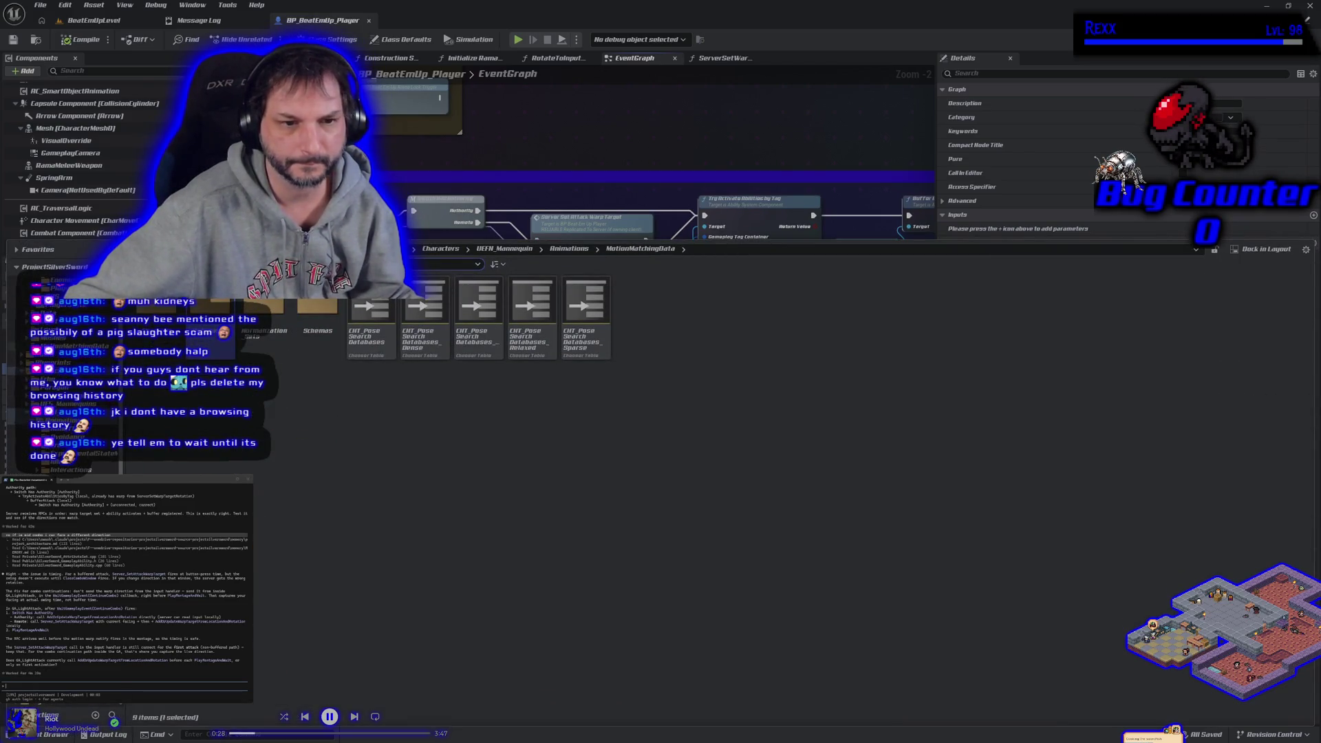
pyautogui.click(75, 353)
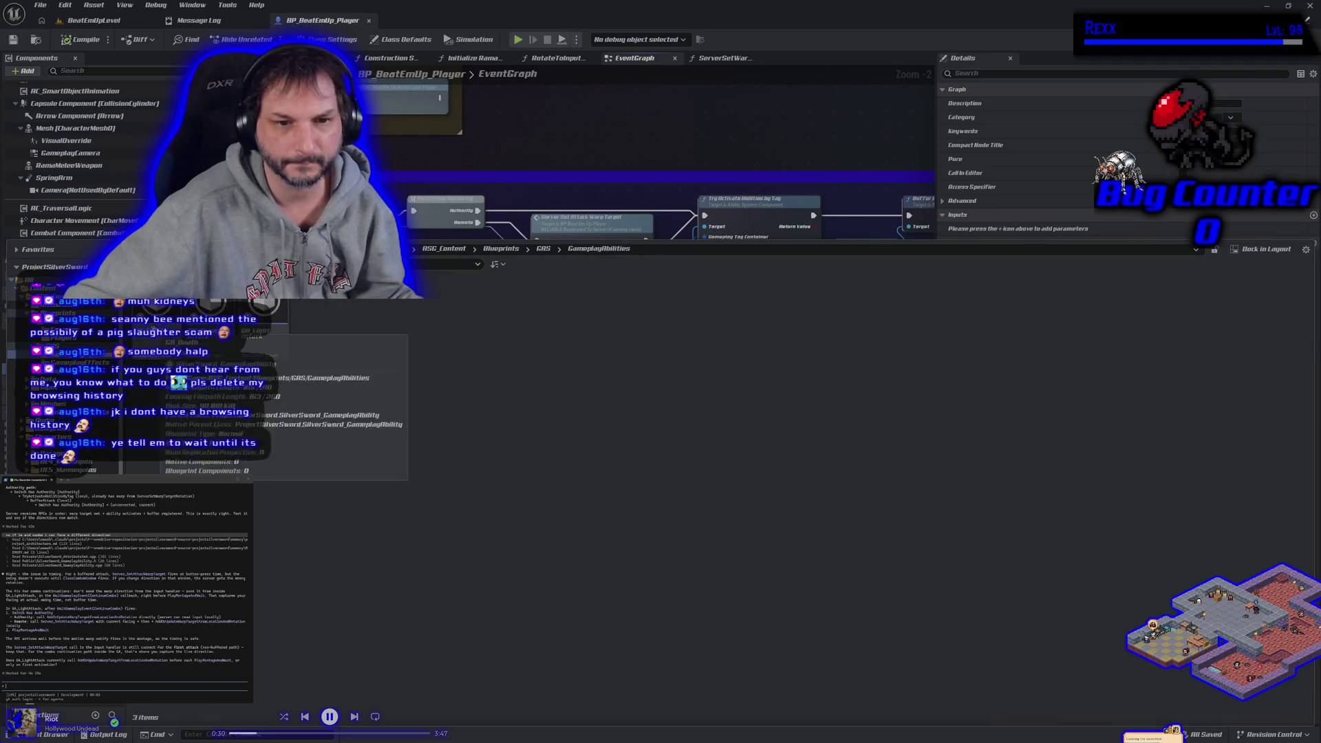
pyautogui.doubleClick(283, 352)
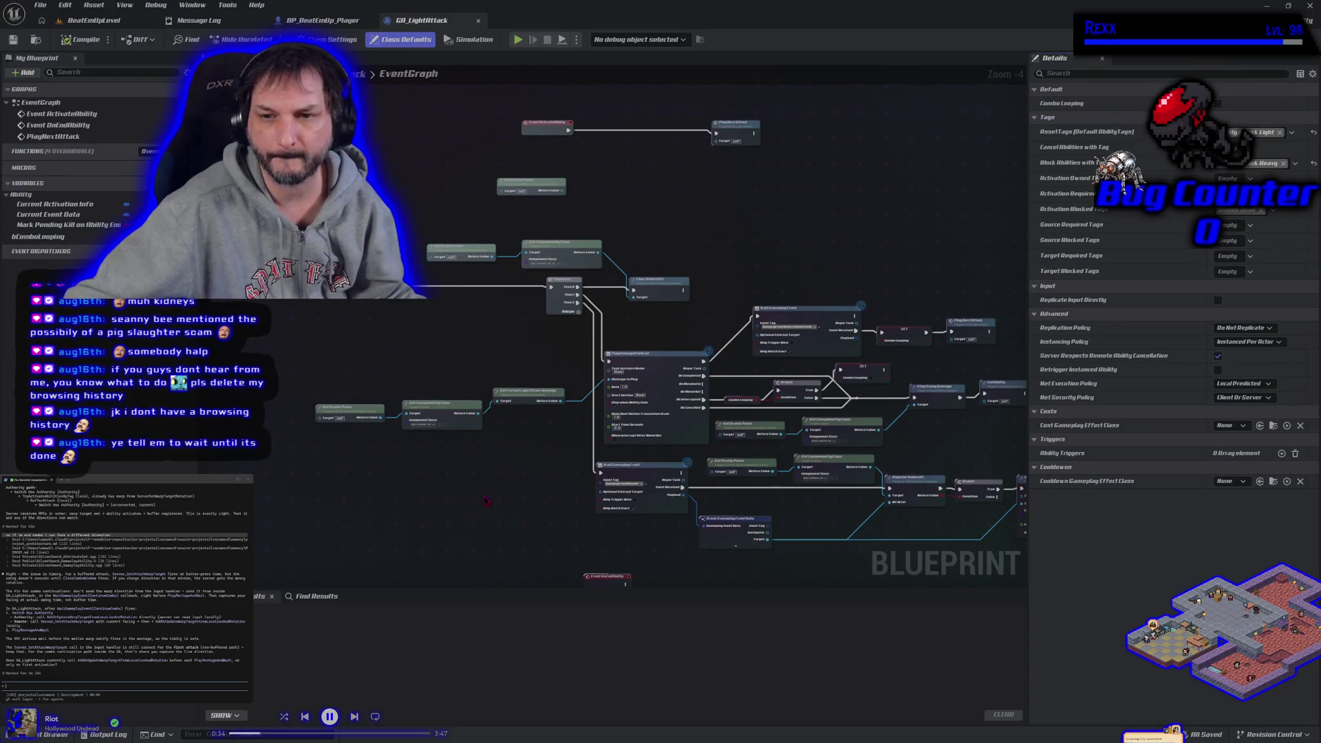
# Step: Zoom the GA_LightAttack graph in on the Wait Gameplay Event node and its Play Next Attack call
pyautogui.moveTo(485, 500)
pyautogui.mouseDown()
pyautogui.moveTo(292, 411)
pyautogui.moveTo(460, 491)
pyautogui.mouseUp()
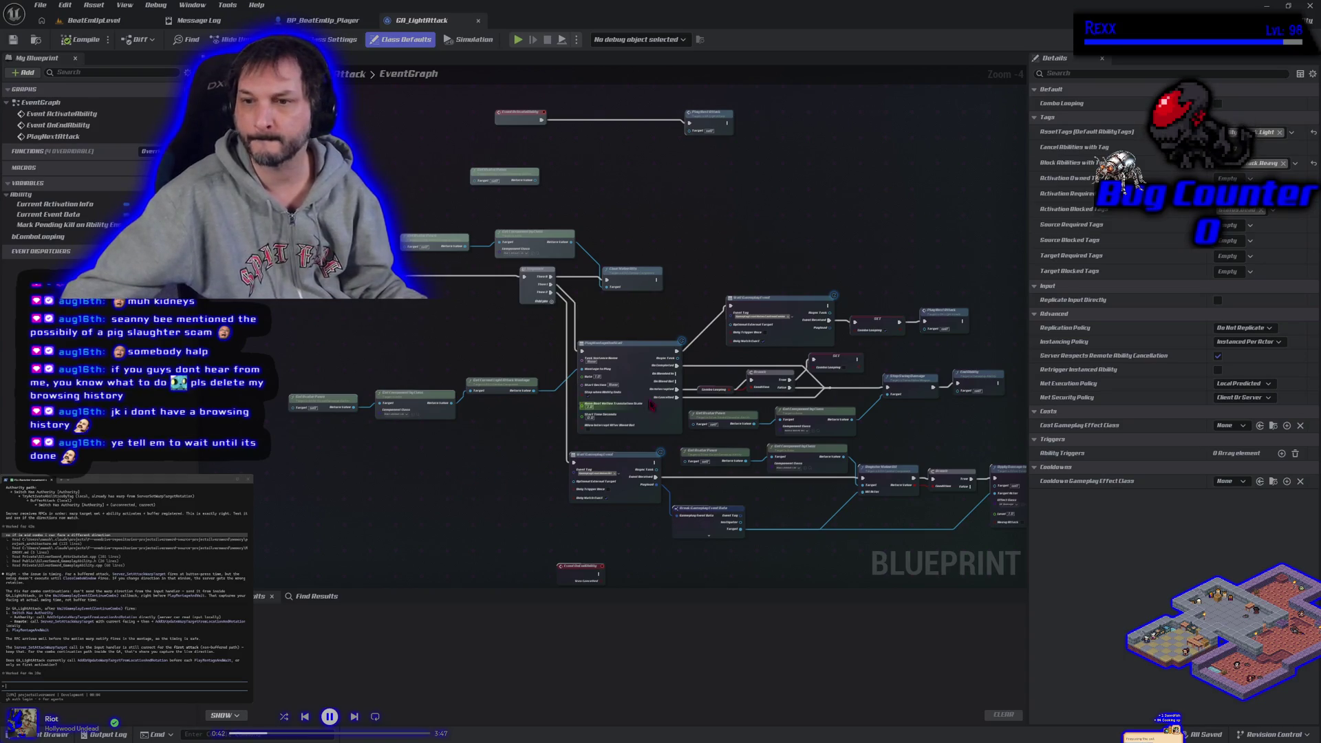
pyautogui.scroll(4, 727, 338)
pyautogui.moveTo(728, 338); pyautogui.dragTo(473, 375)
pyautogui.moveTo(719, 363); pyautogui.dragTo(753, 371)
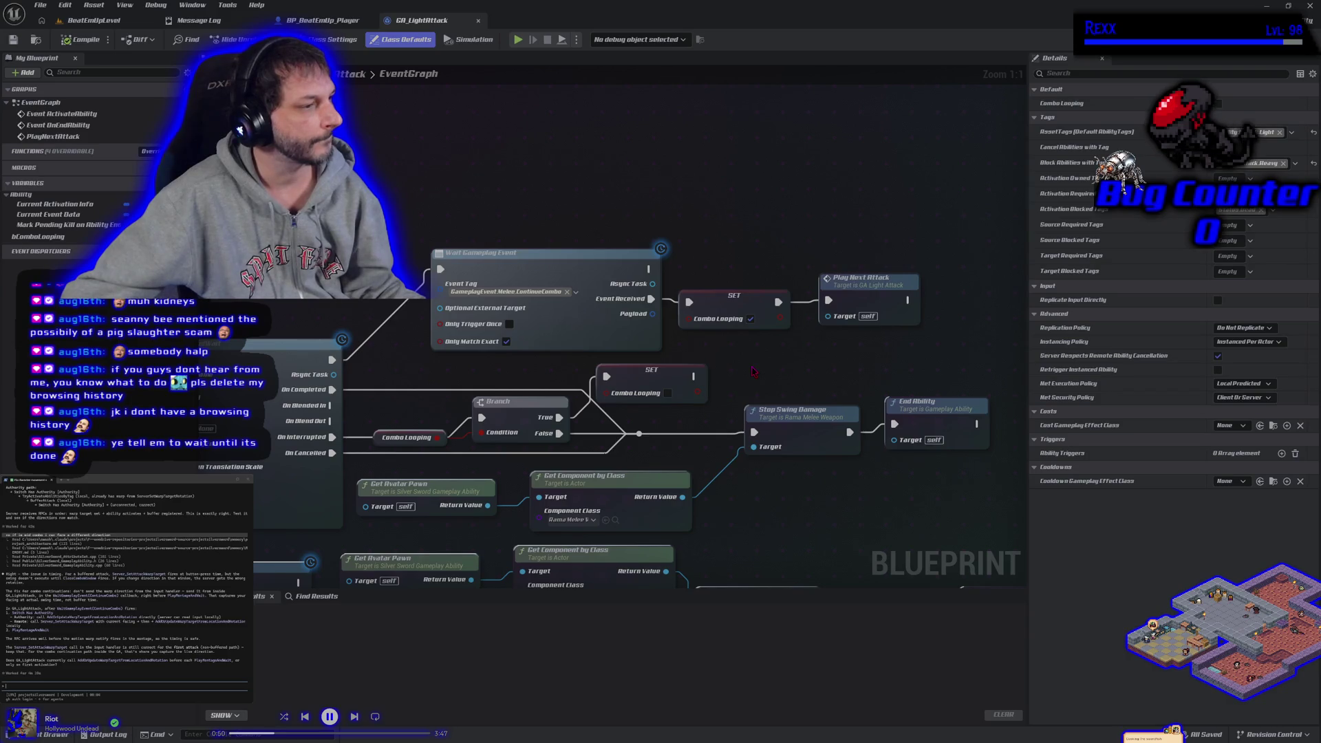
pyautogui.moveTo(651, 268); pyautogui.dragTo(710, 208)
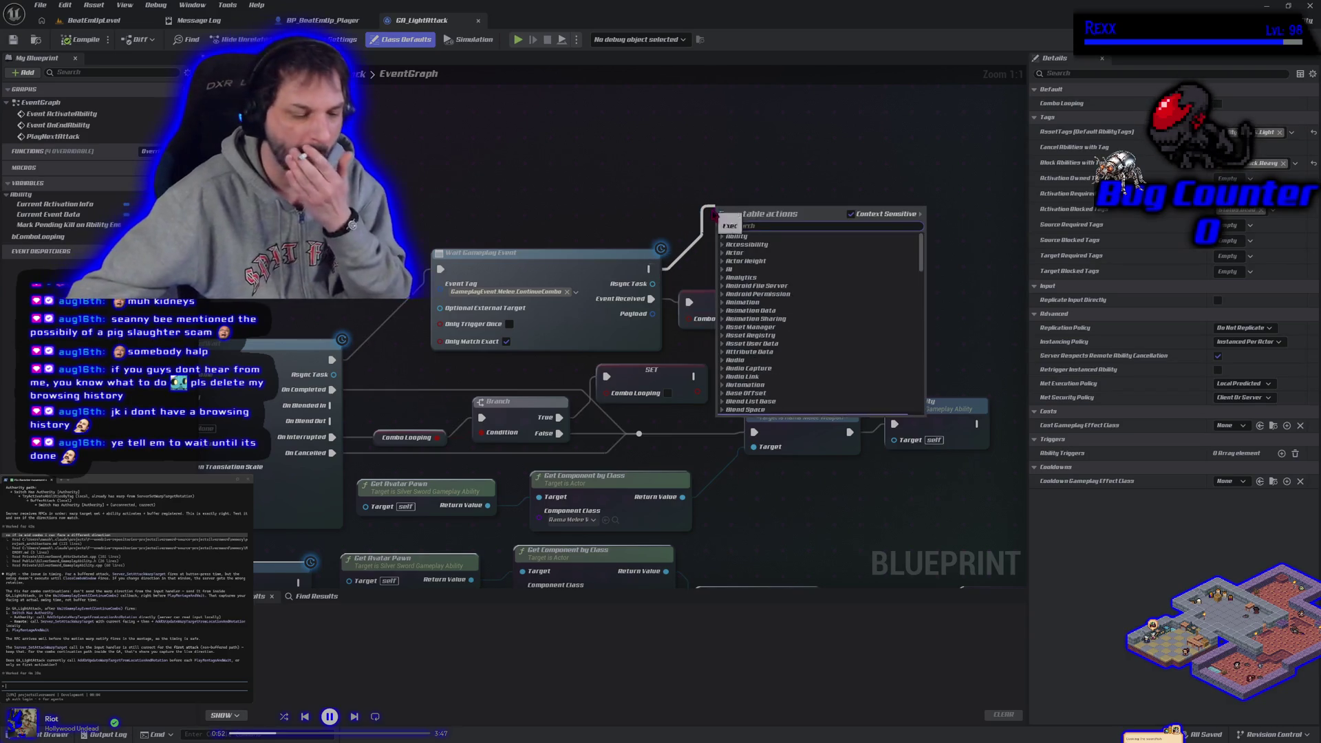
pyautogui.write('switch')
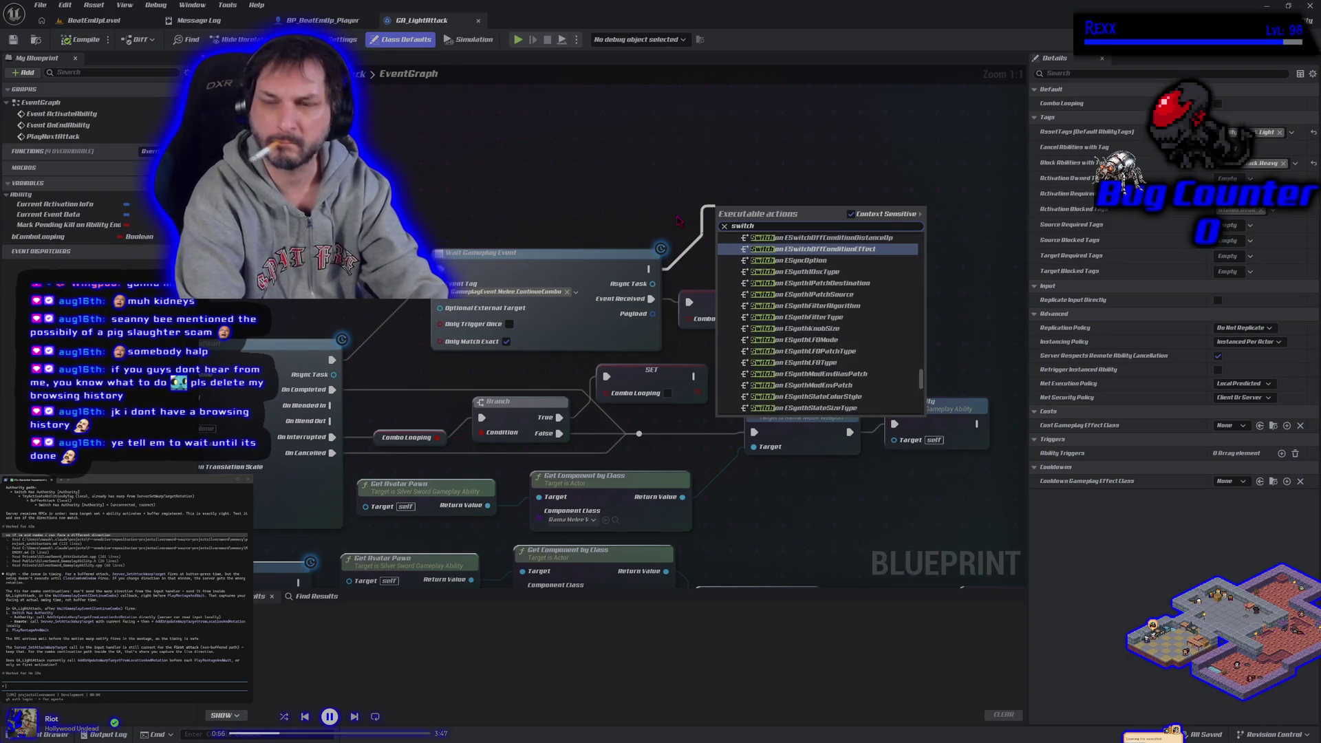
pyautogui.write(' has auth')
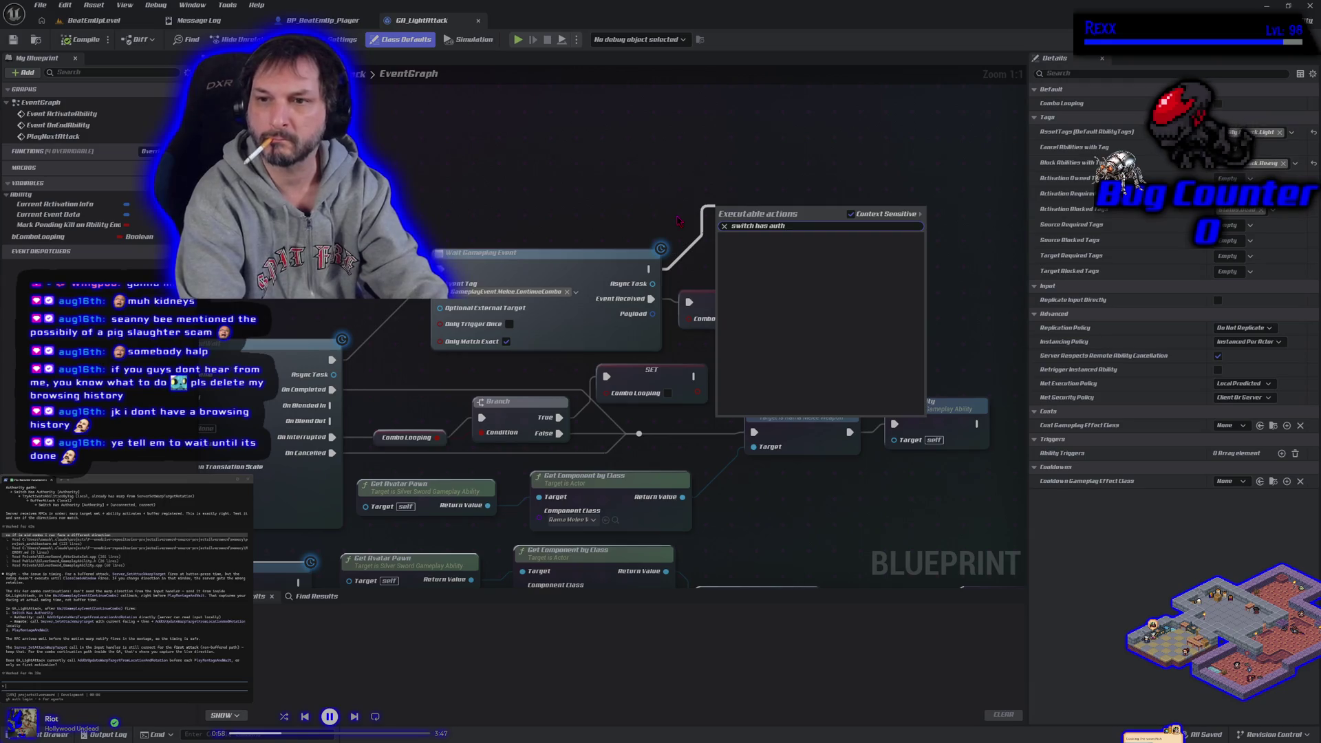
pyautogui.click(723, 174)
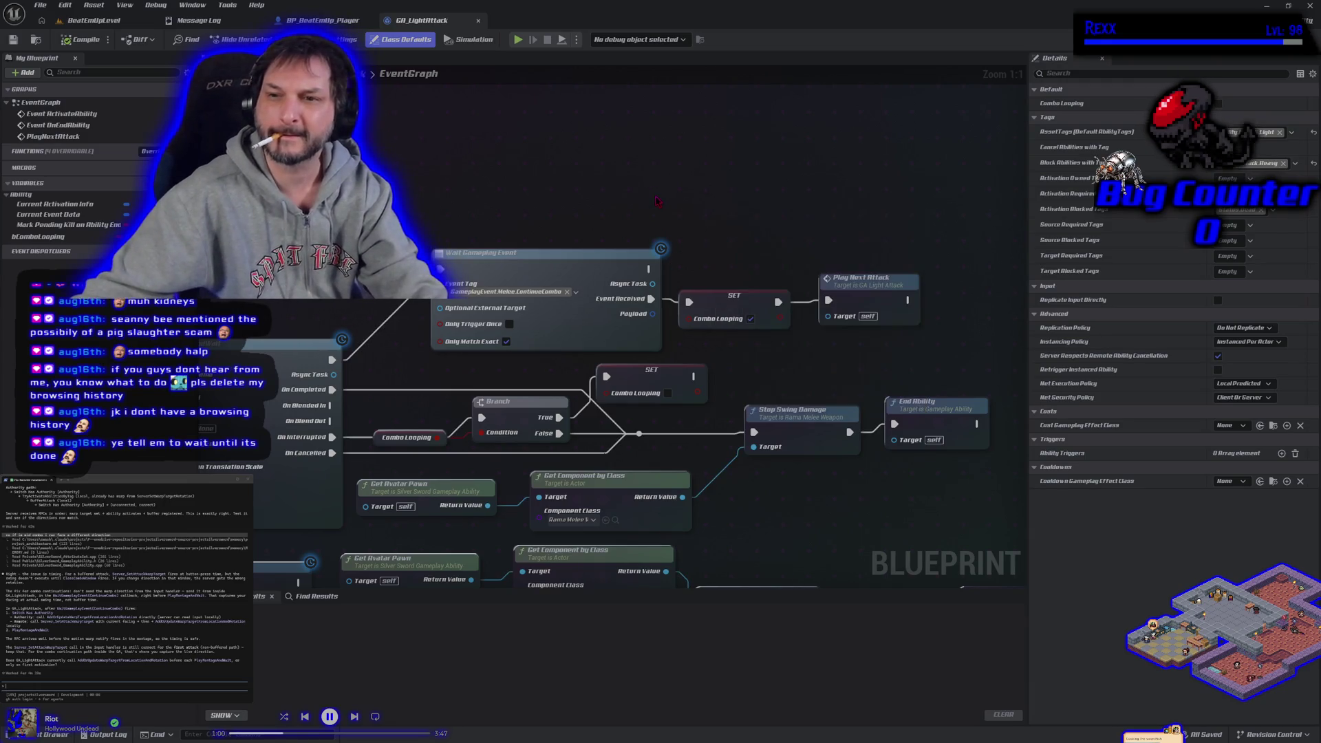
pyautogui.rightClick(722, 174)
pyautogui.write('swit')
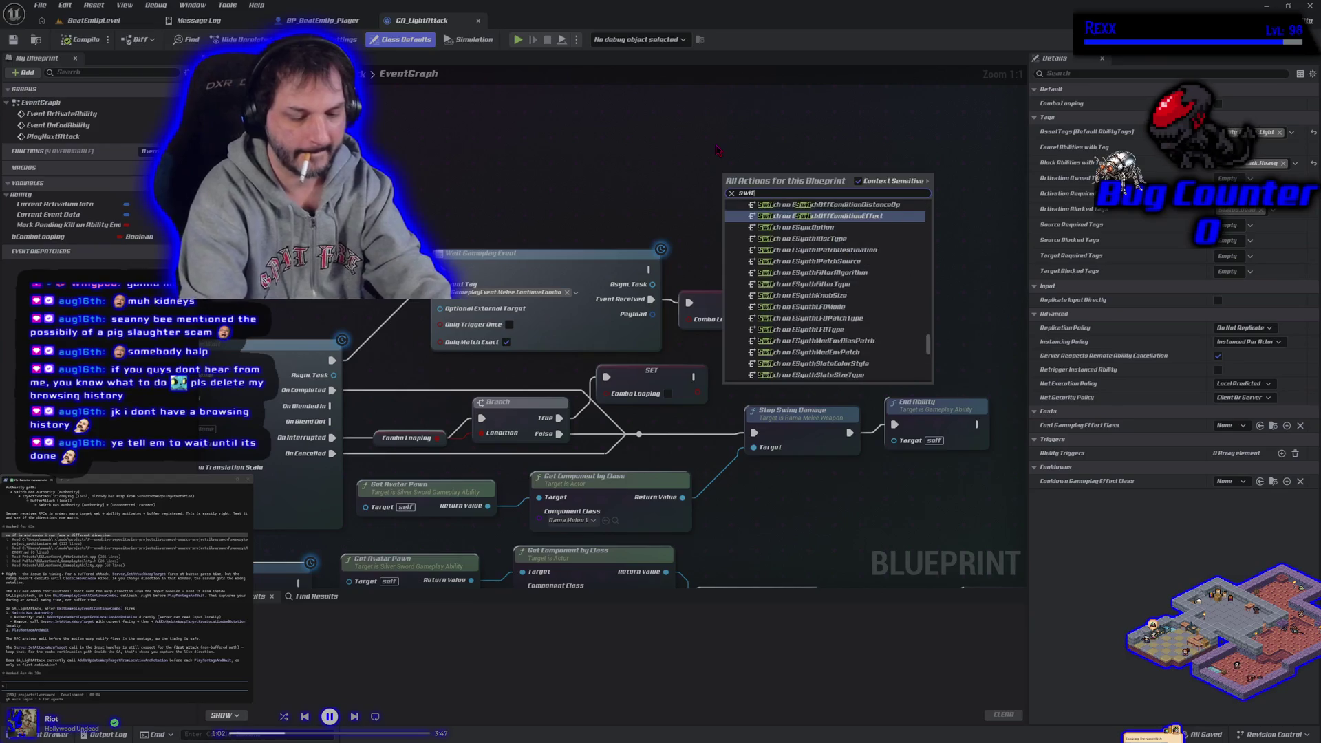
pyautogui.write('ch has')
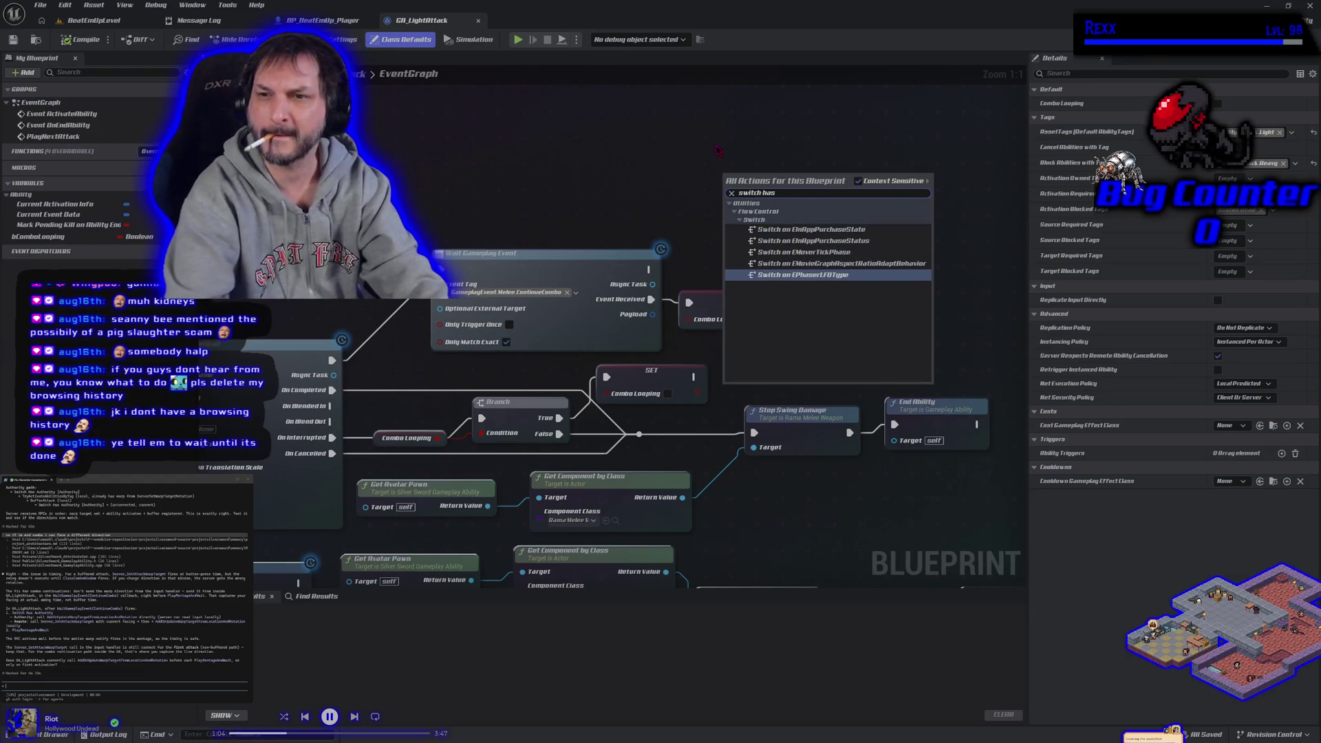
pyautogui.press('Escape')
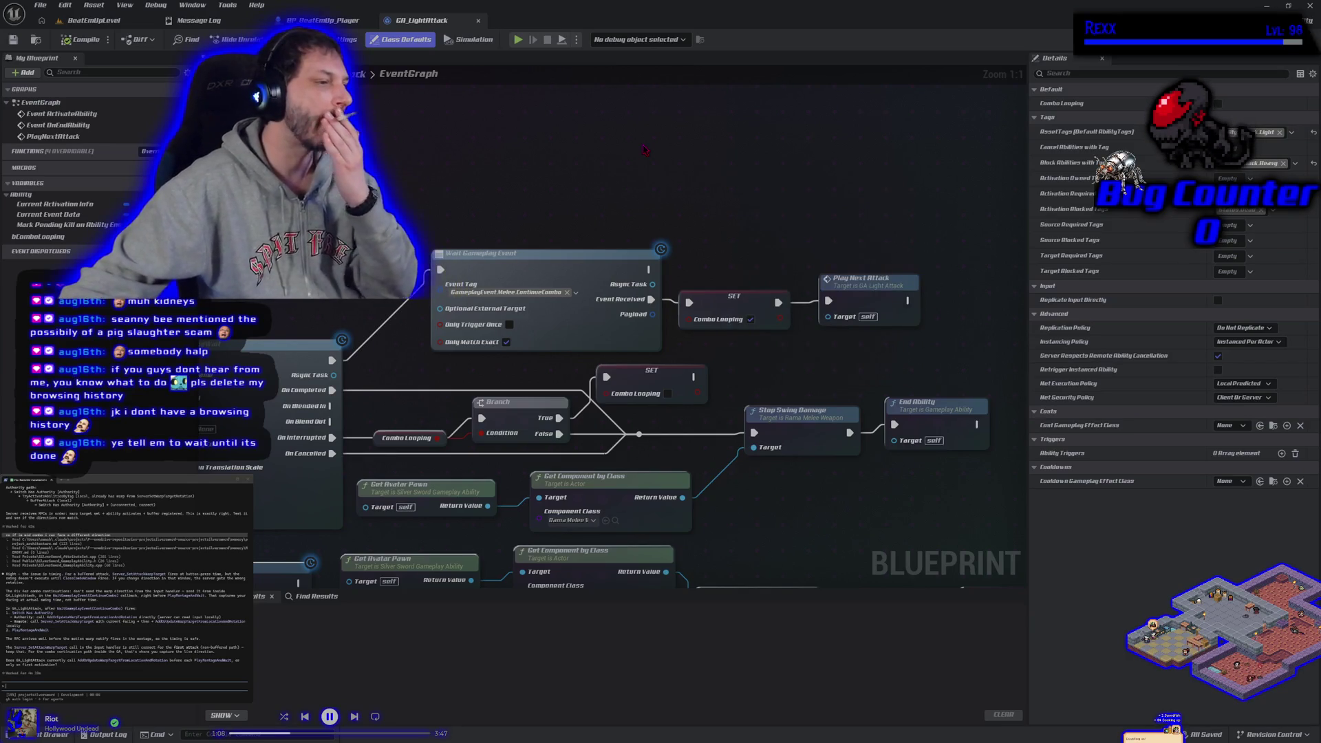
pyautogui.moveTo(643, 148)
pyautogui.mouseDown()
pyautogui.moveTo(675, 147)
pyautogui.moveTo(757, 74)
pyautogui.mouseUp()
# Step: Zoom out over GA_LightAttack's EventGraph and dismiss the node action menu without adding anything
pyautogui.scroll(-2, 722, 122)
pyautogui.moveTo(723, 122)
pyautogui.mouseDown()
pyautogui.moveTo(663, 105)
pyautogui.moveTo(566, 171)
pyautogui.mouseUp()
pyautogui.scroll(-1, 664, 108)
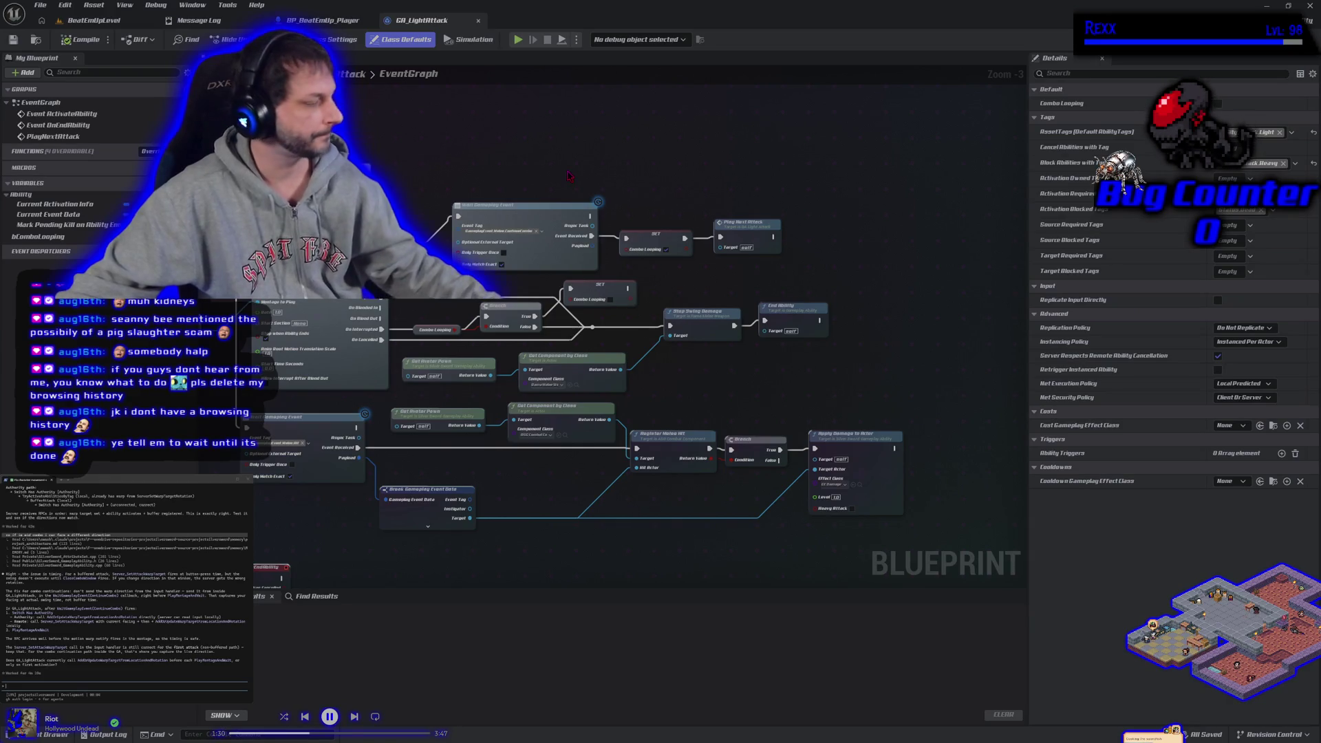
pyautogui.rightClick(568, 175)
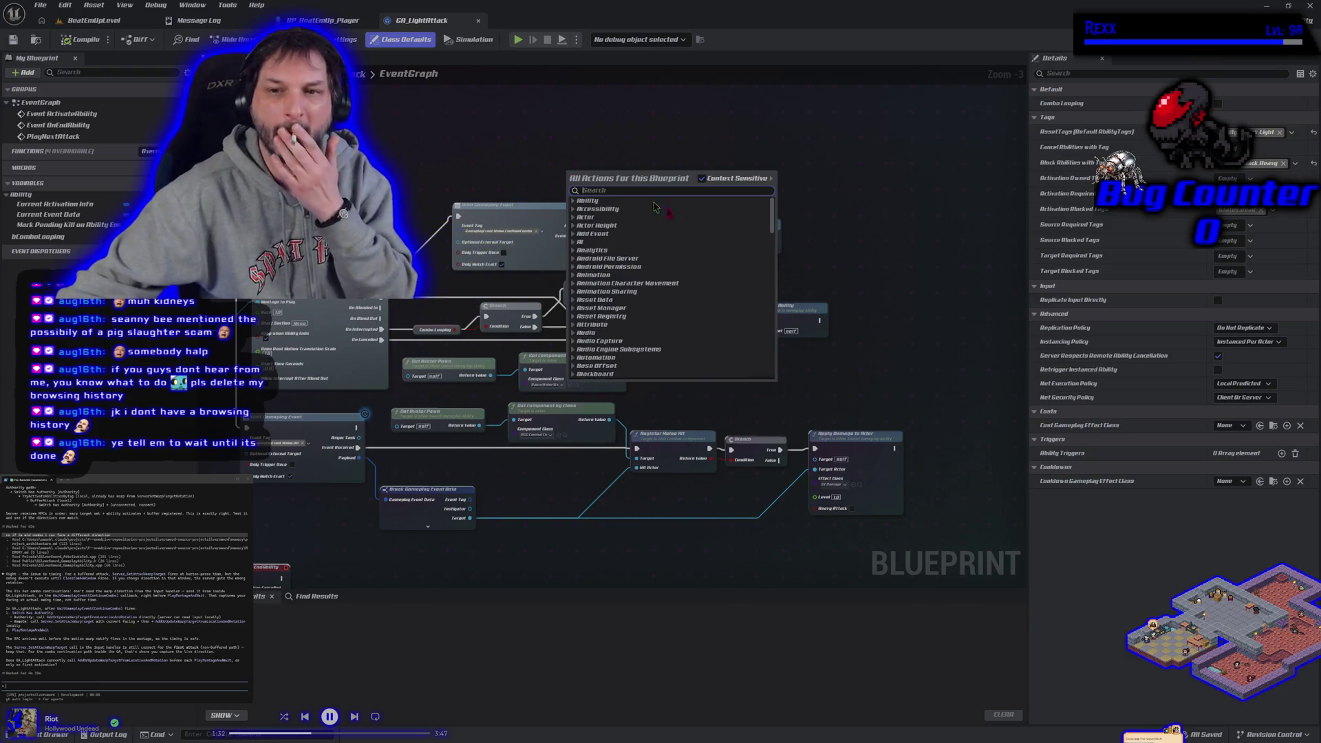
pyautogui.click(653, 136)
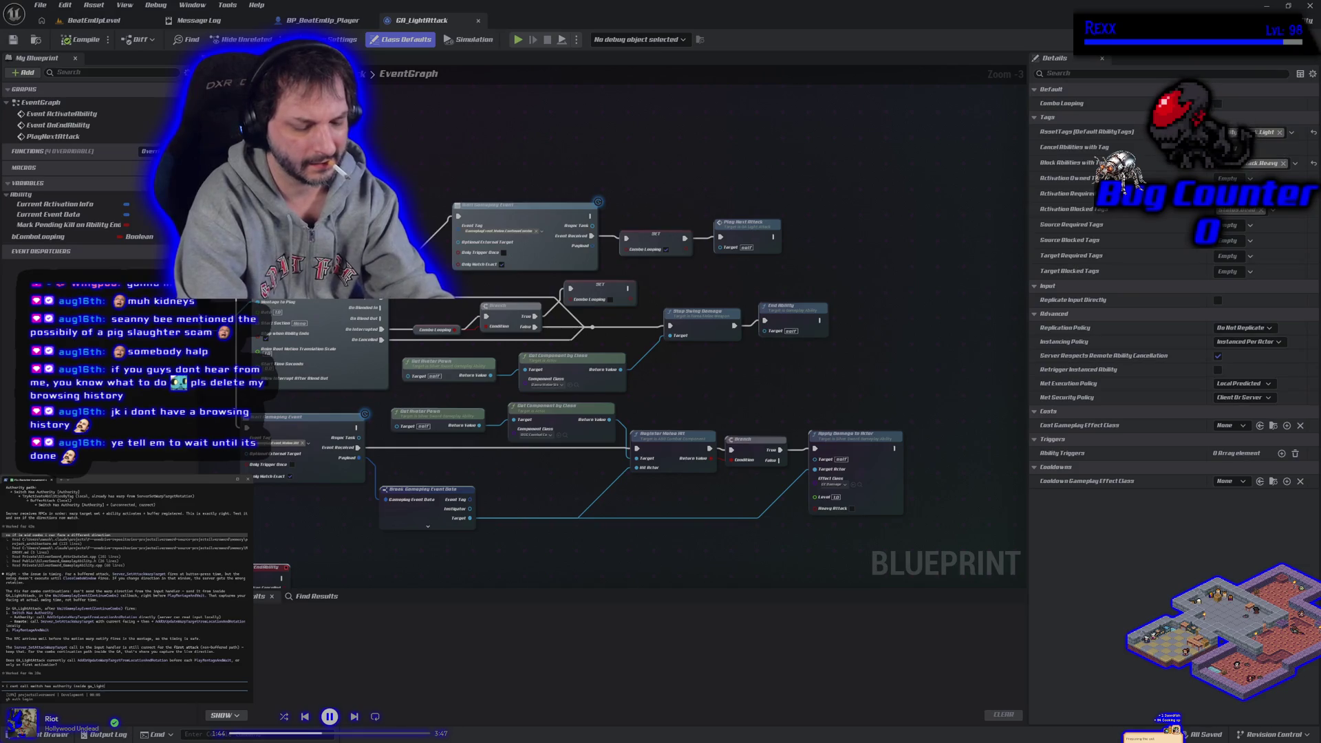
# Step: Submit the question about why Switch Has Authority can't be used in the ability, then return to BP_BeatEmUp_Player
pyautogui.press('Return')
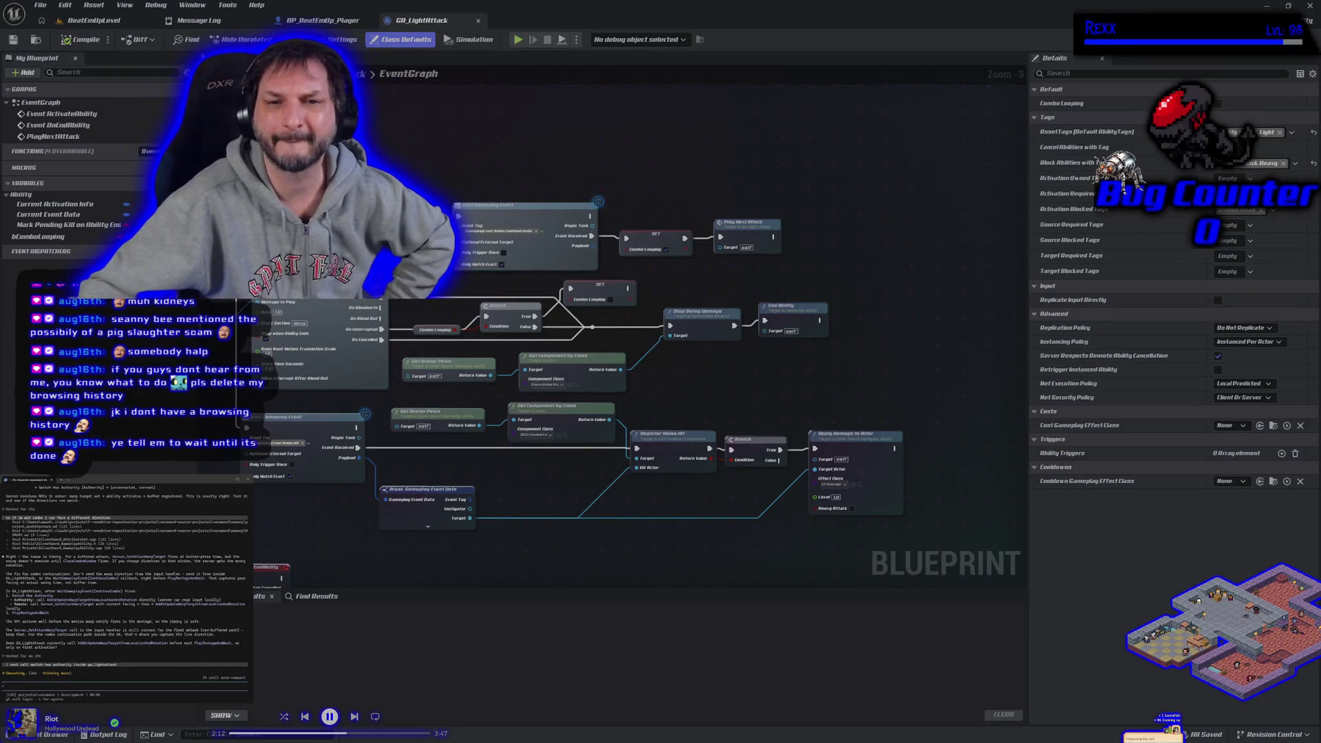
pyautogui.scroll(-1, 550, 249)
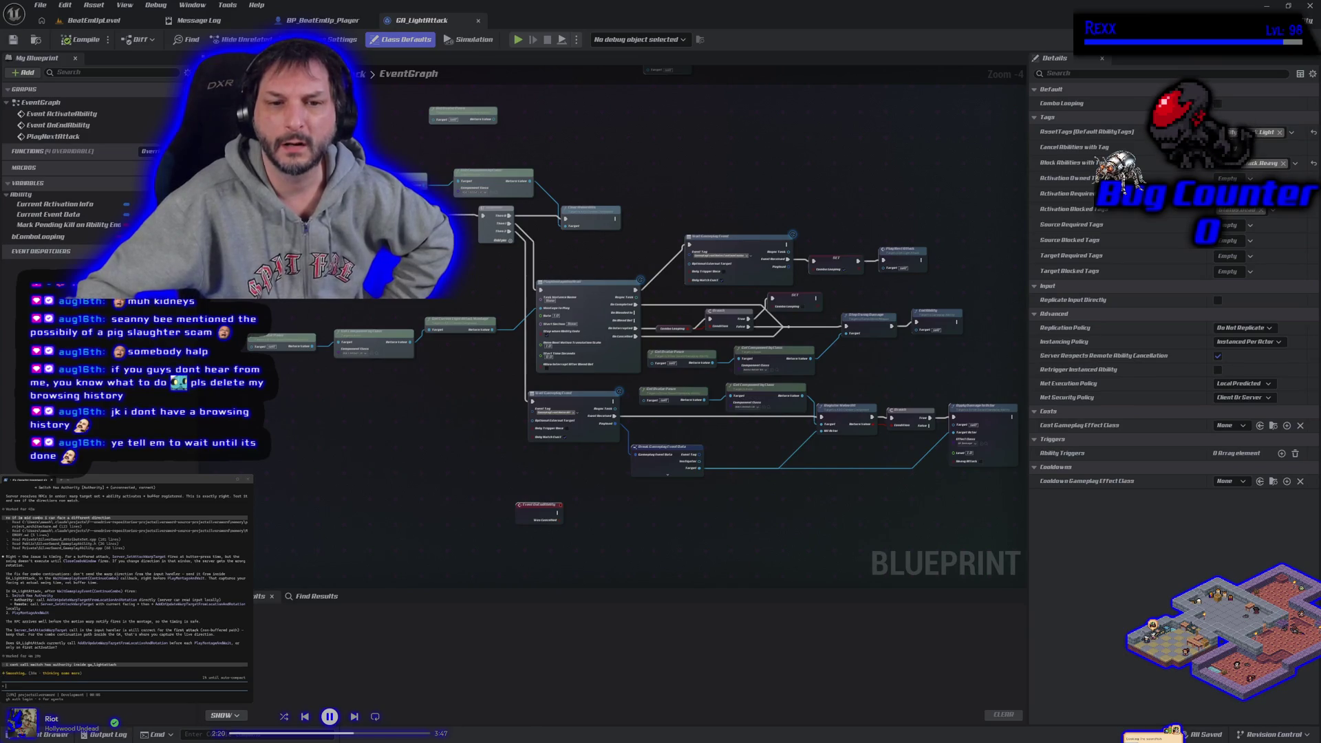
pyautogui.click(322, 20)
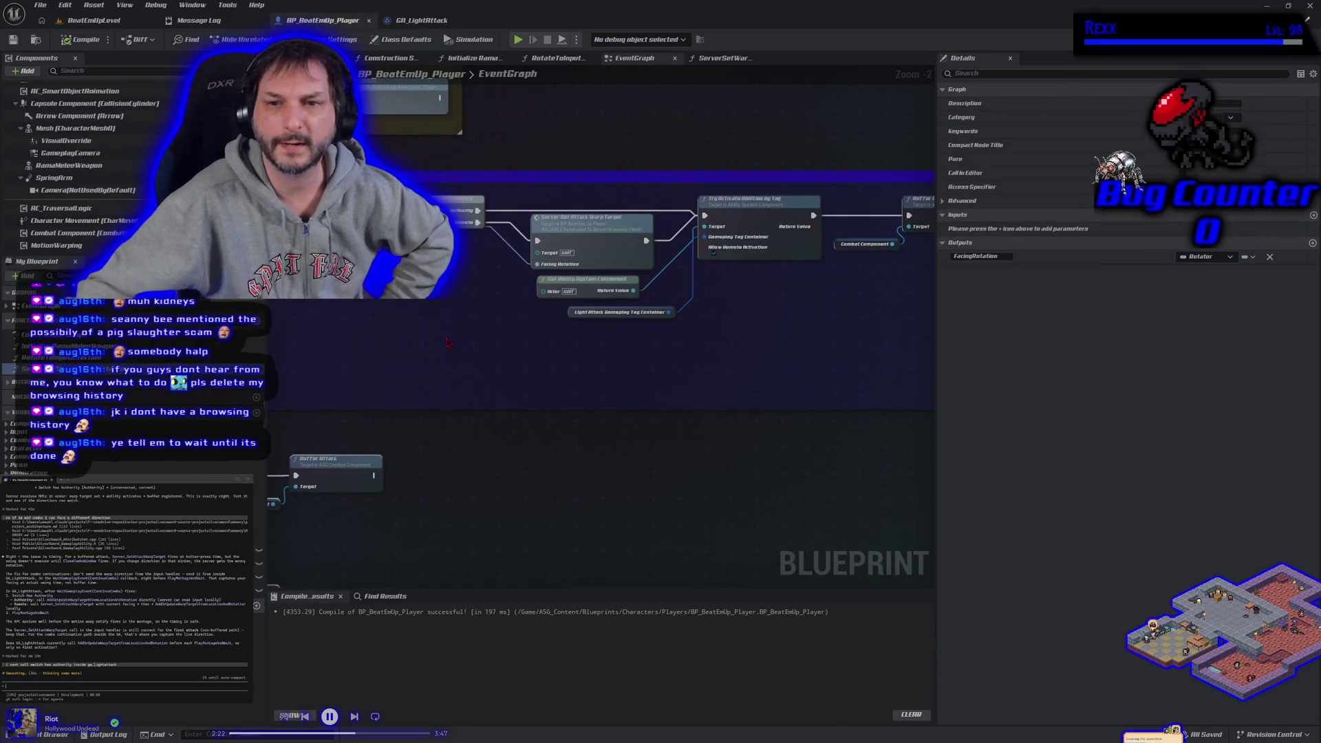
# Step: Pan and zoom BP_BeatEmUp_Player's graph onto the Update Warp Target From Location and Rotation nodes
pyautogui.scroll(-2, 448, 344)
pyautogui.moveTo(454, 399); pyautogui.dragTo(529, 301)
pyautogui.scroll(3, 475, 438)
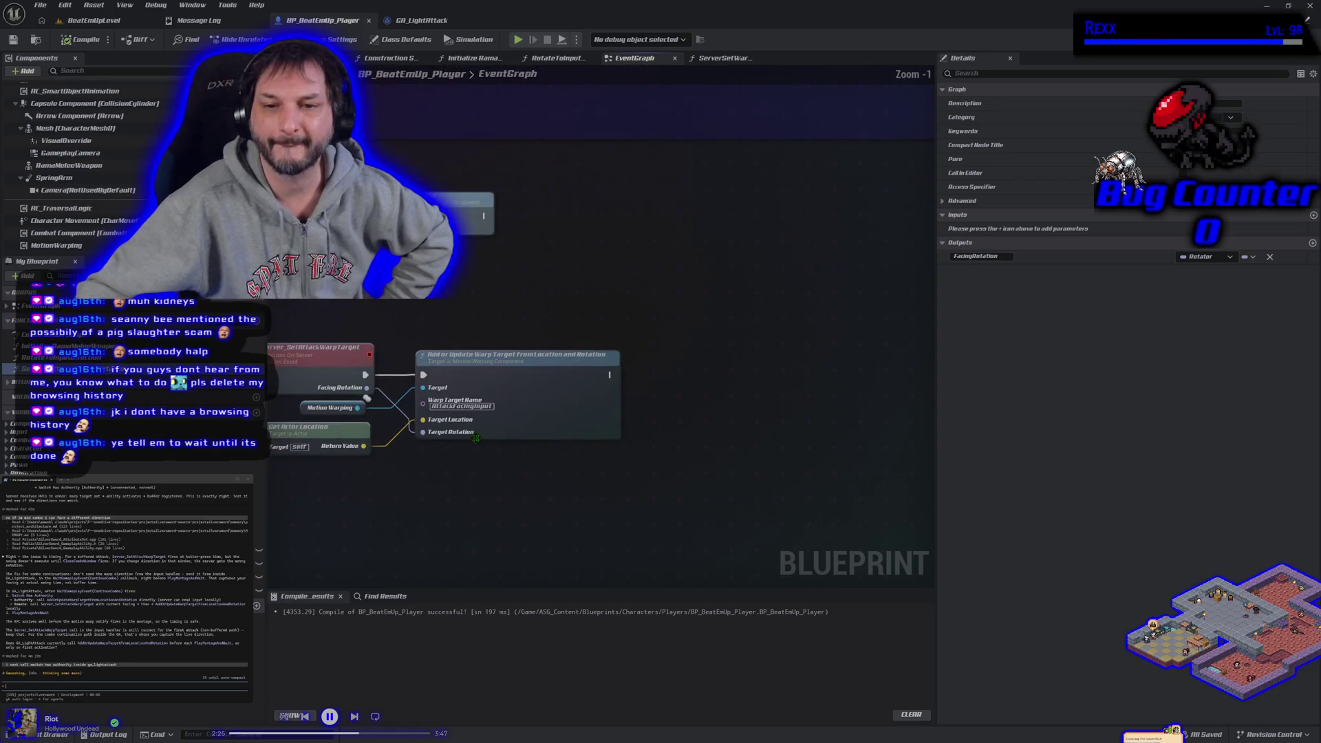
pyautogui.moveTo(460, 492); pyautogui.dragTo(536, 473)
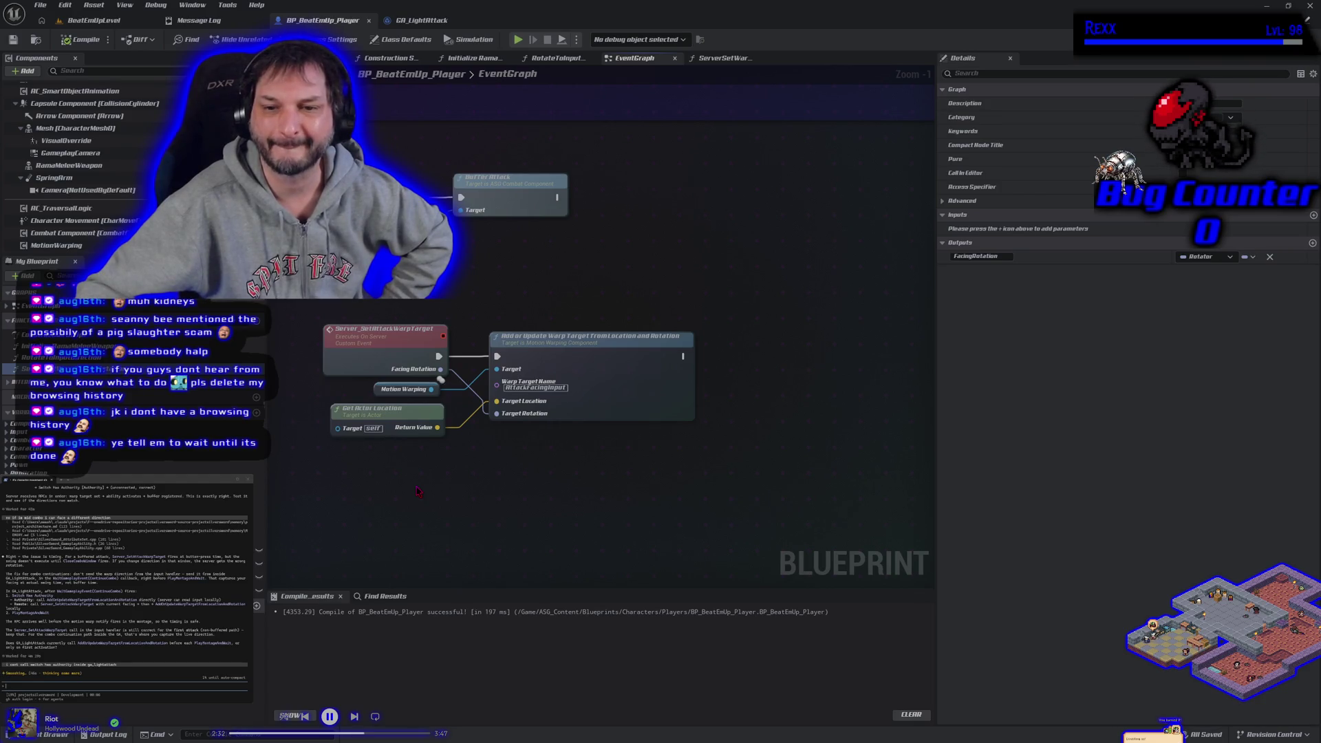
pyautogui.scroll(-1, 417, 491)
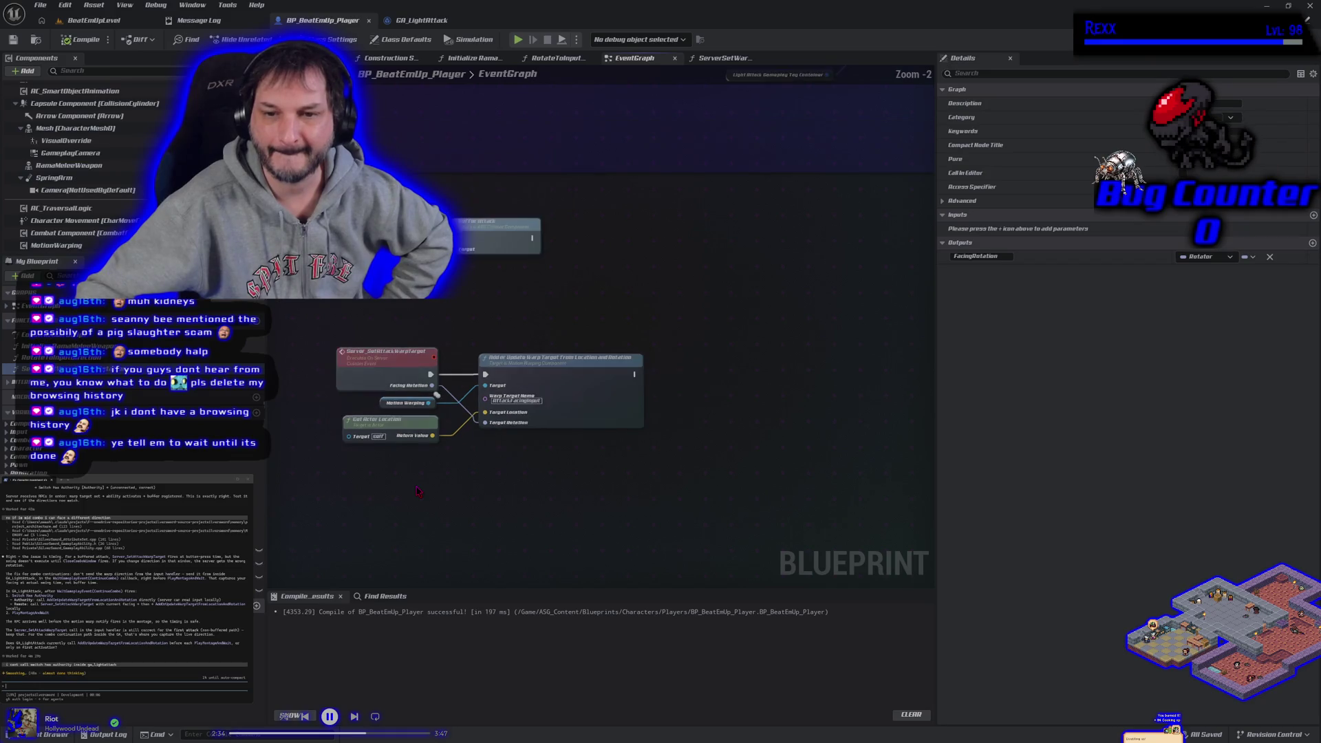
pyautogui.scroll(-1, 418, 492)
pyautogui.scroll(-1, 432, 404)
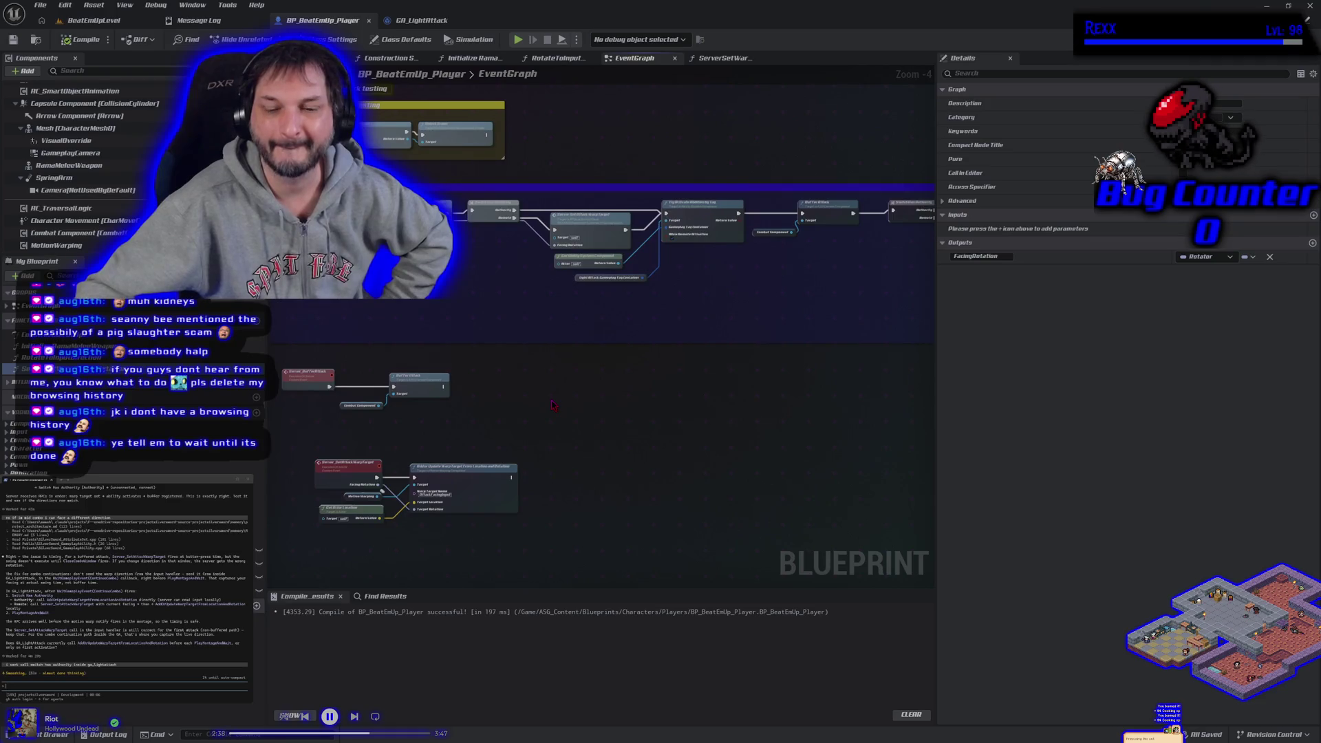
pyautogui.click(53, 734)
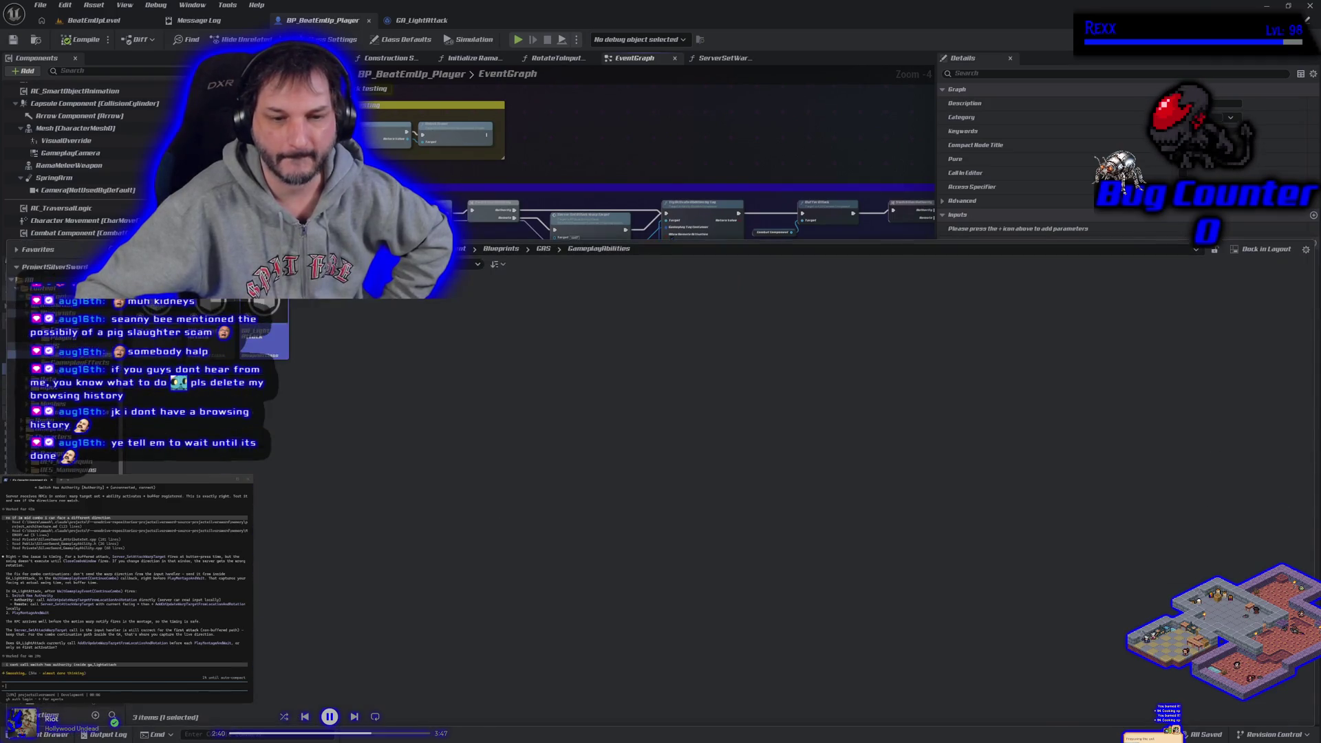
# Step: Open the montage in Animations > Longsword > Montage > Light_Attack and select its MotionWarping notify
pyautogui.click(55, 313)
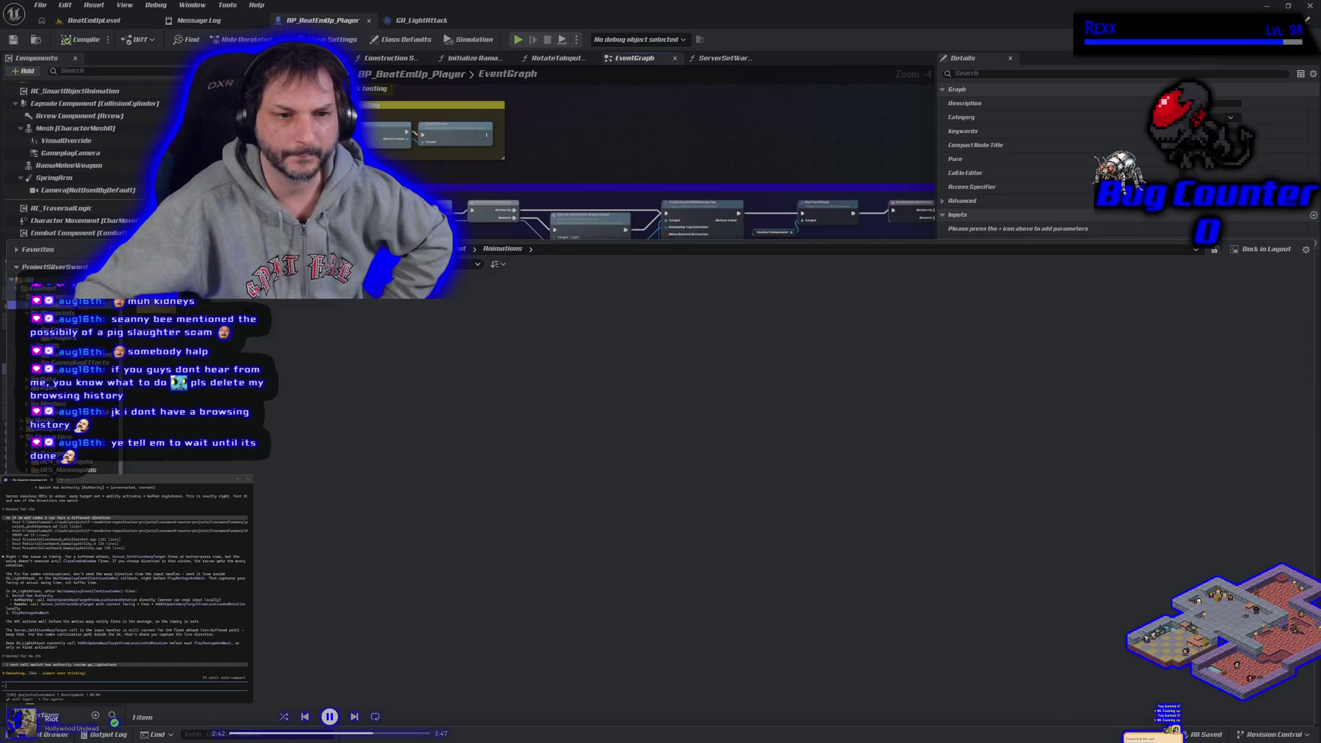
pyautogui.click(281, 349)
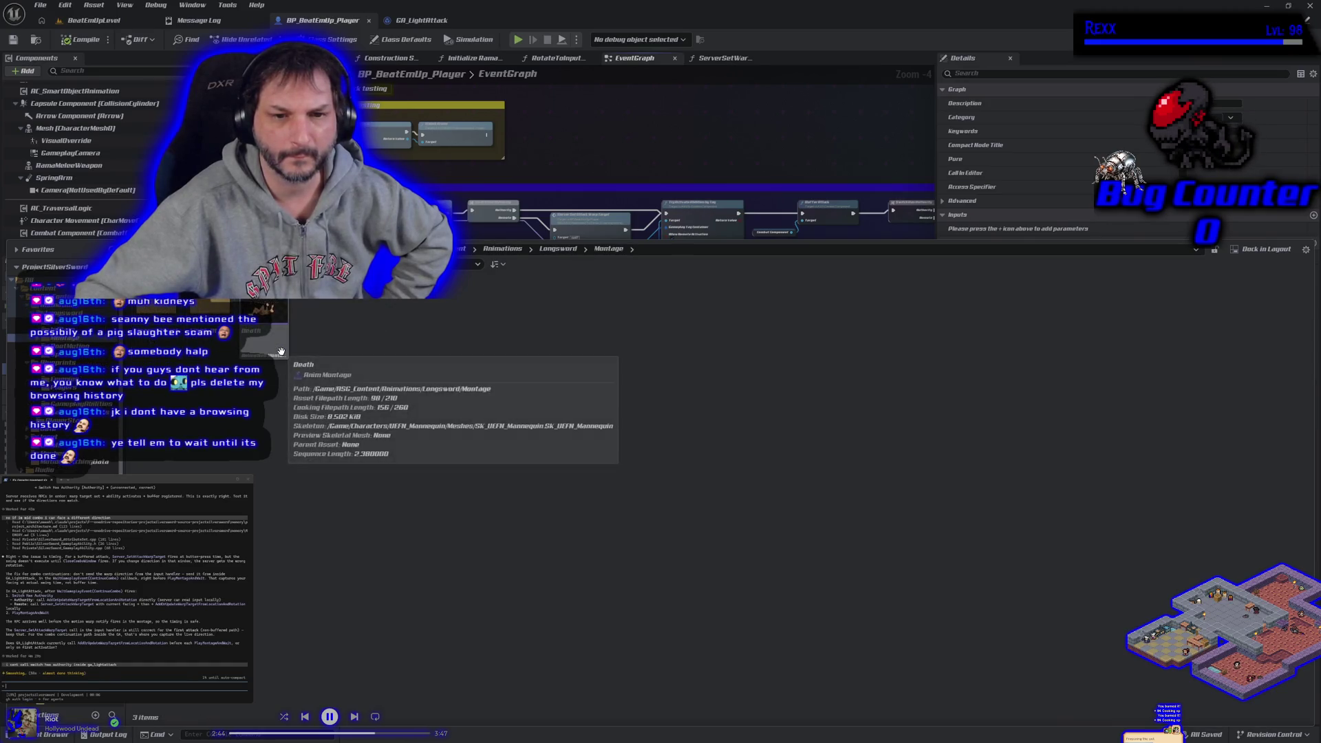
pyautogui.doubleClick(281, 349)
pyautogui.doubleClick(207, 339)
pyautogui.doubleClick(174, 364)
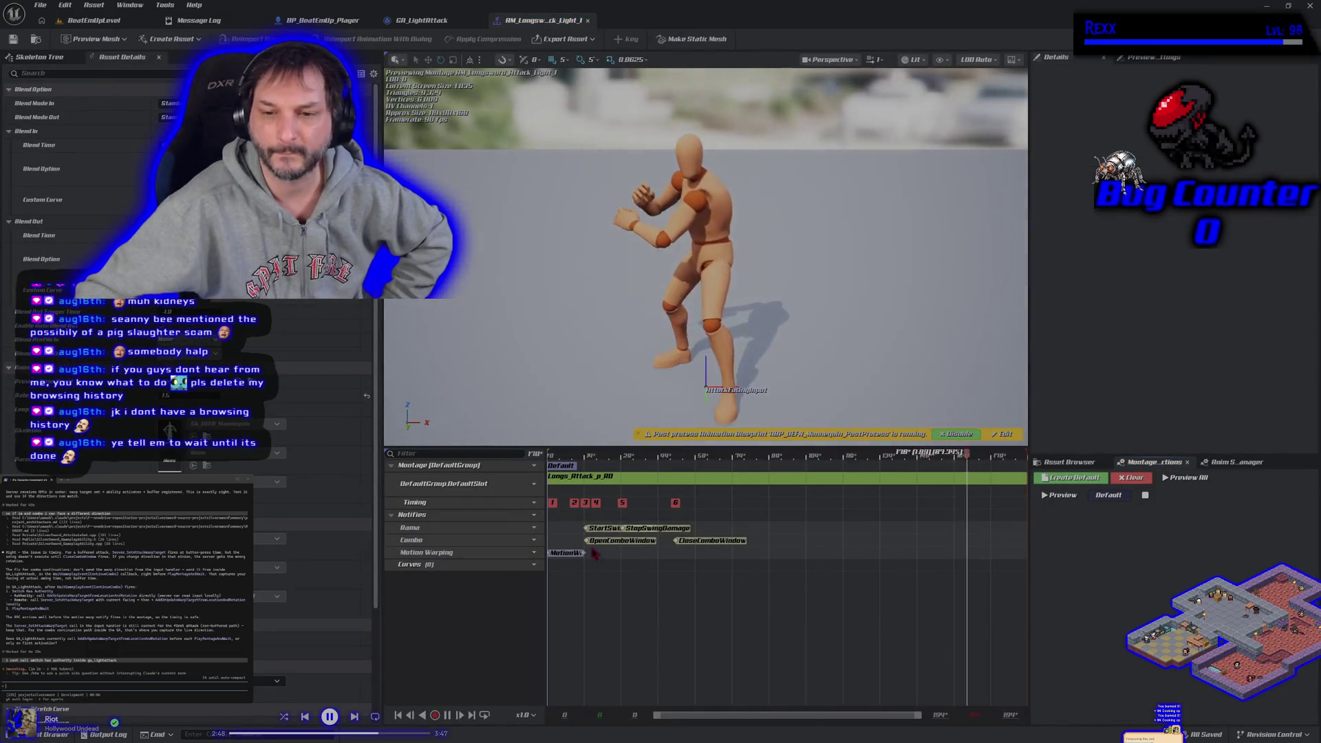
pyautogui.click(565, 554)
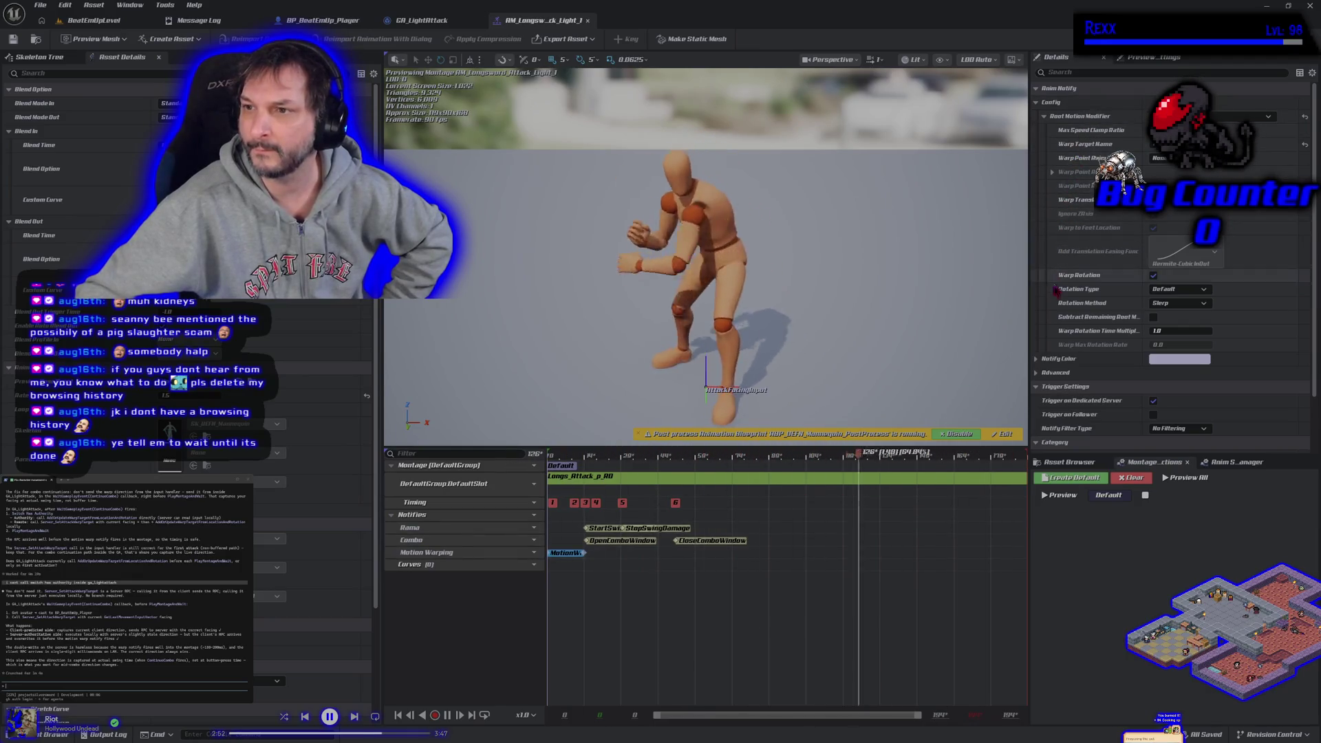
pyautogui.scroll(-3, 1050, 313)
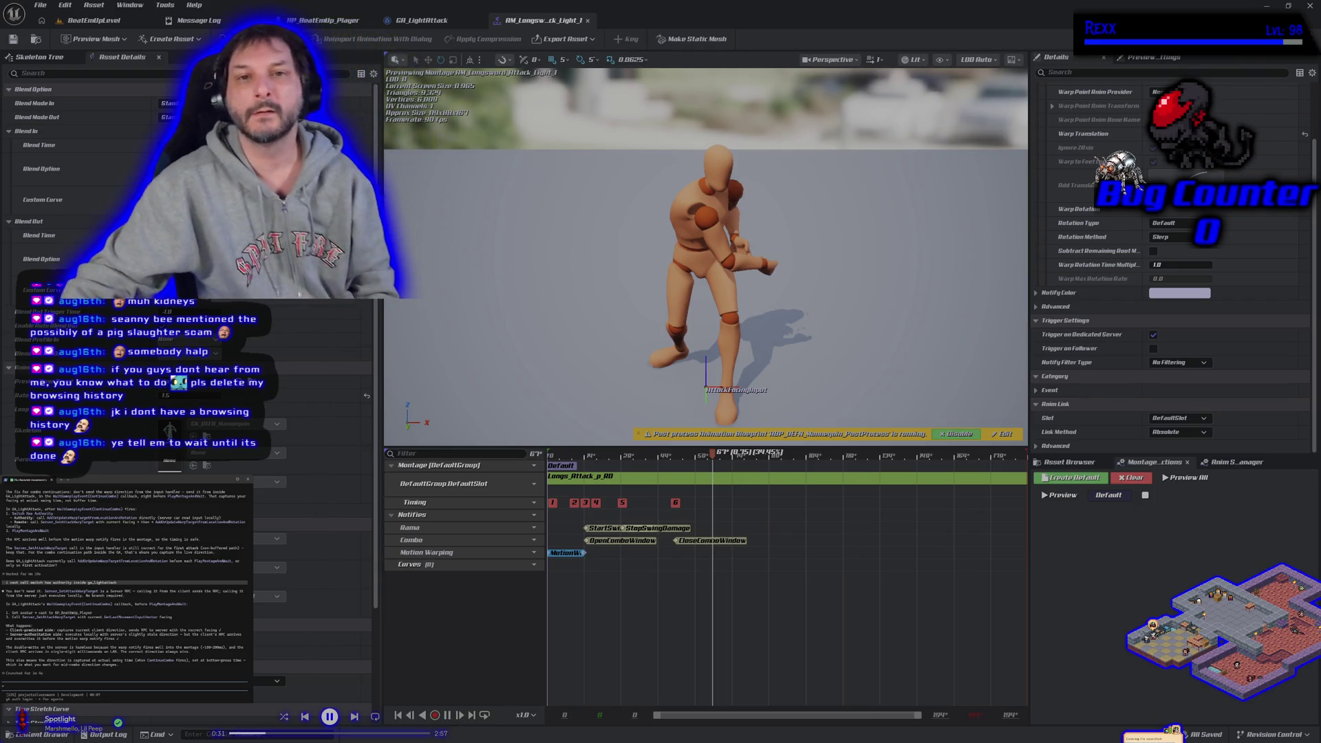
# Step: Go back to the GA_LightAttack ability graph after reviewing the notify's warp rotation settings
pyautogui.click(421, 20)
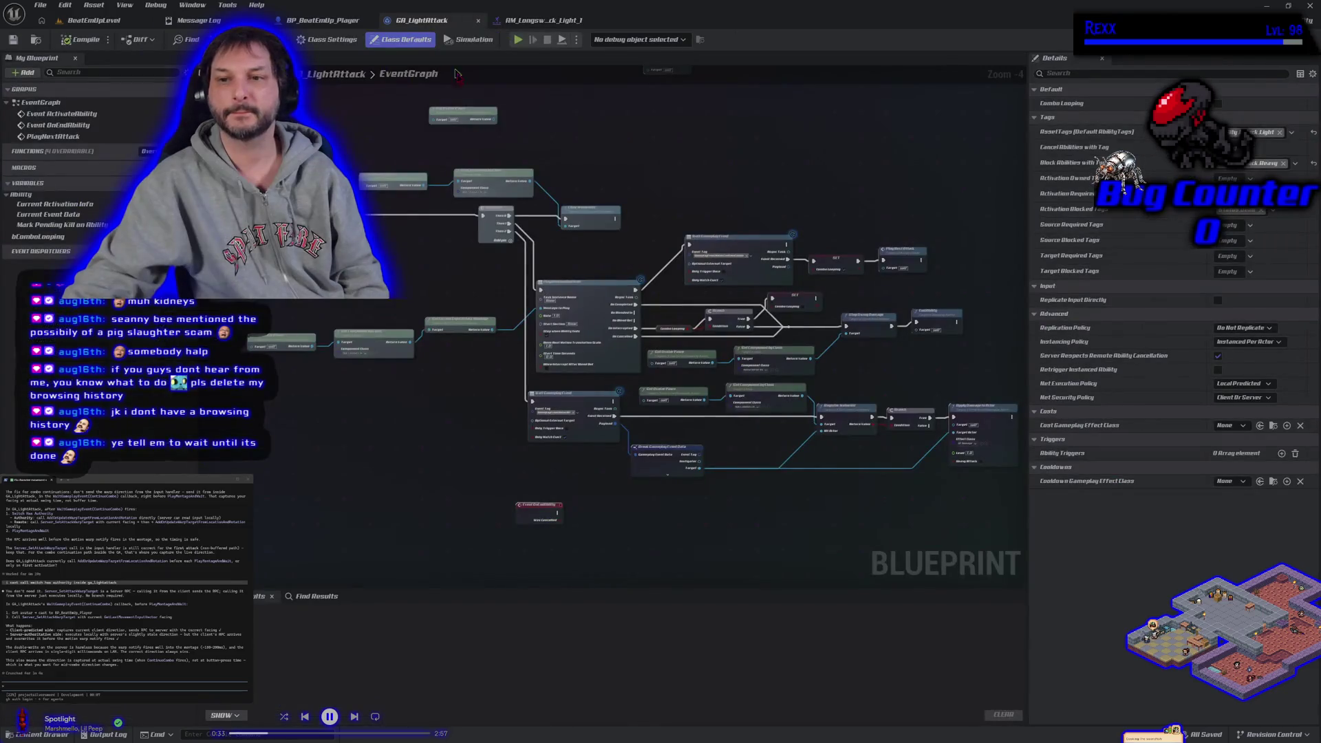
# Step: Add a Cast To BP_BeatEmUp_Player node via 'cast to player' and paste in a Get Avatar Pawn node
pyautogui.moveTo(789, 246)
pyautogui.mouseDown()
pyautogui.moveTo(651, 244)
pyautogui.moveTo(677, 228)
pyautogui.mouseUp()
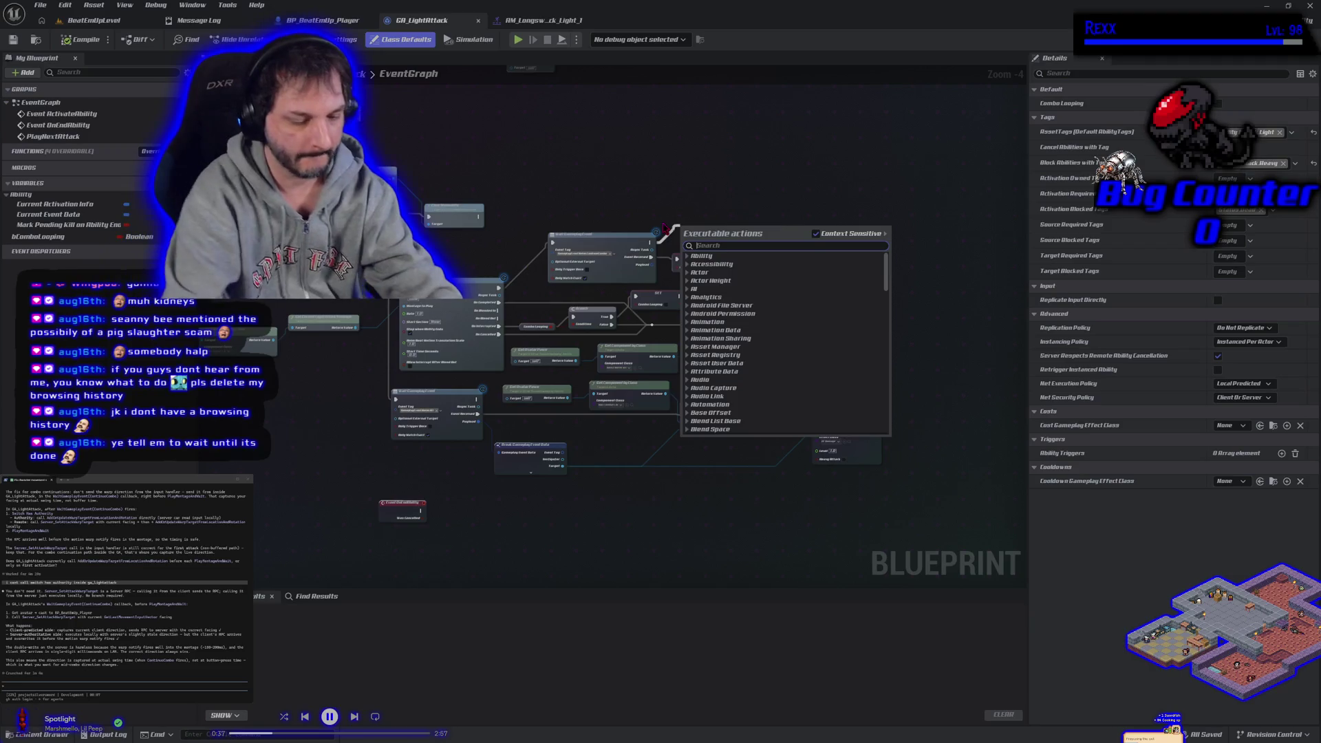
pyautogui.write('cast to')
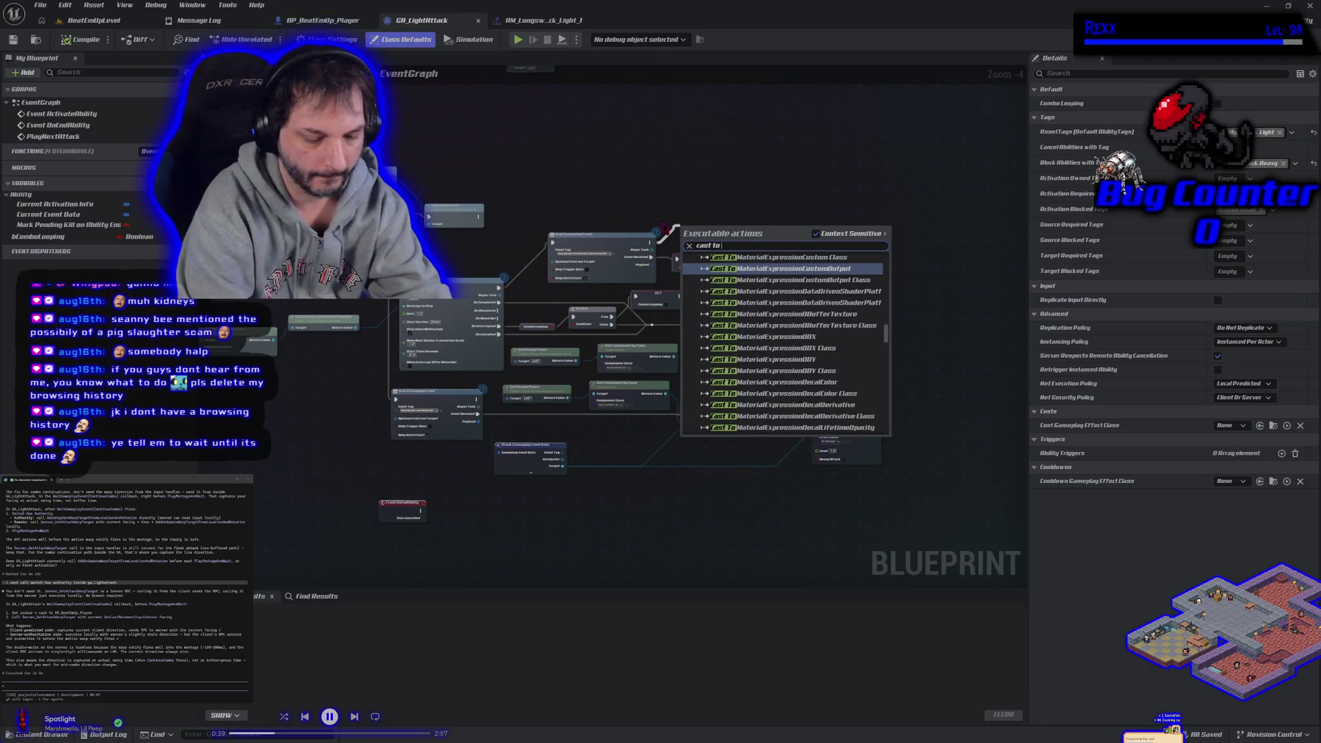
pyautogui.write(' player')
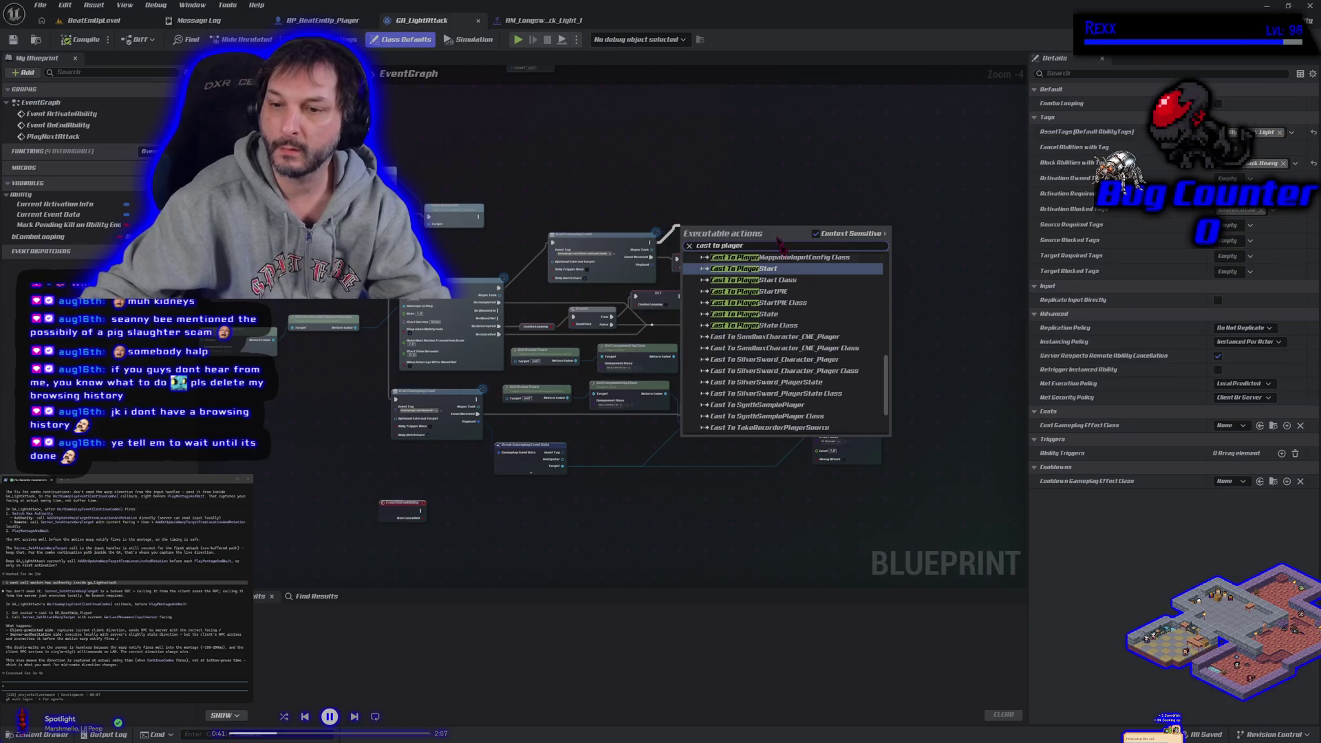
pyautogui.scroll(3, 785, 336)
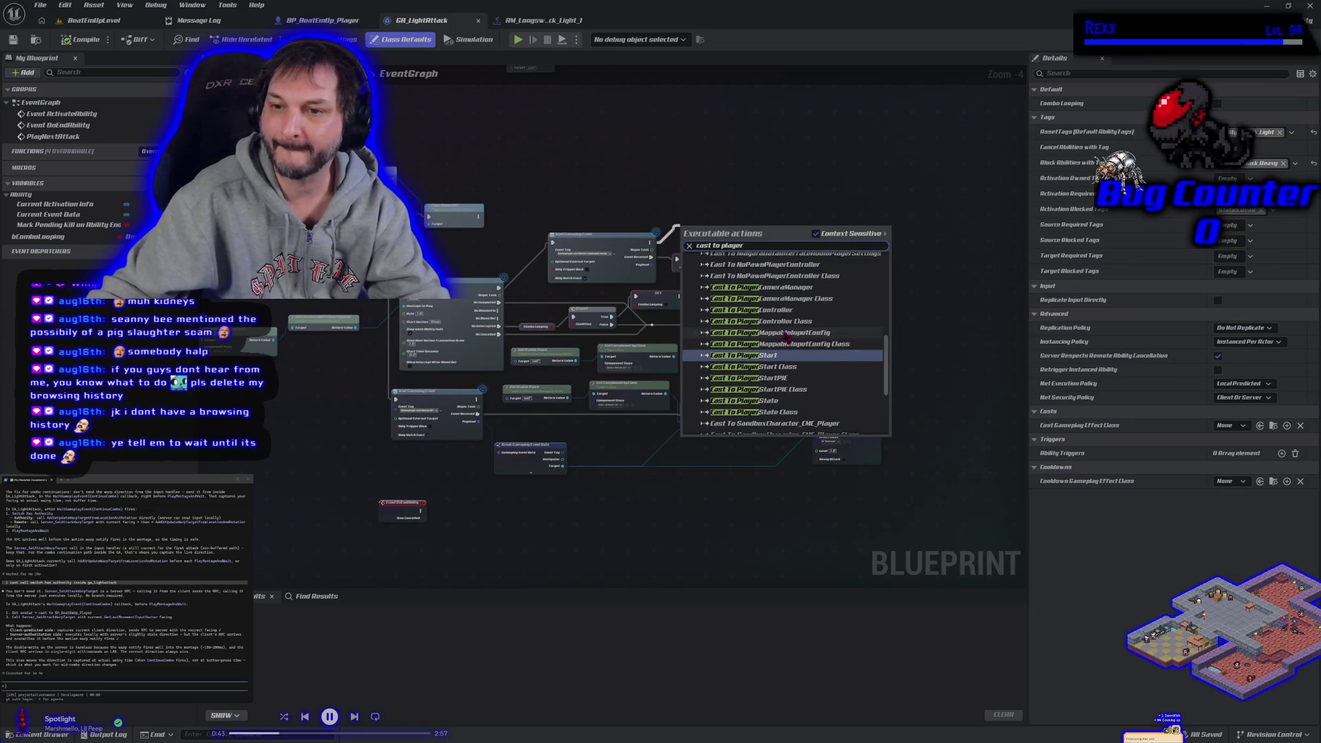
pyautogui.scroll(5, 787, 336)
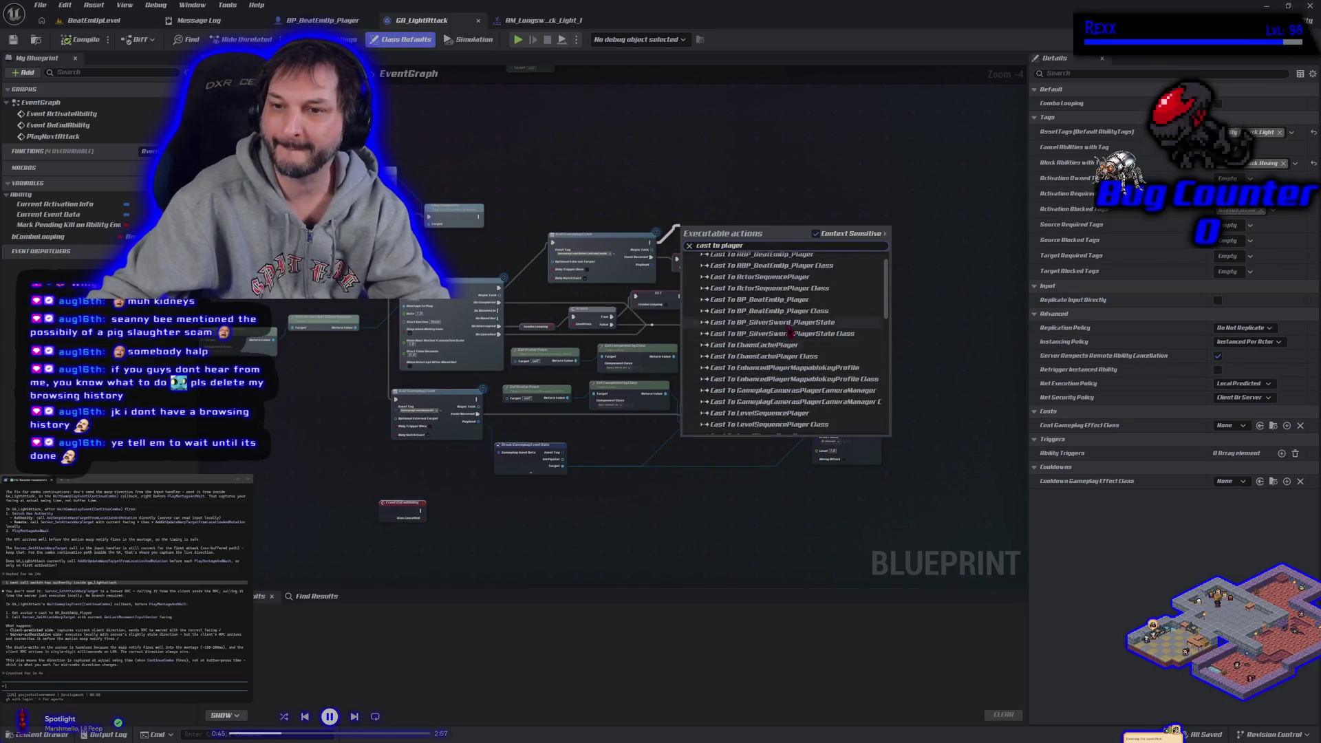
pyautogui.scroll(1, 790, 332)
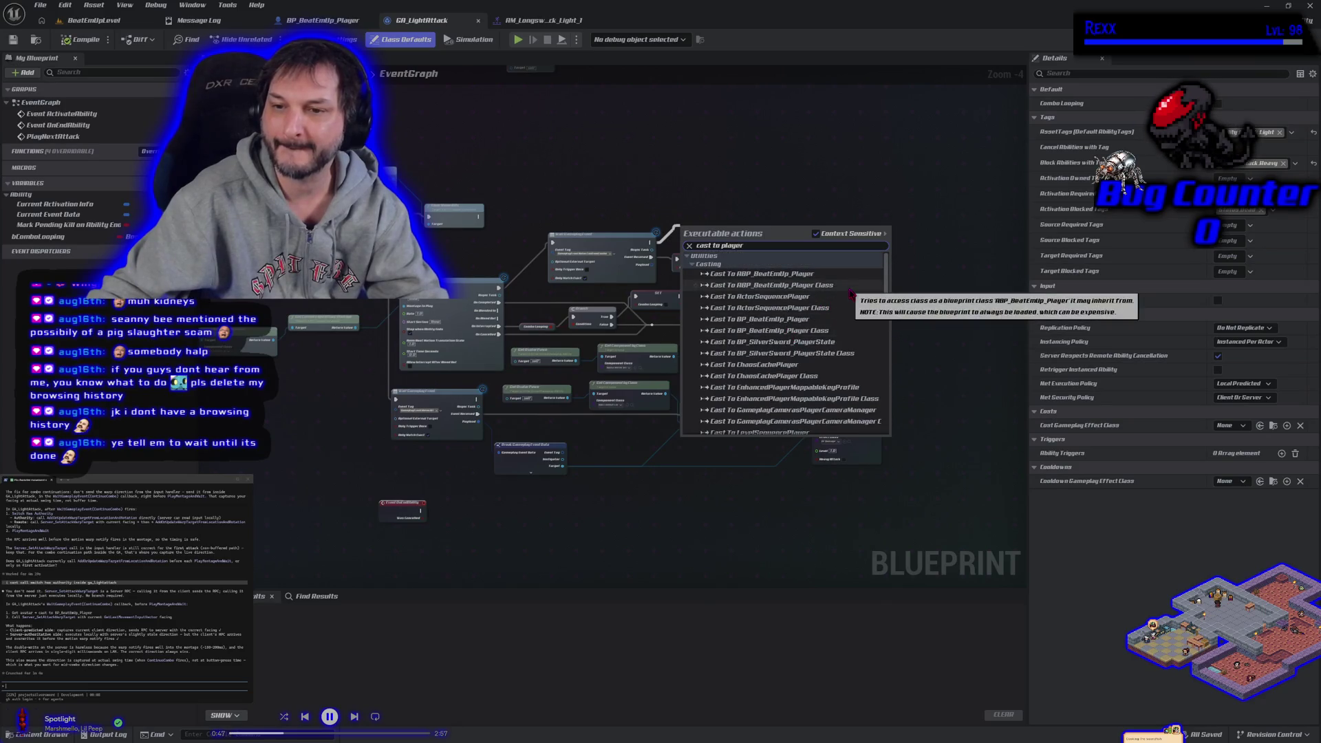
pyautogui.scroll(-1, 852, 294)
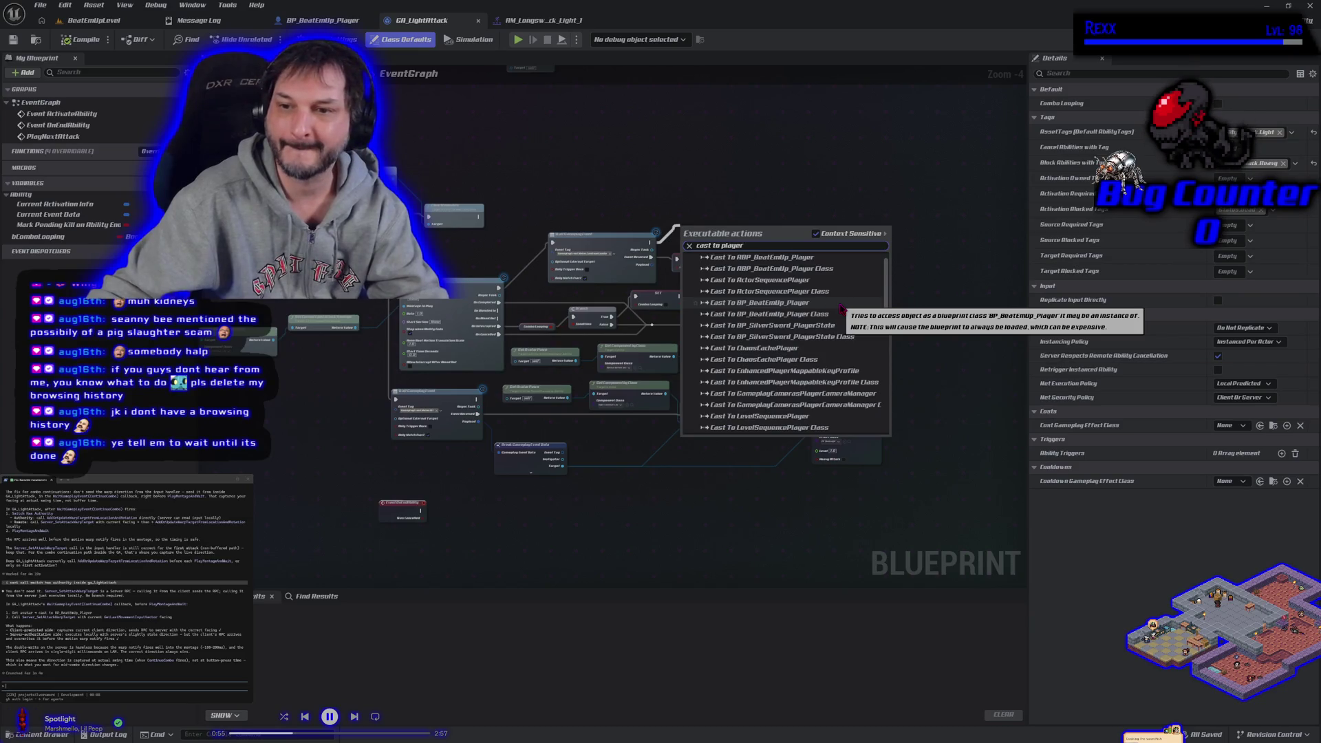
pyautogui.click(841, 306)
pyautogui.moveTo(719, 227); pyautogui.dragTo(722, 207)
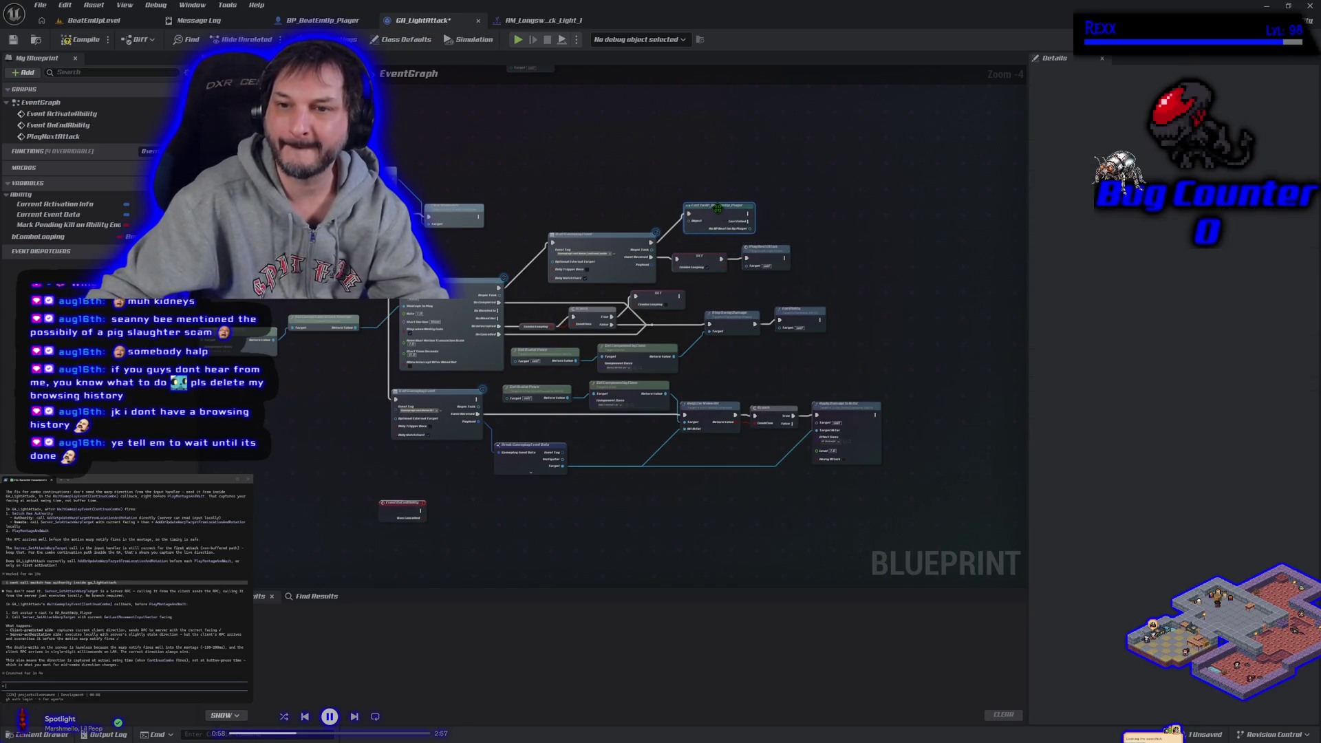
pyautogui.click(604, 215)
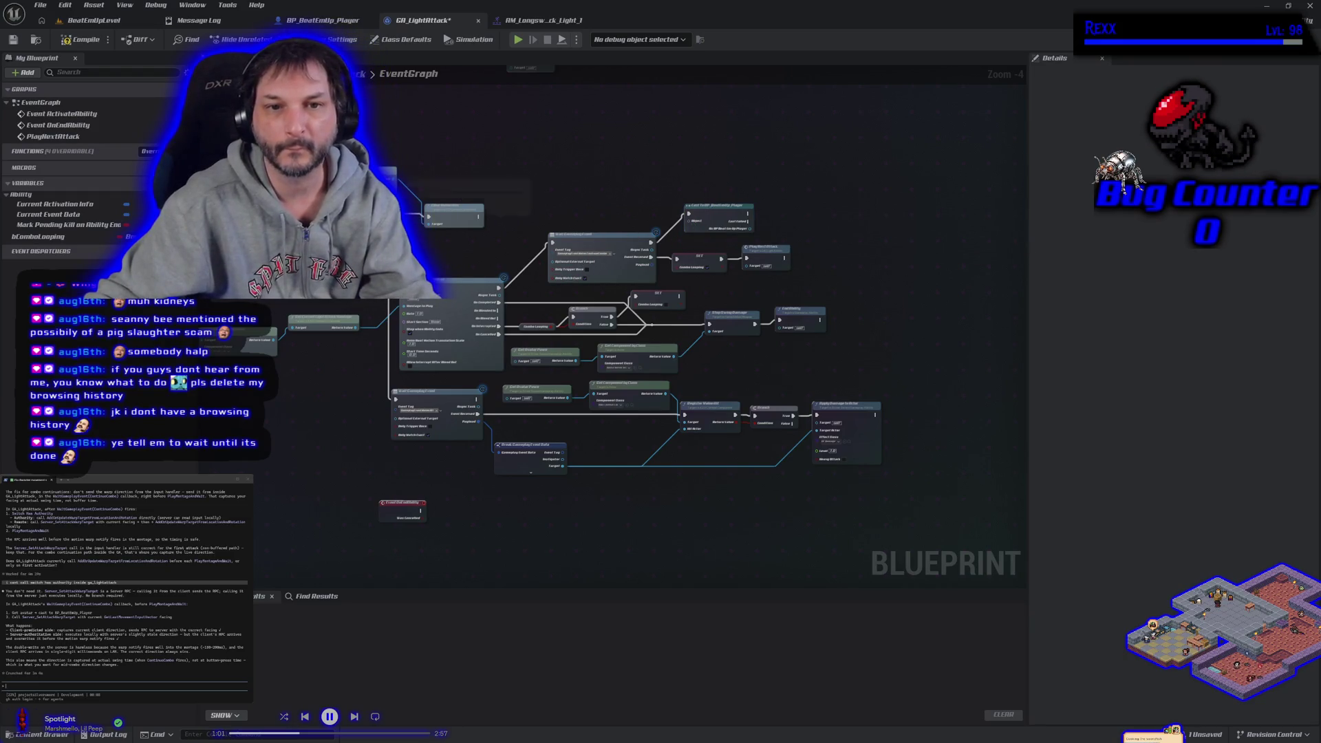
pyautogui.hotkey('ctrl', 'v')
pyautogui.scroll(5, 592, 203)
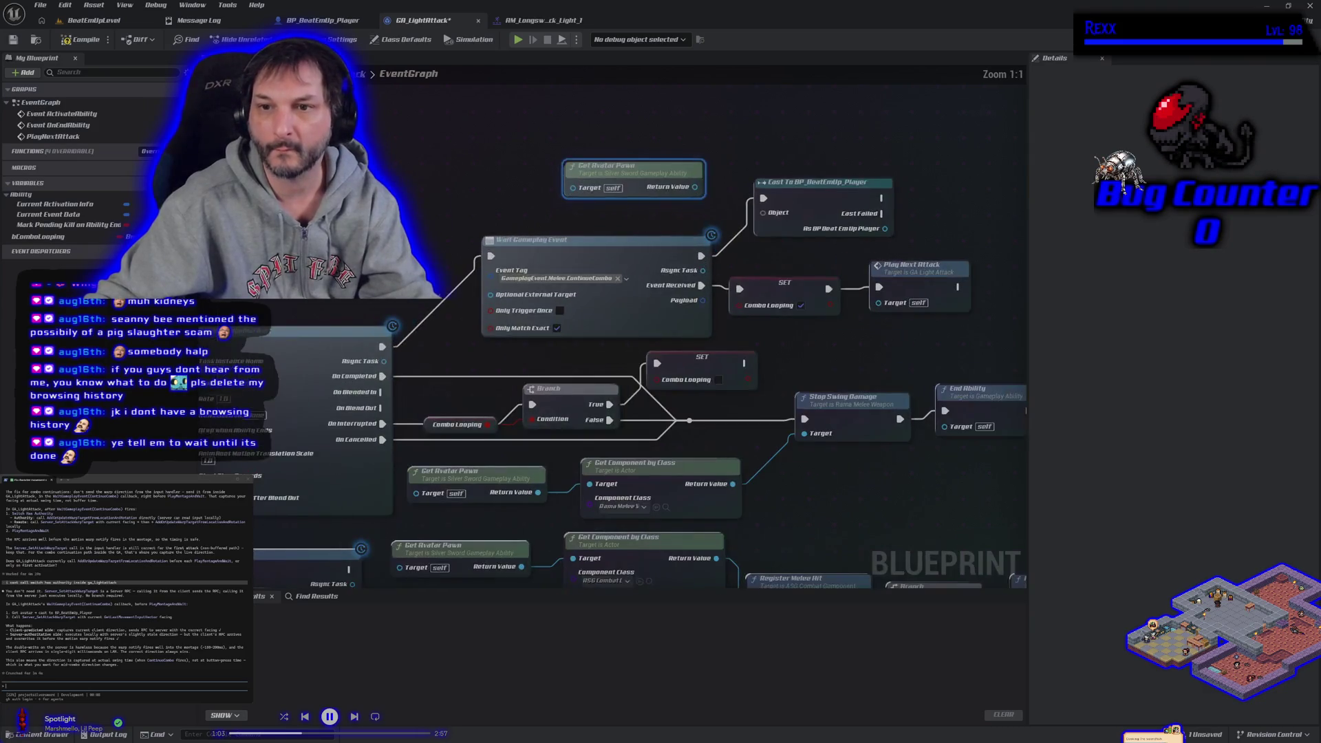
# Step: Wire Get Avatar Pawn into the cast and add a Server Set Attack Warp Target call from its output
pyautogui.moveTo(609, 205); pyautogui.dragTo(676, 231)
pyautogui.moveTo(566, 190); pyautogui.dragTo(565, 198)
pyautogui.moveTo(580, 255); pyautogui.dragTo(342, 247)
pyautogui.moveTo(564, 241); pyautogui.dragTo(597, 236)
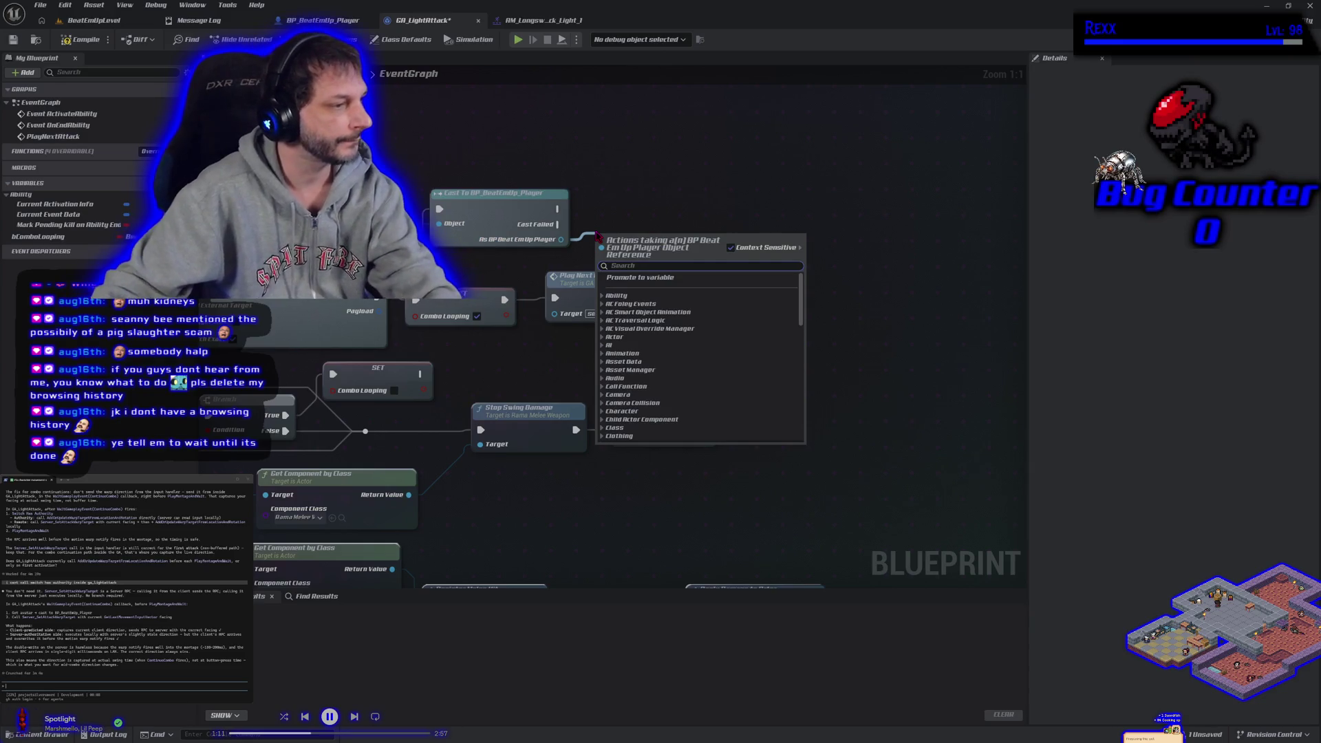
pyautogui.write('server')
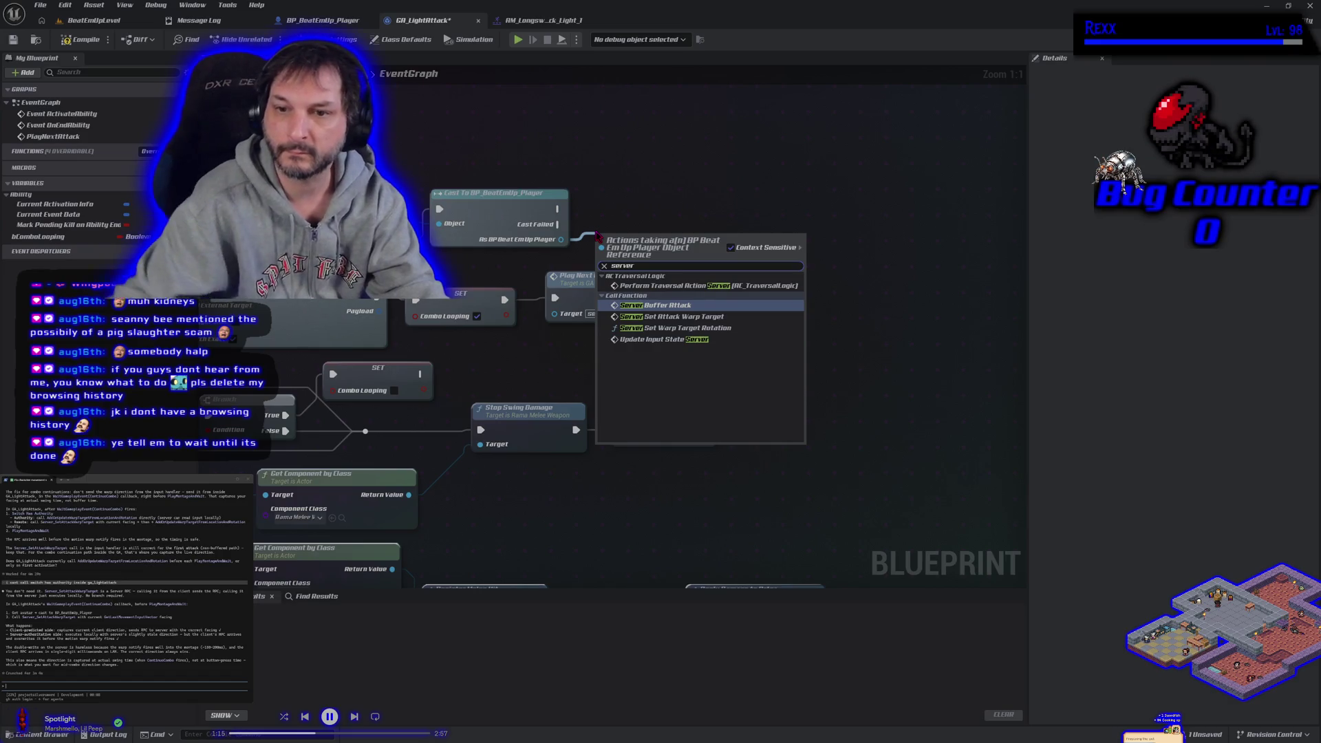
pyautogui.click(678, 318)
pyautogui.moveTo(681, 240)
pyautogui.mouseDown()
pyautogui.moveTo(686, 188)
pyautogui.moveTo(791, 187)
pyautogui.mouseUp()
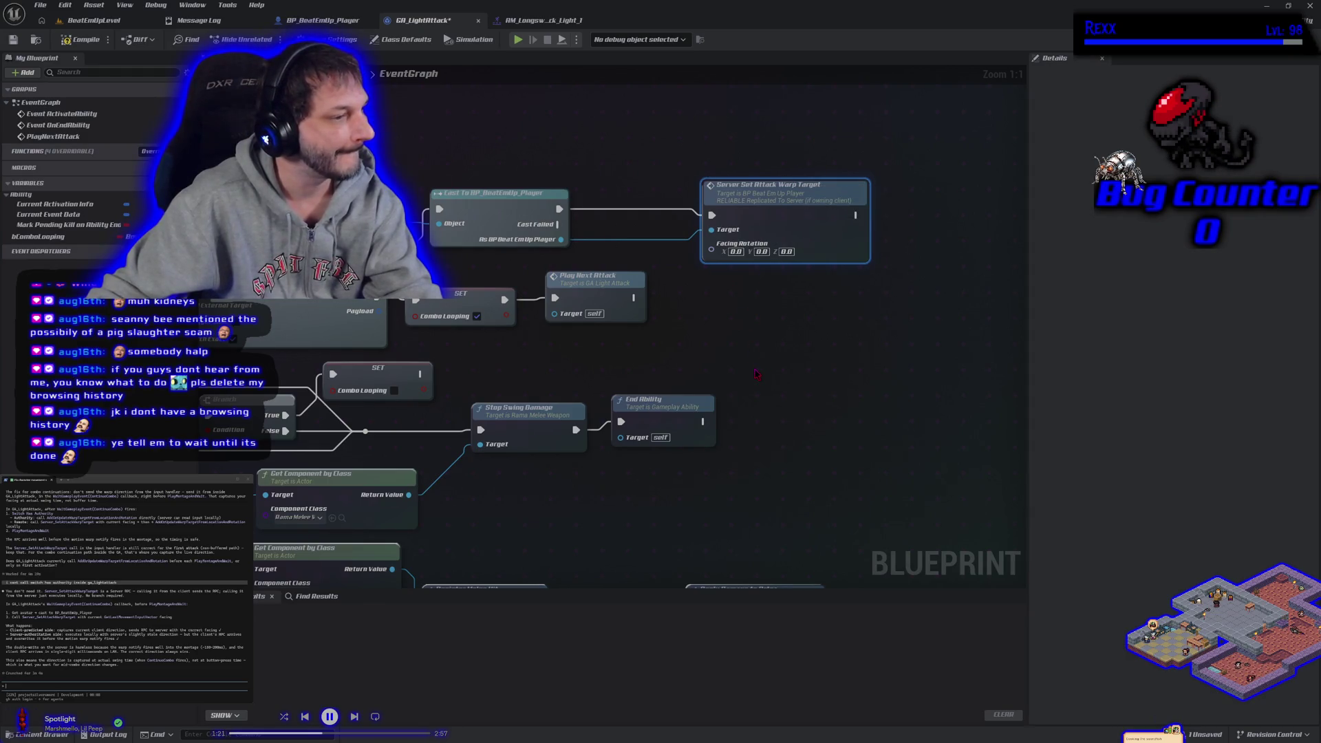
pyautogui.moveTo(764, 215); pyautogui.dragTo(814, 199)
# Step: Try a Get Last Movement Input Vector node off the cast, then delete it
pyautogui.moveTo(562, 240); pyautogui.dragTo(602, 262)
pyautogui.write('g')
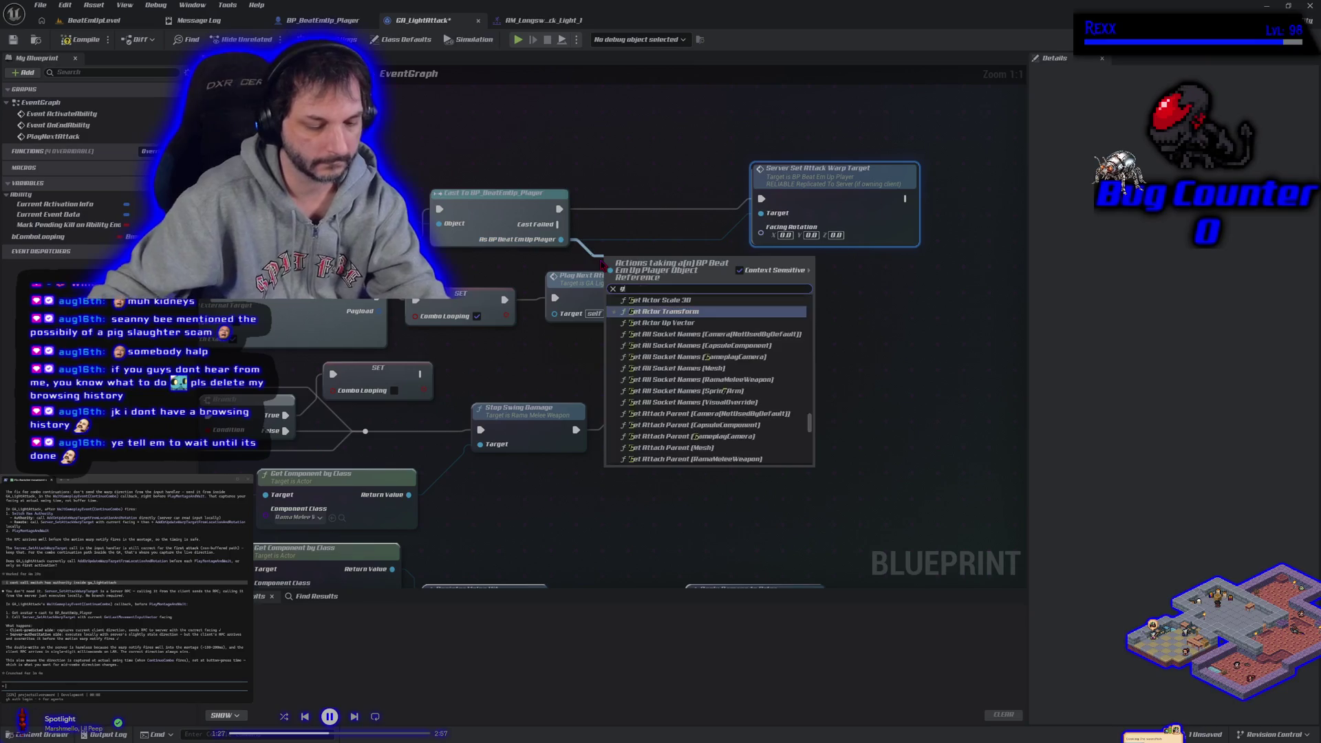
pyautogui.write('et last moveme')
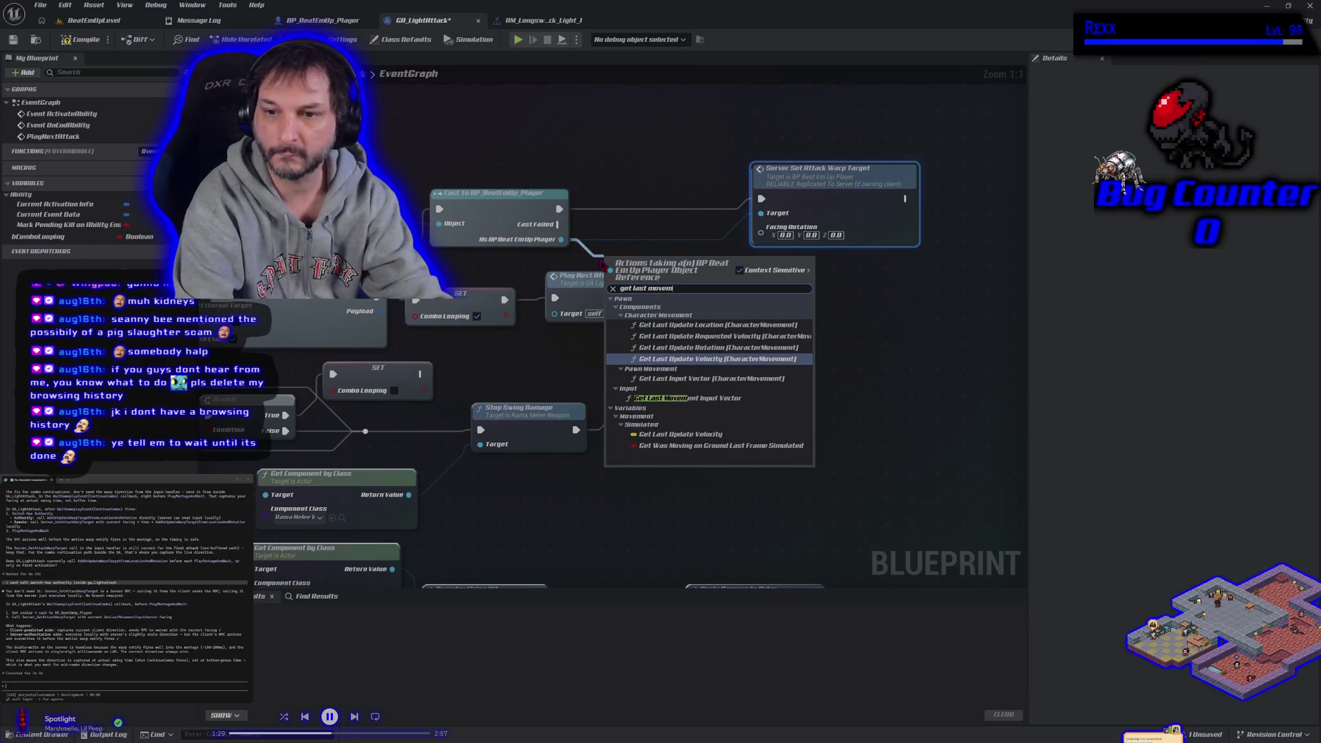
pyautogui.click(670, 398)
pyautogui.moveTo(662, 269)
pyautogui.mouseDown()
pyautogui.moveTo(638, 245)
pyautogui.moveTo(654, 242)
pyautogui.mouseUp()
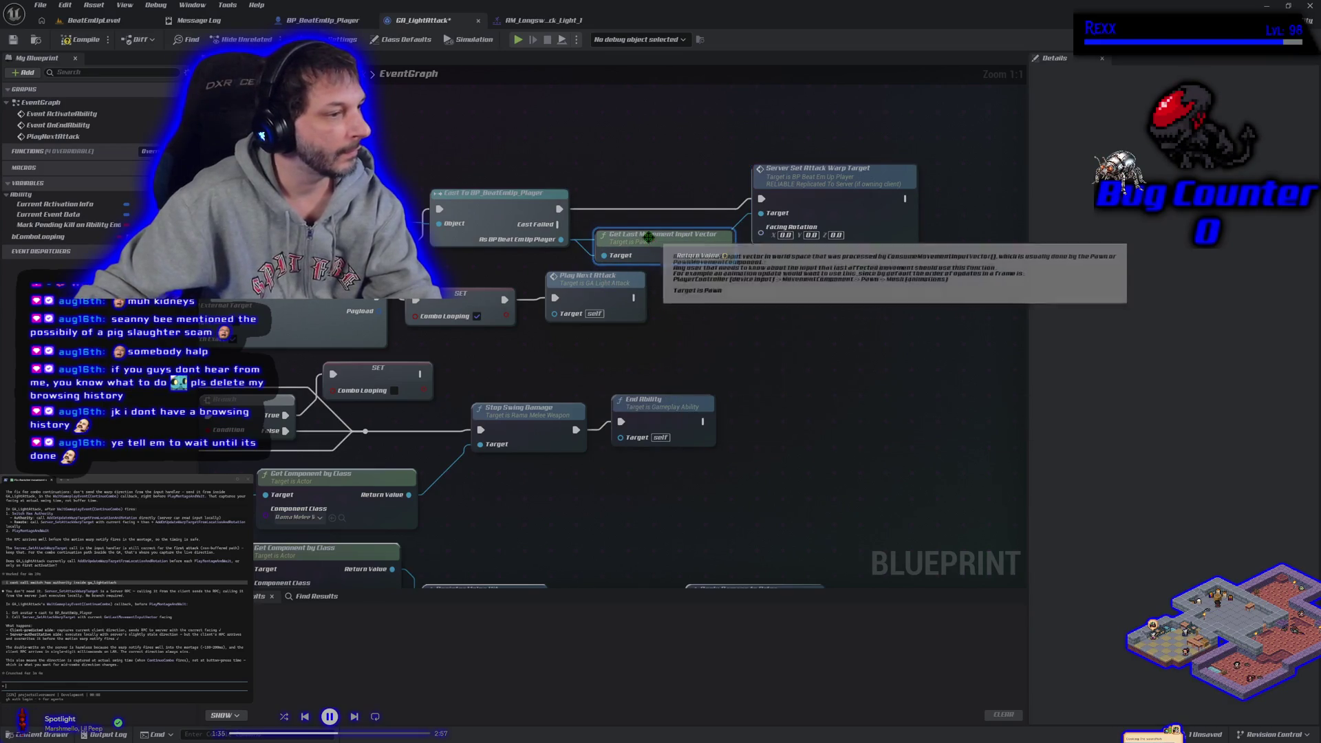
pyautogui.moveTo(823, 186); pyautogui.dragTo(923, 190)
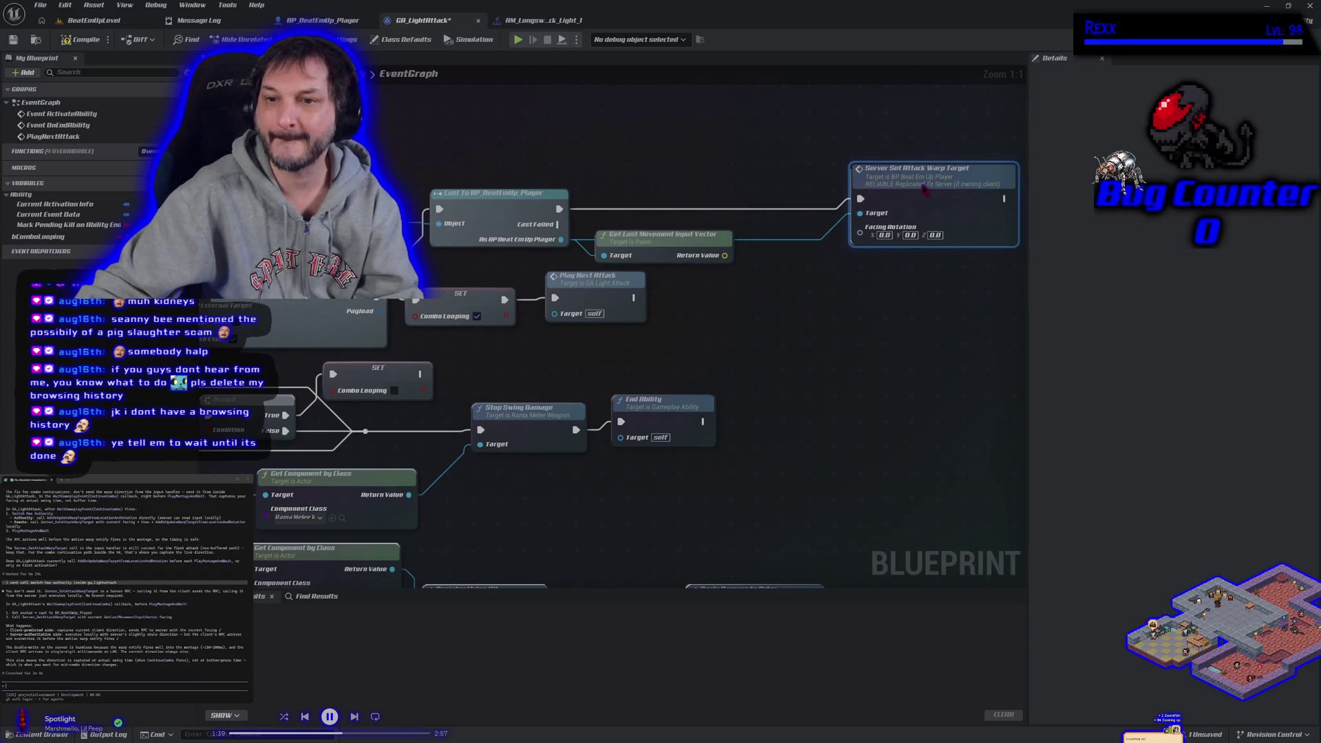
pyautogui.moveTo(678, 242); pyautogui.dragTo(766, 291)
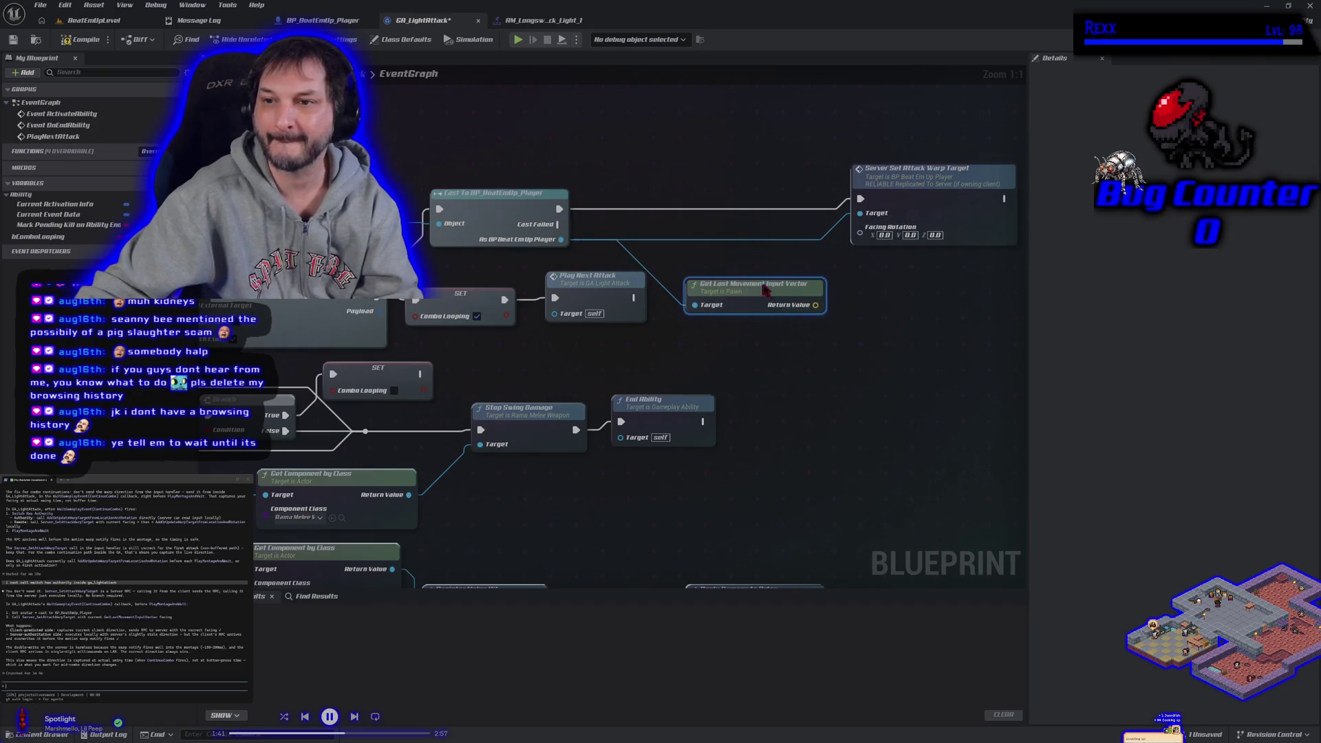
pyautogui.press('Delete')
# Step: Search 'set atta' from the cast output, cancel it, and check BP_BeatEmUp_Player's graph
pyautogui.moveTo(561, 239)
pyautogui.mouseDown()
pyautogui.moveTo(612, 256)
pyautogui.moveTo(609, 245)
pyautogui.mouseUp()
pyautogui.write('set at')
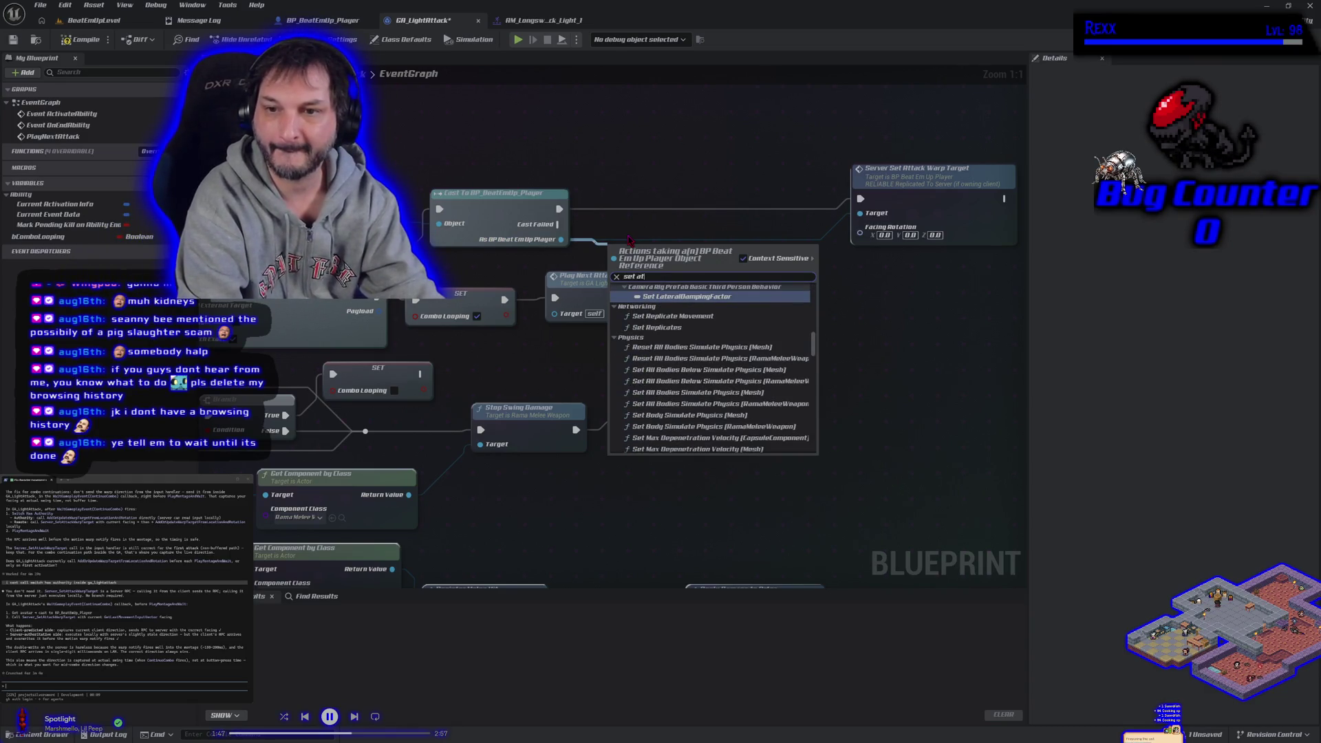
pyautogui.write('ta')
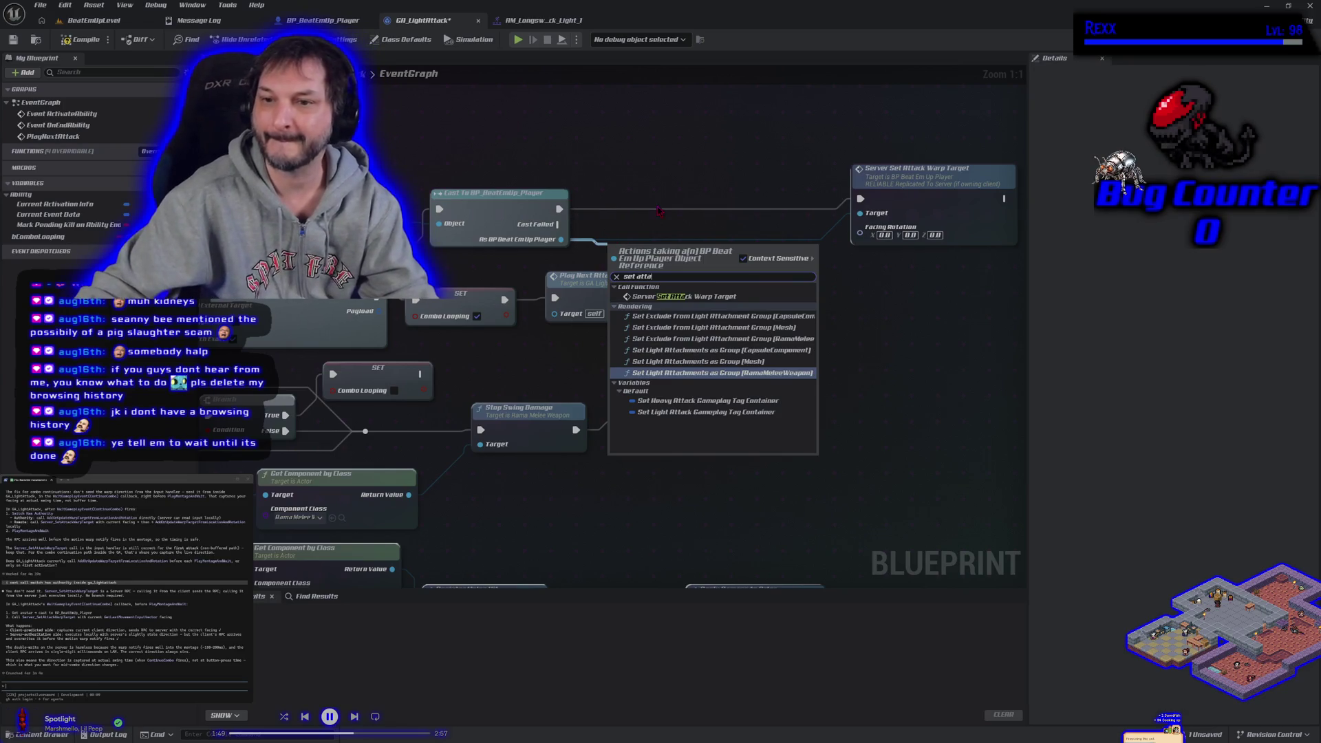
pyautogui.press('Escape')
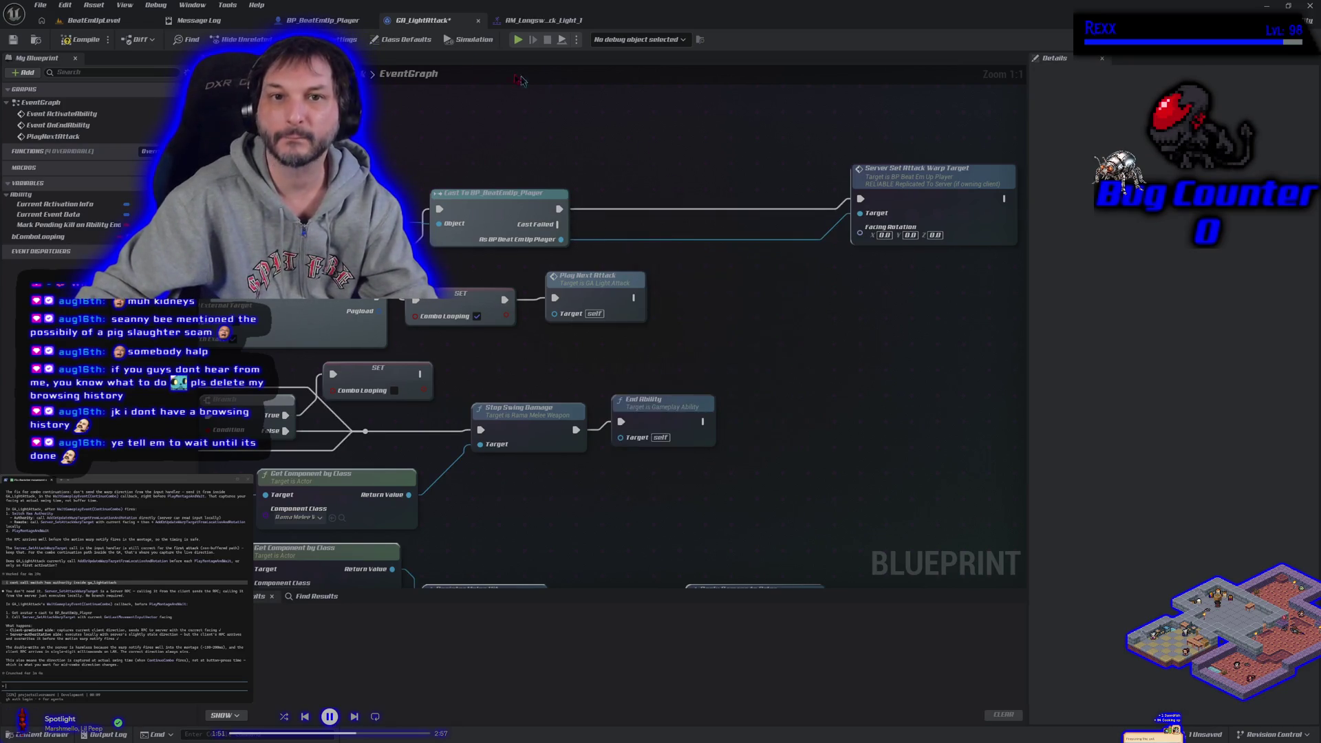
pyautogui.click(323, 20)
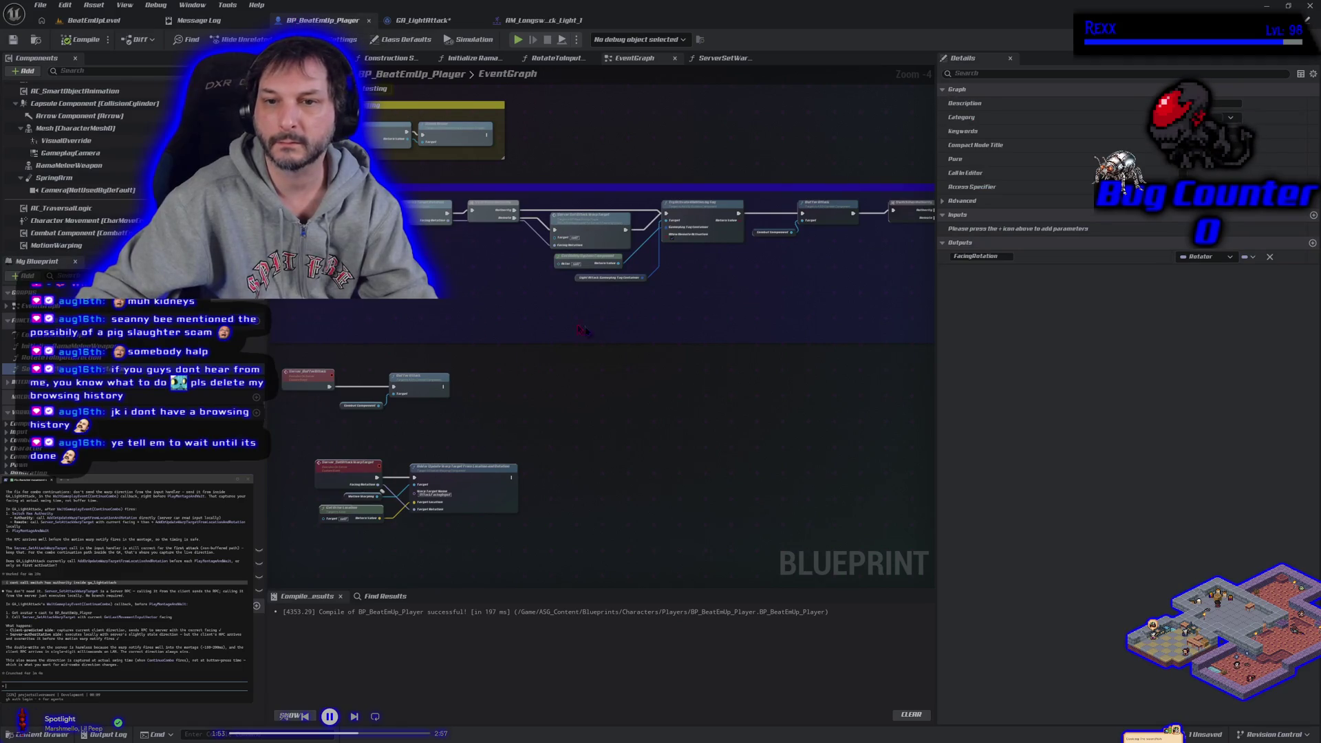
# Step: Add Server Set Warp Target Rotation after the cast, feeding its exec and Facing Rotation into the attack warp call
pyautogui.scroll(1, 581, 330)
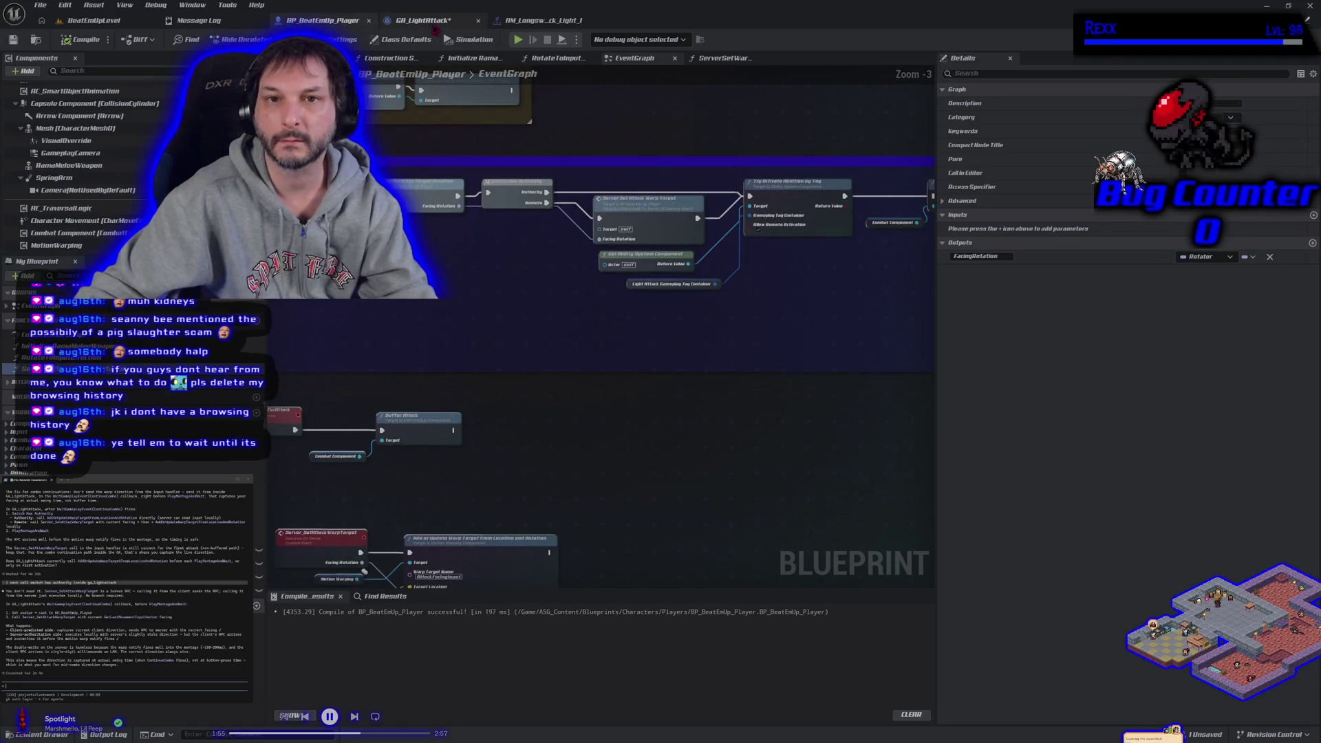
pyautogui.click(424, 21)
pyautogui.moveTo(561, 239); pyautogui.dragTo(609, 260)
pyautogui.write('serv')
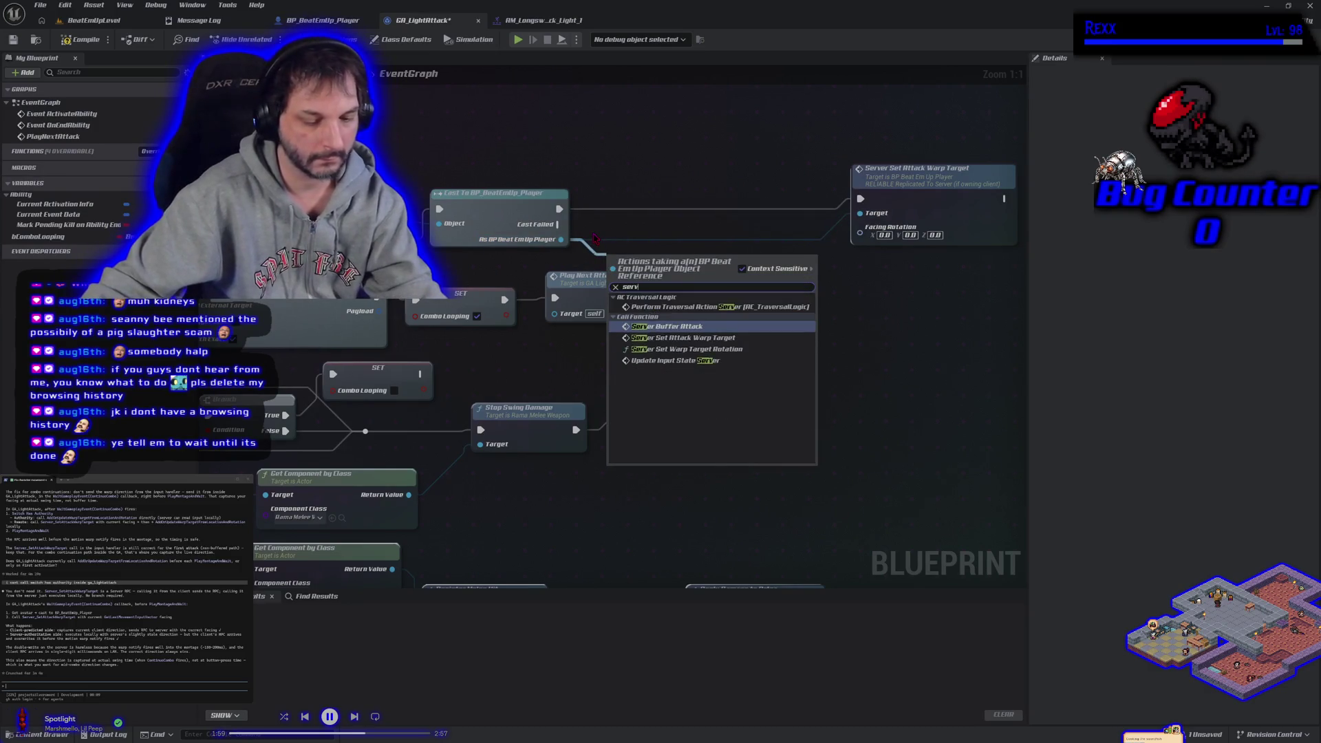
pyautogui.write('er')
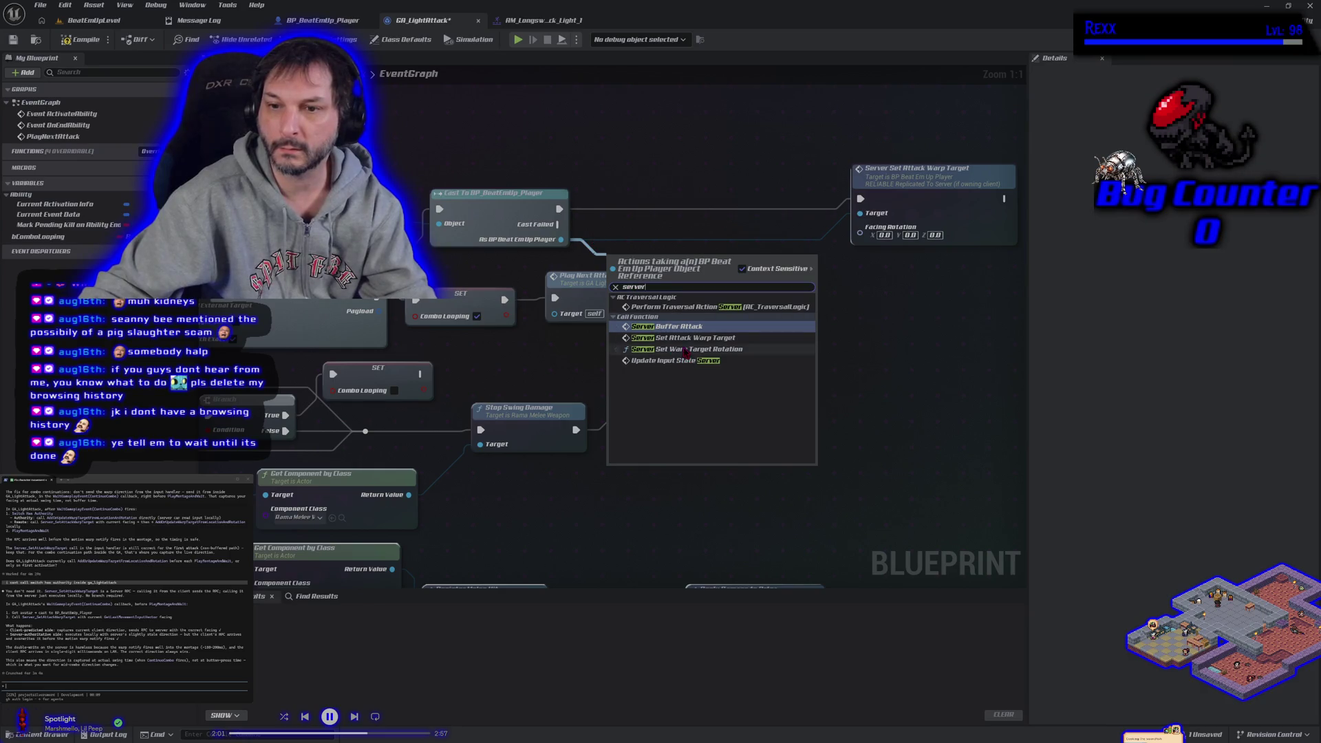
pyautogui.click(686, 349)
pyautogui.moveTo(664, 256); pyautogui.dragTo(695, 229)
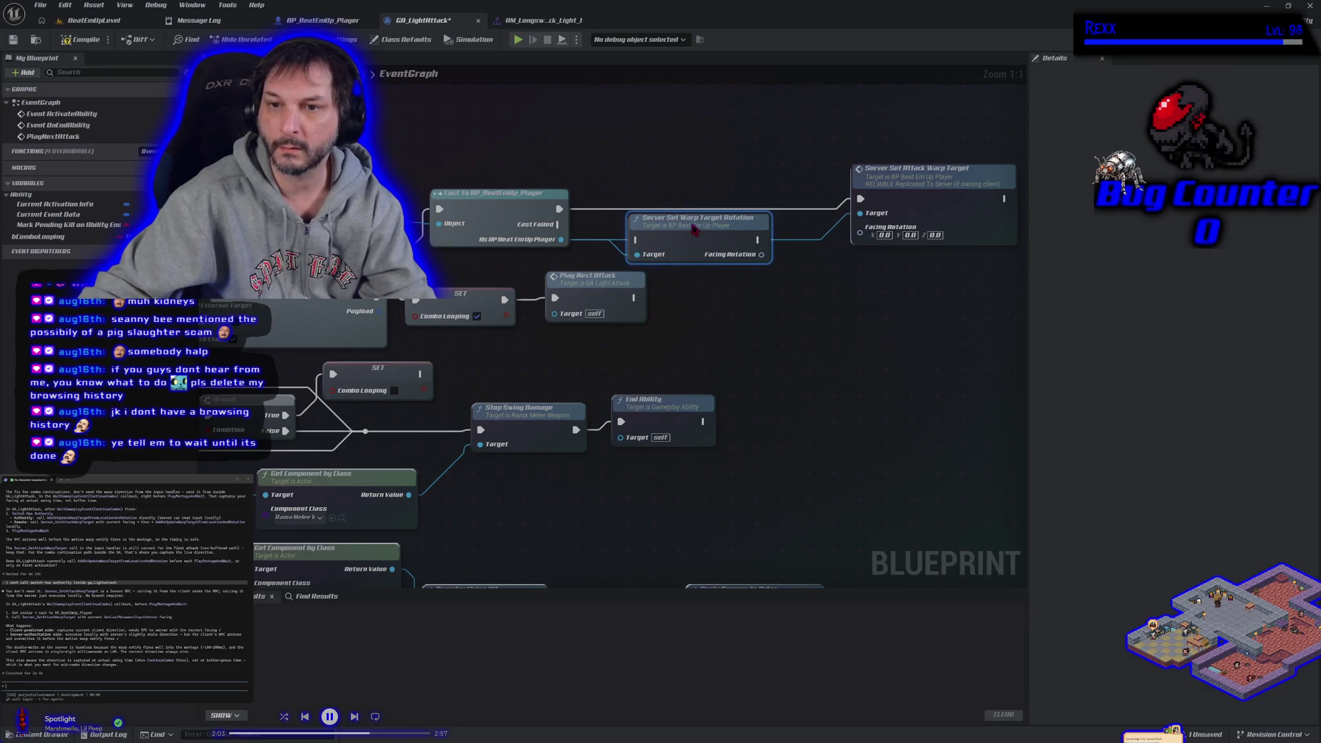
pyautogui.moveTo(560, 208)
pyautogui.mouseDown()
pyautogui.moveTo(599, 245)
pyautogui.moveTo(638, 240)
pyautogui.mouseUp()
pyautogui.moveTo(766, 240); pyautogui.dragTo(860, 199)
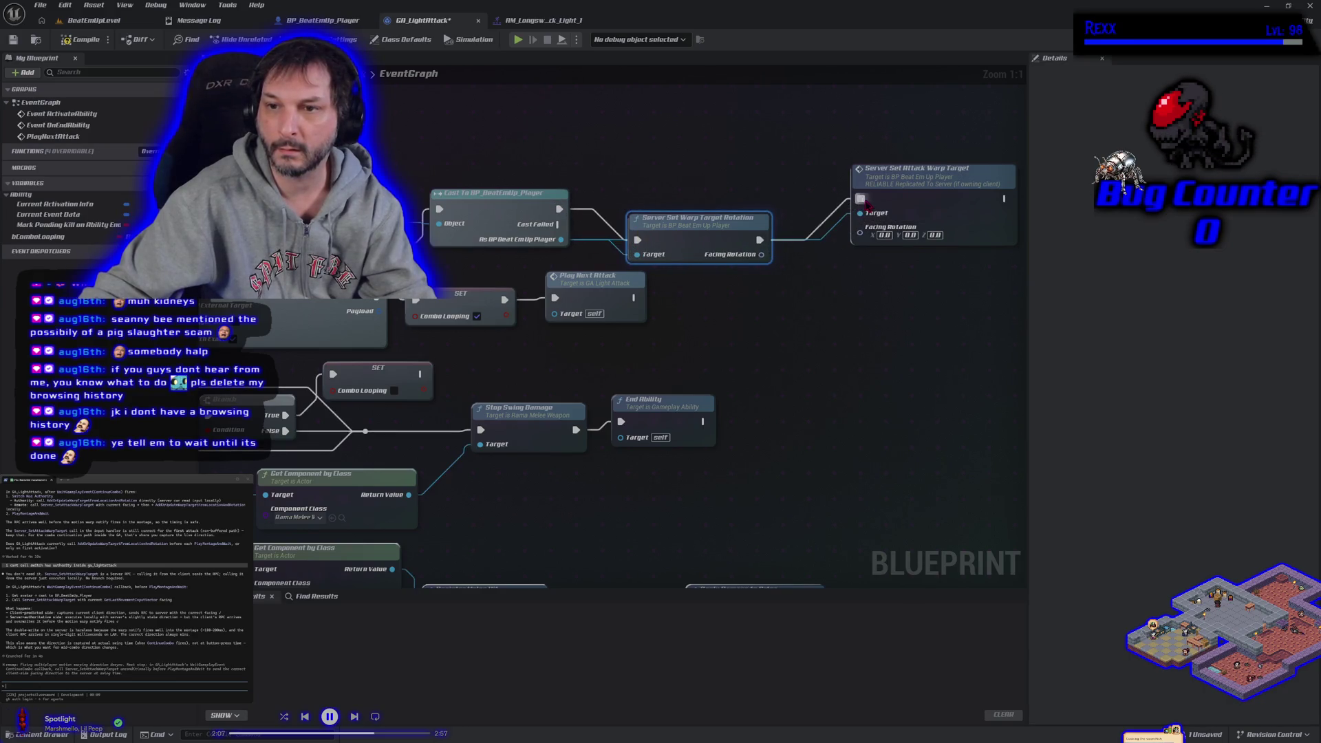
pyautogui.moveTo(761, 255)
pyautogui.mouseDown()
pyautogui.moveTo(815, 258)
pyautogui.moveTo(860, 234)
pyautogui.mouseUp()
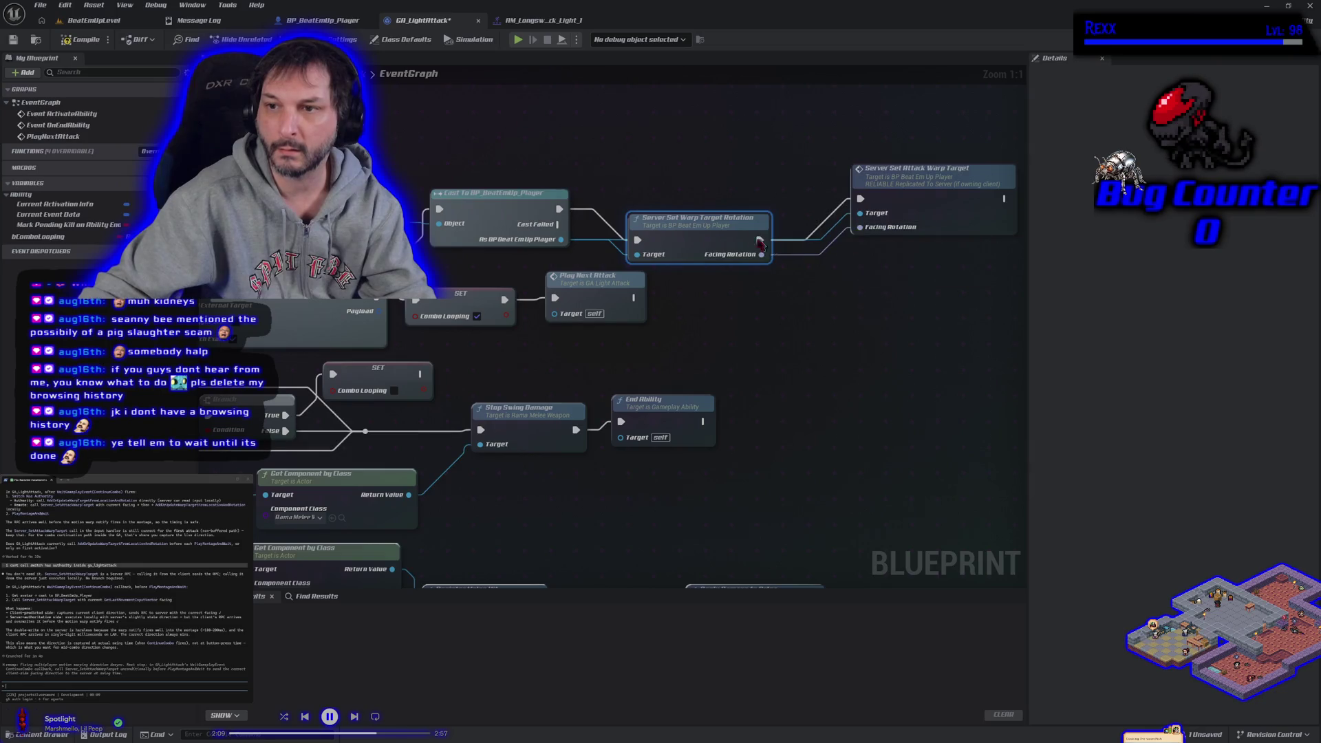
pyautogui.moveTo(695, 236); pyautogui.dragTo(709, 200)
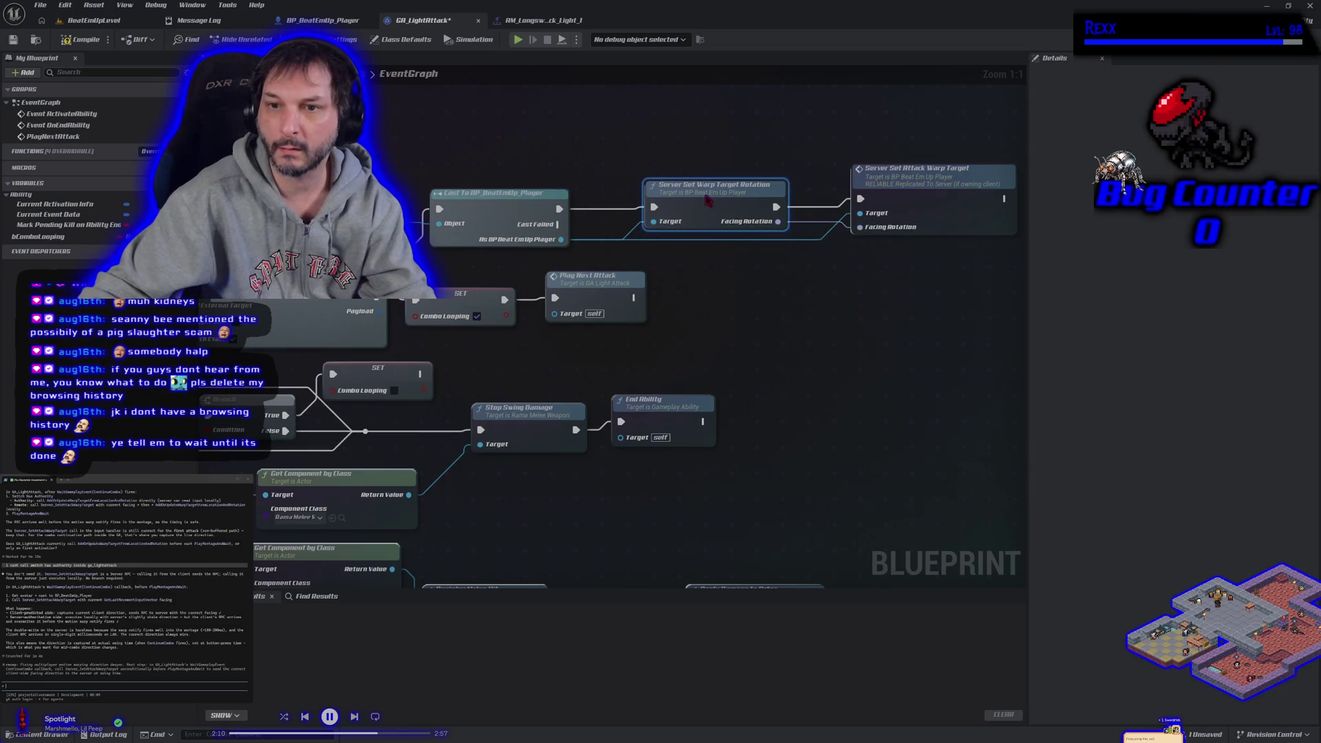
# Step: Compile and save GA_LightAttack, then start a Play-in-Editor test from the level
pyautogui.click(81, 39)
pyautogui.click(14, 39)
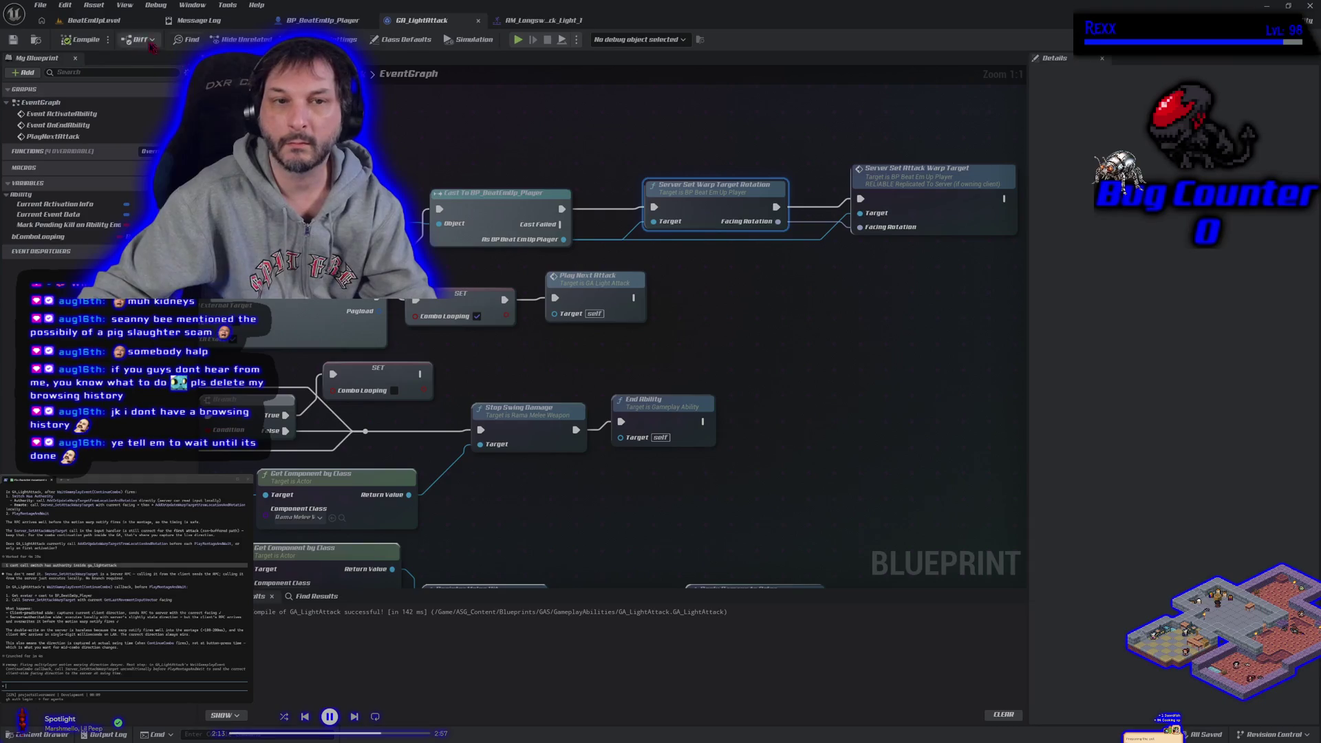
pyautogui.click(112, 22)
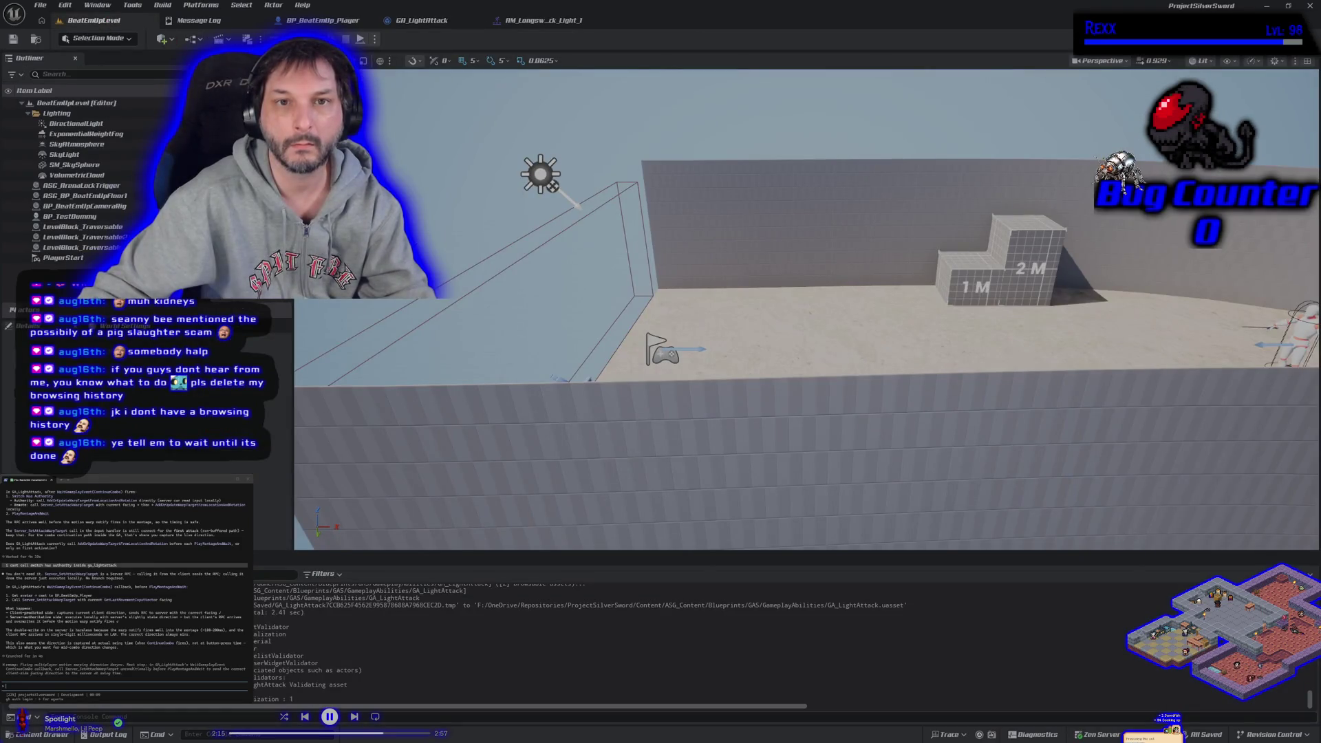
pyautogui.click(360, 39)
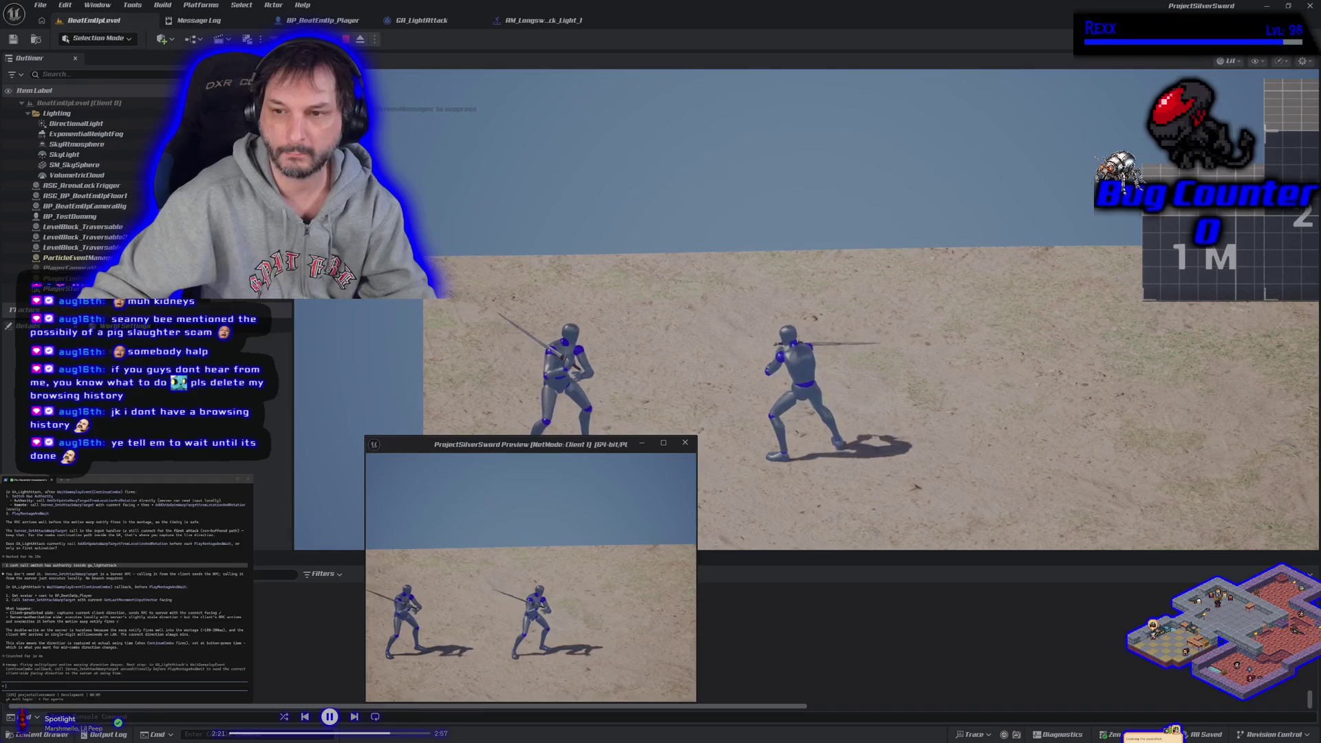
# Step: Stop the Play-in-Editor session with Esc
pyautogui.press('Escape')
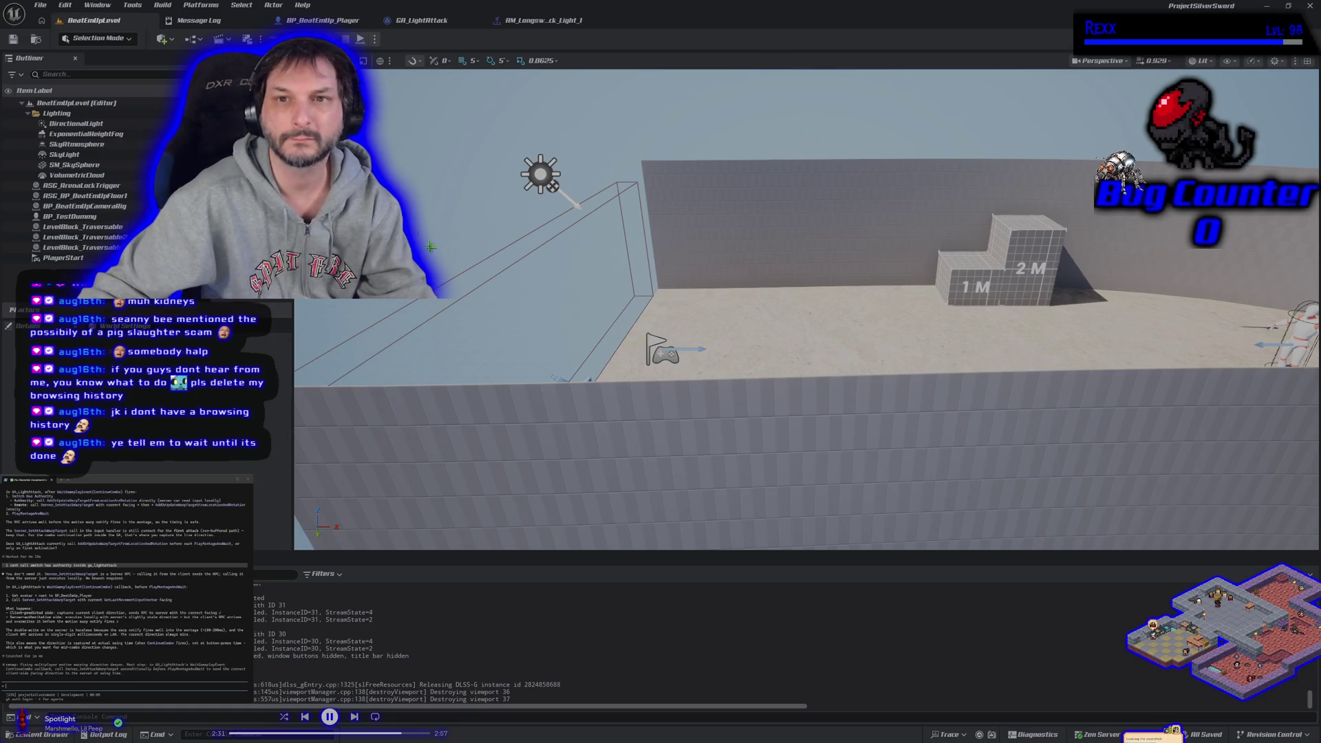
# Step: Select GA_LightAttack's main node chain, paste it into the assistant prompt, and submit it
pyautogui.click(421, 20)
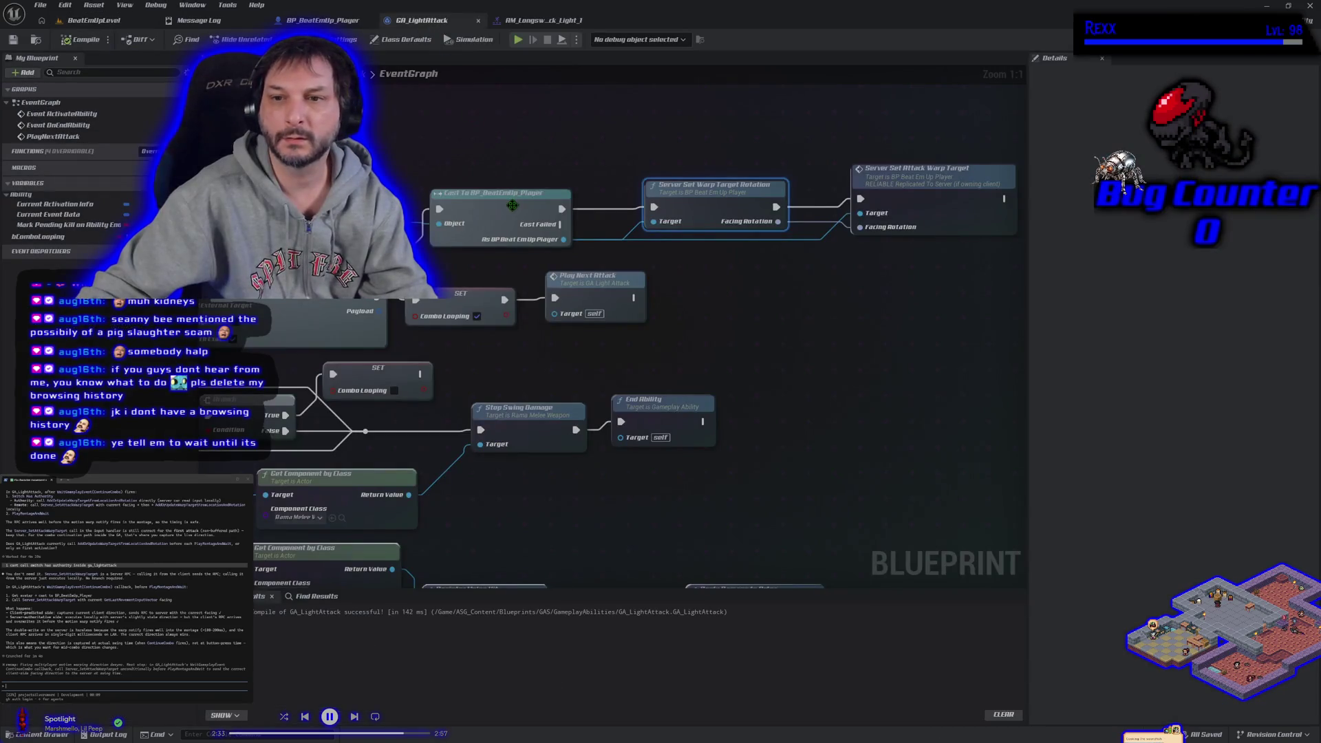
pyautogui.moveTo(488, 192); pyautogui.dragTo(480, 204)
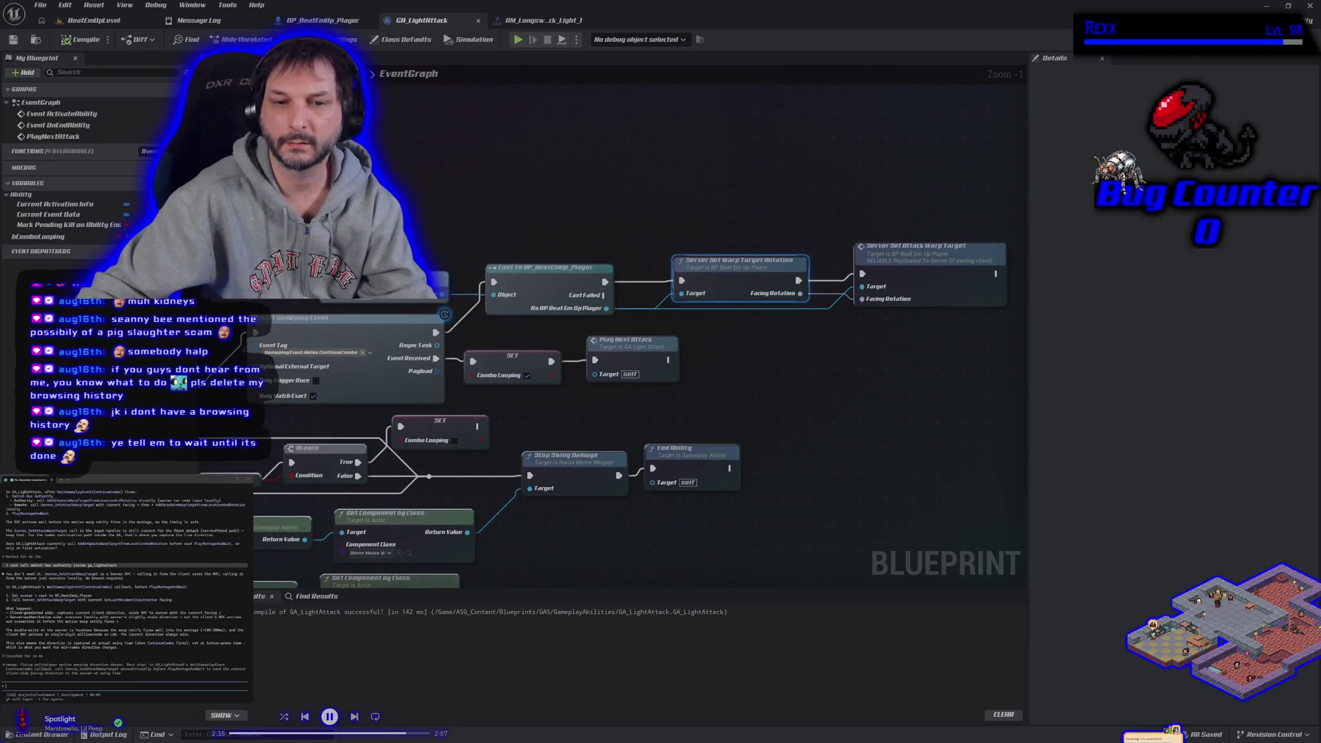
pyautogui.moveTo(293, 151)
pyautogui.mouseDown()
pyautogui.moveTo(722, 365)
pyautogui.moveTo(915, 401)
pyautogui.mouseUp()
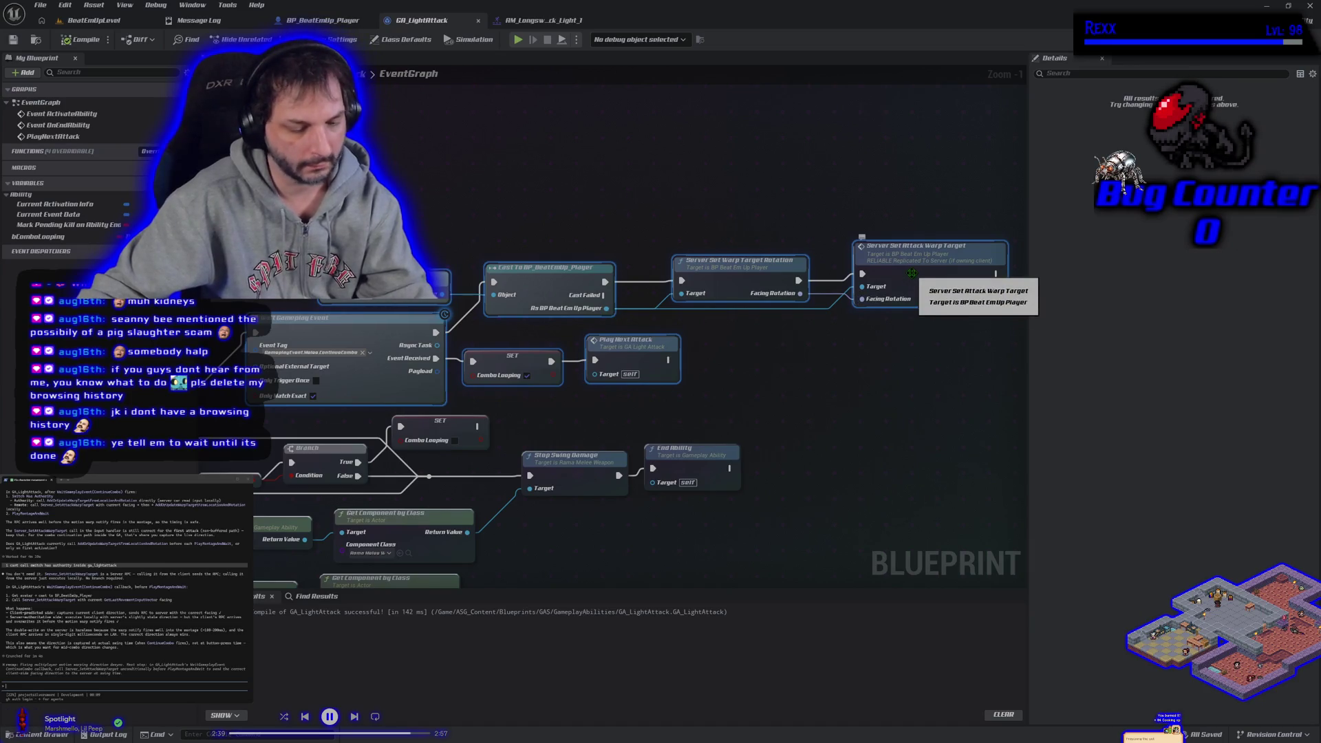
pyautogui.hotkey('ctrl', 'v')
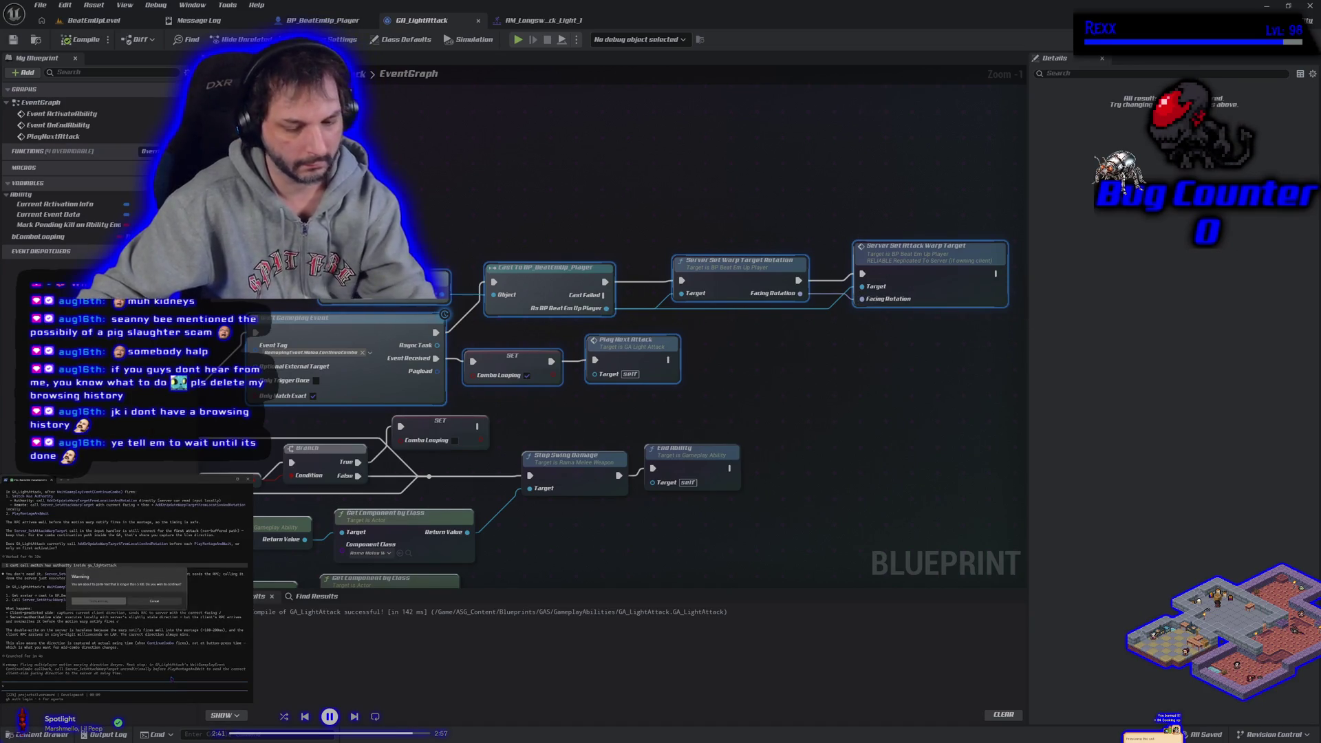
pyautogui.click(120, 603)
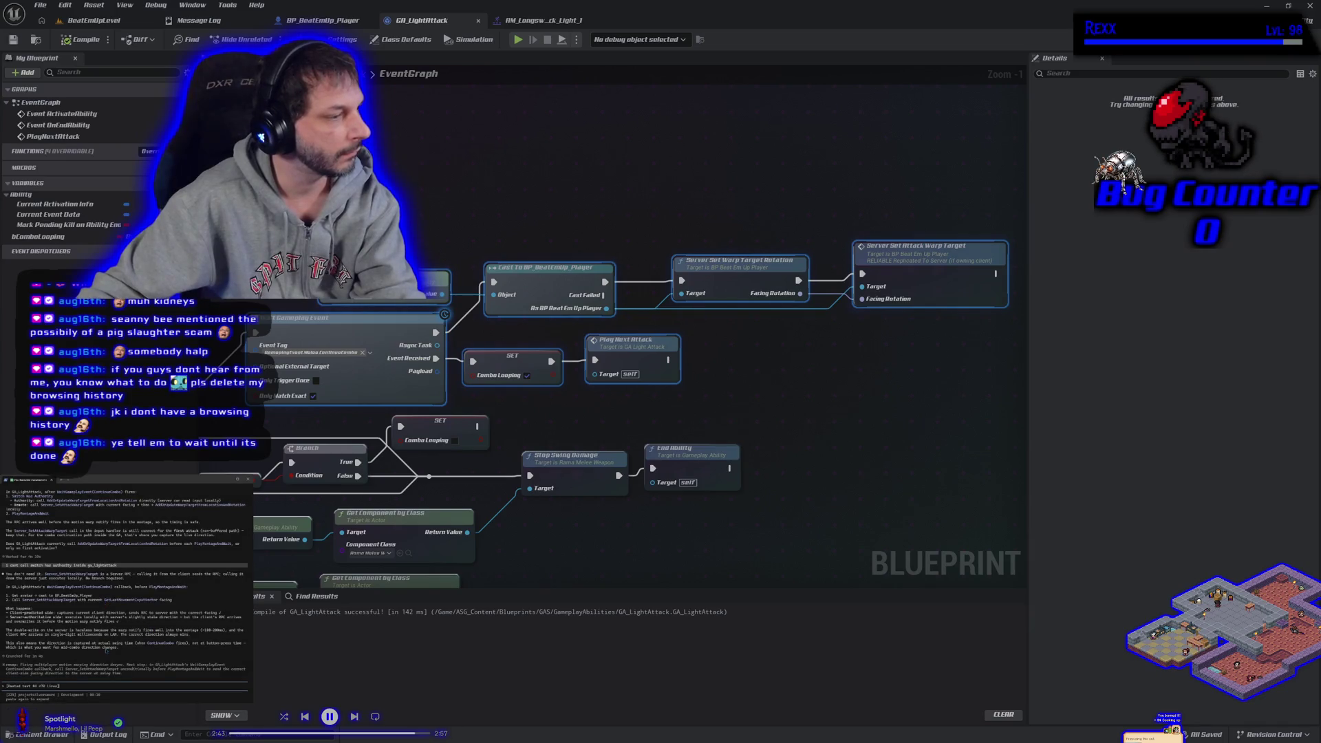
pyautogui.press('Return')
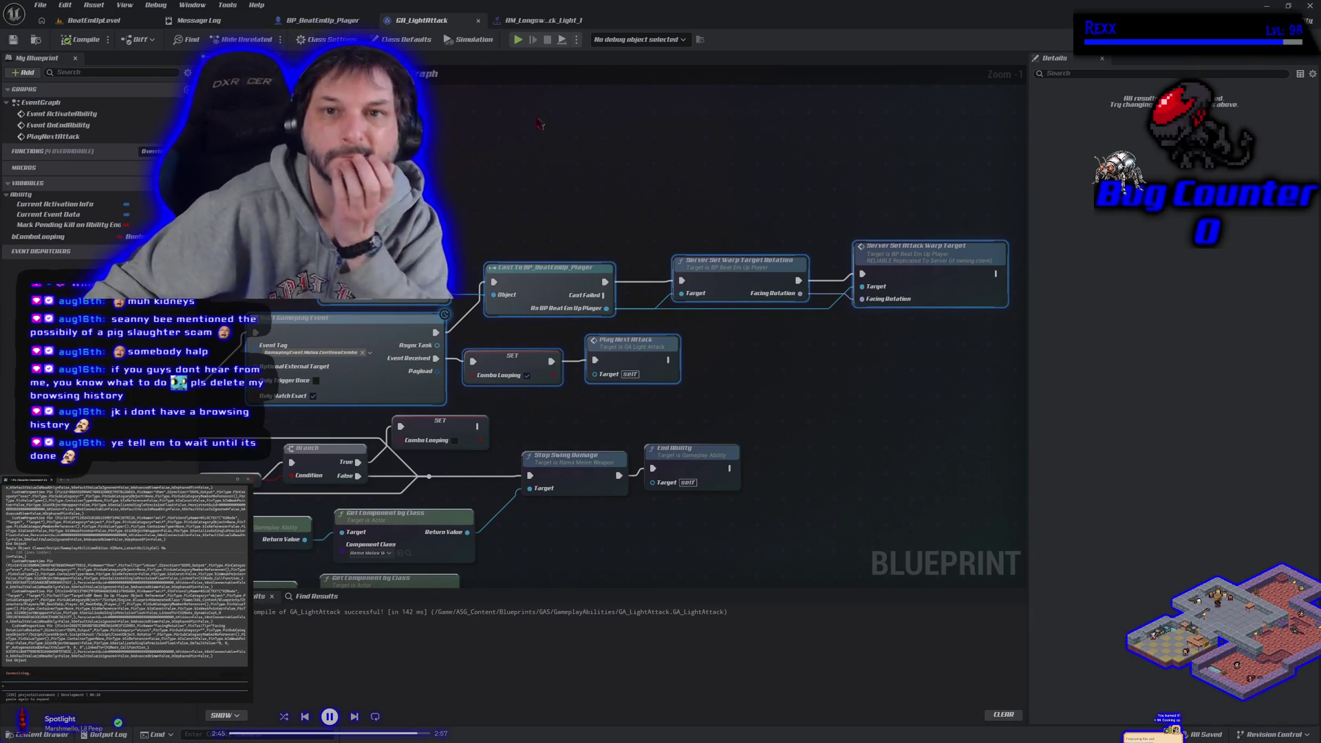
pyautogui.click(322, 20)
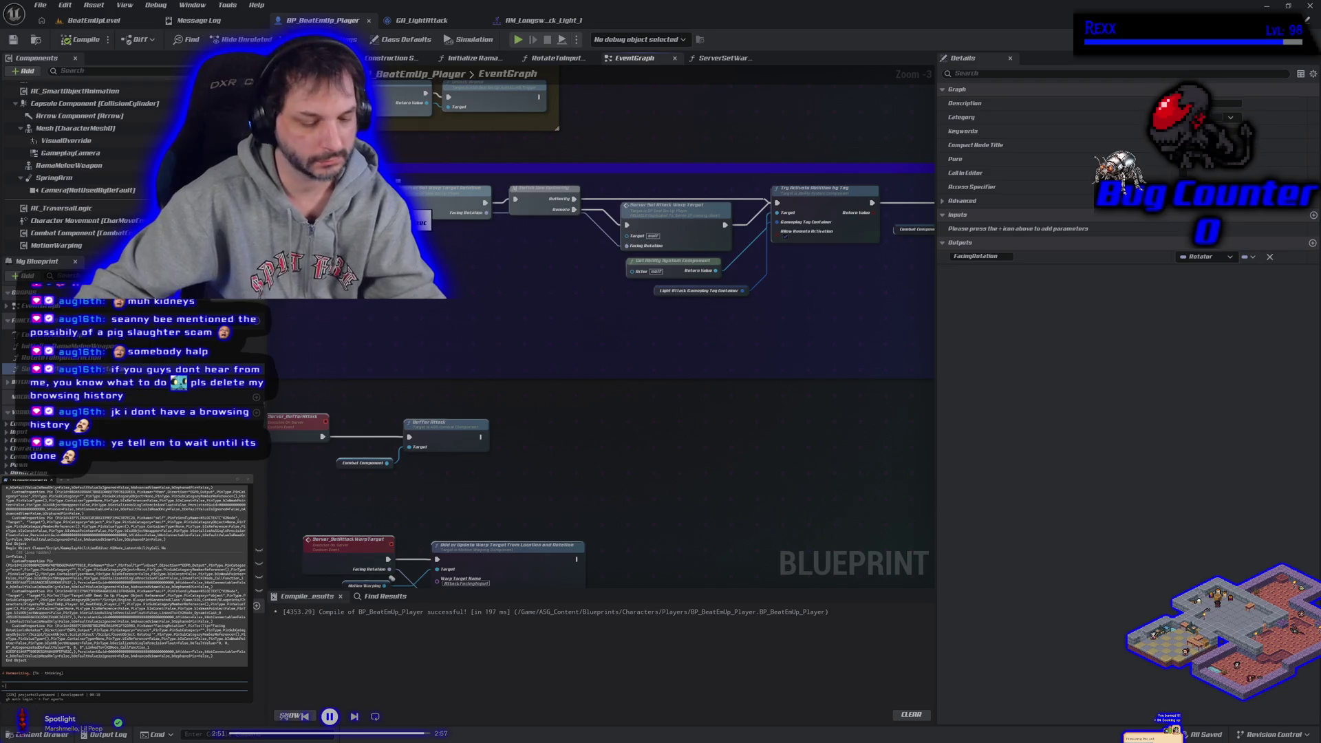
# Step: Remove Set Warp Target Rotation, Switch Has Authority and Server Set Attack Warp Target, reconnect exec, save, and playtest
pyautogui.click(441, 203)
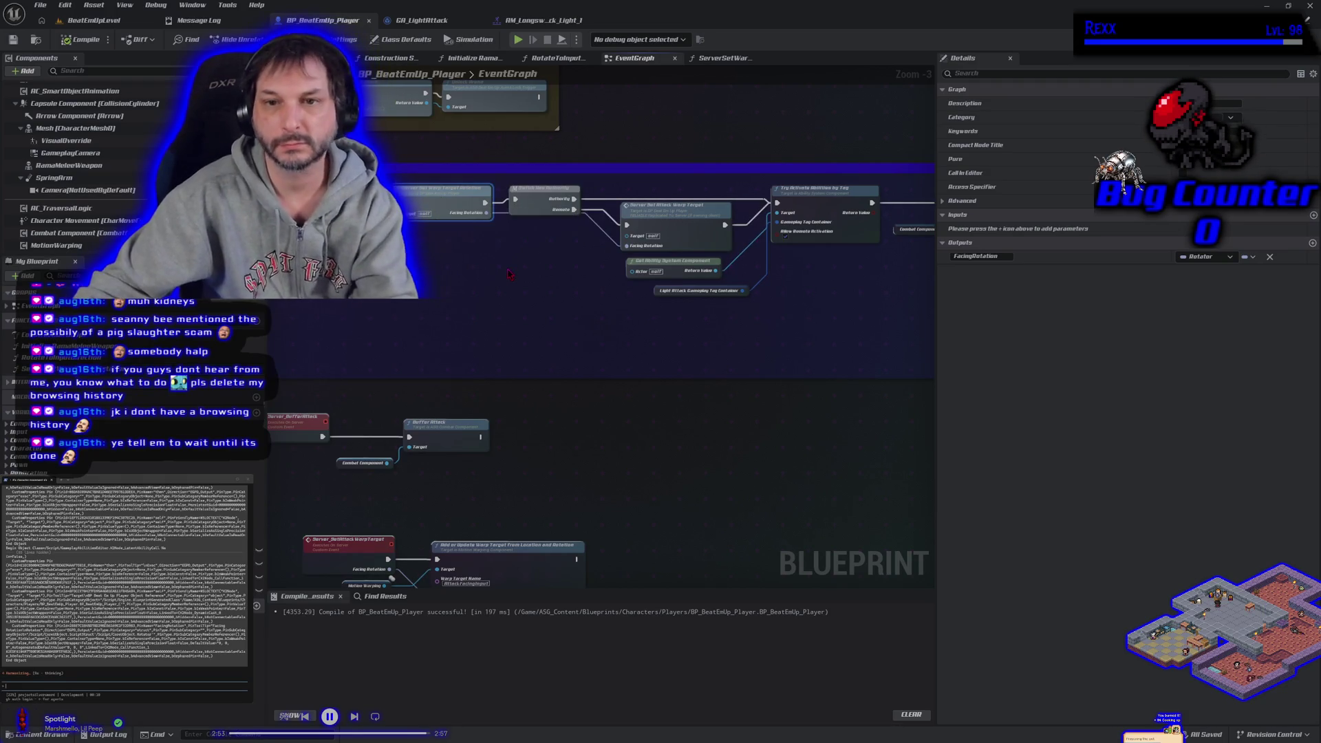
pyautogui.press('Delete')
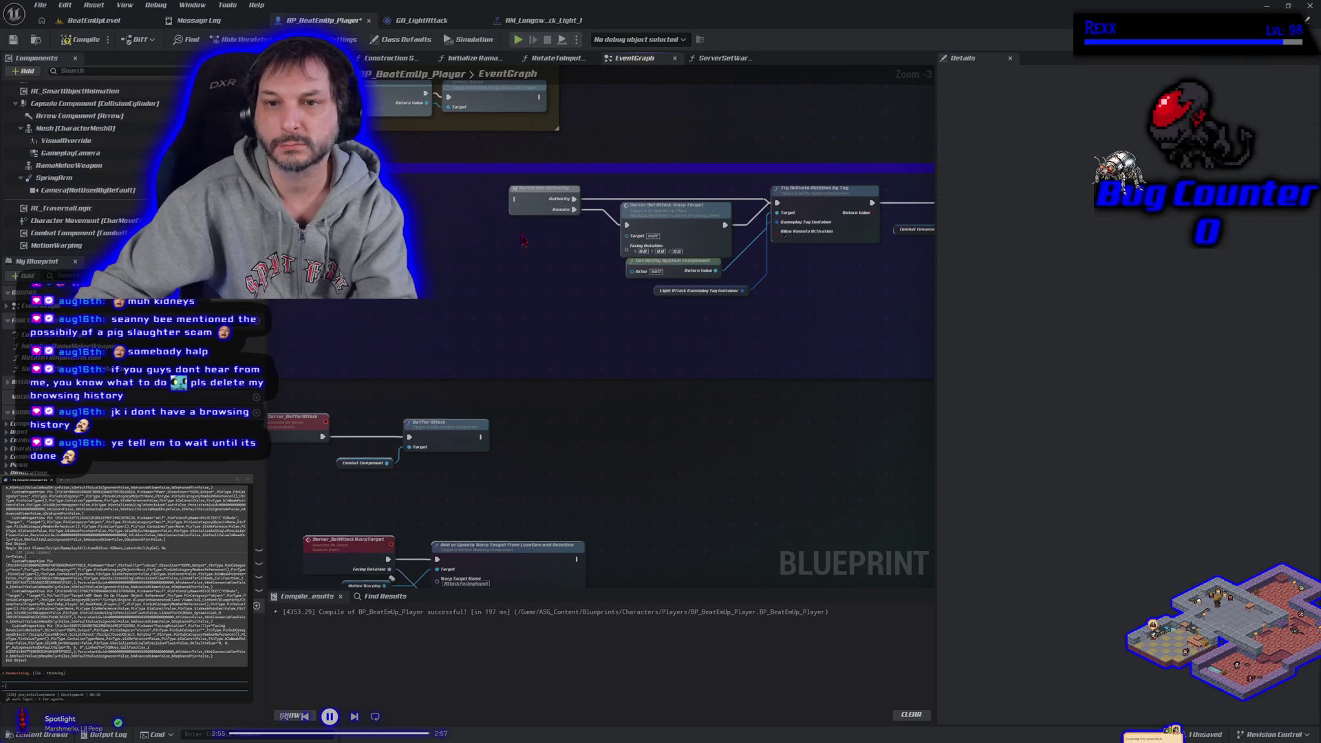
pyautogui.click(525, 208)
pyautogui.press('Delete')
pyautogui.click(664, 206)
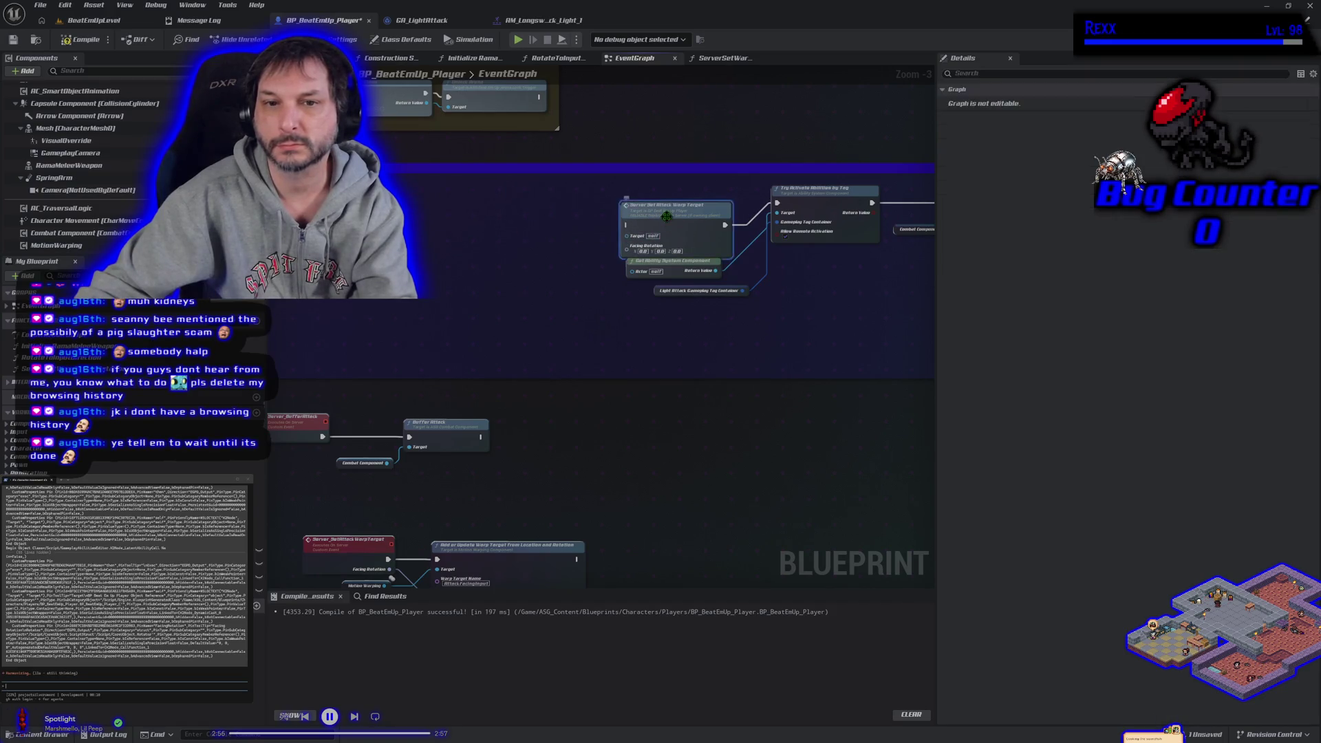
pyautogui.press('Delete')
pyautogui.moveTo(400, 204)
pyautogui.mouseDown()
pyautogui.moveTo(698, 227)
pyautogui.moveTo(777, 208)
pyautogui.mouseUp()
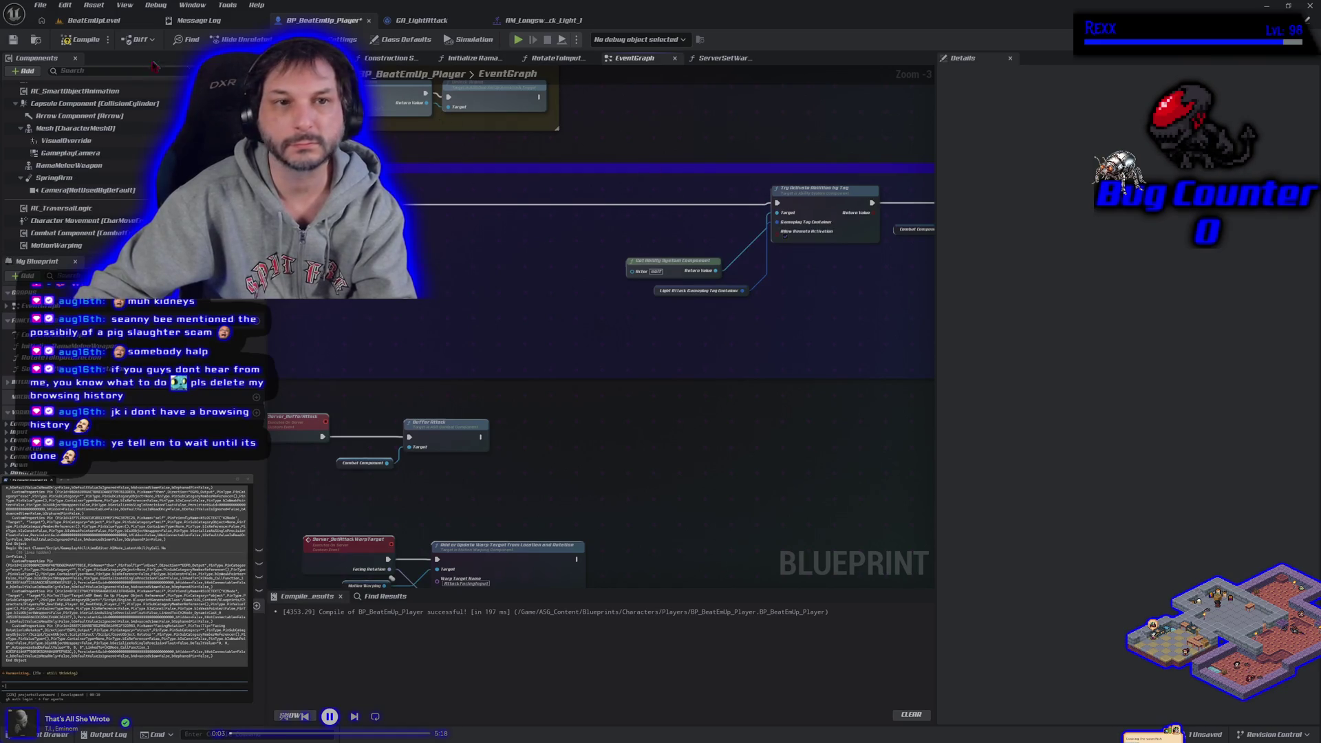
pyautogui.hotkey('ctrl', 's')
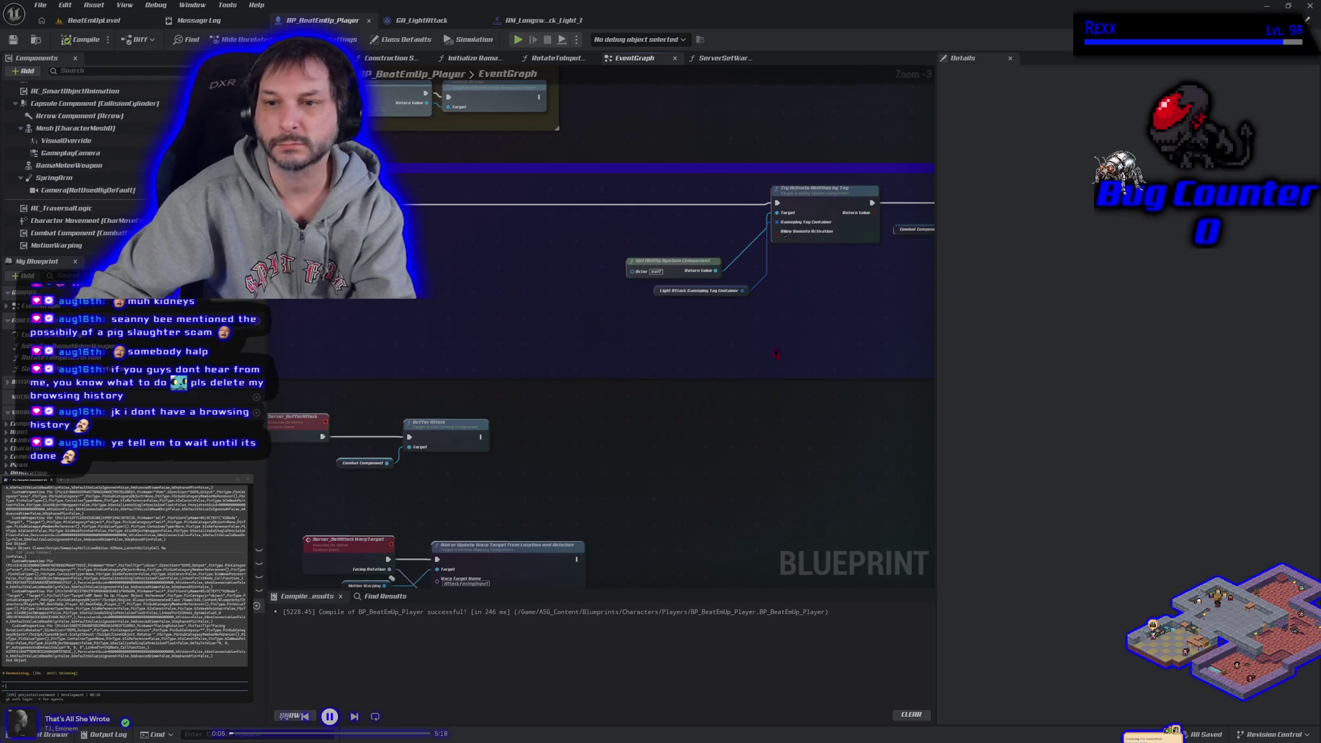
pyautogui.scroll(-2, 327, 350)
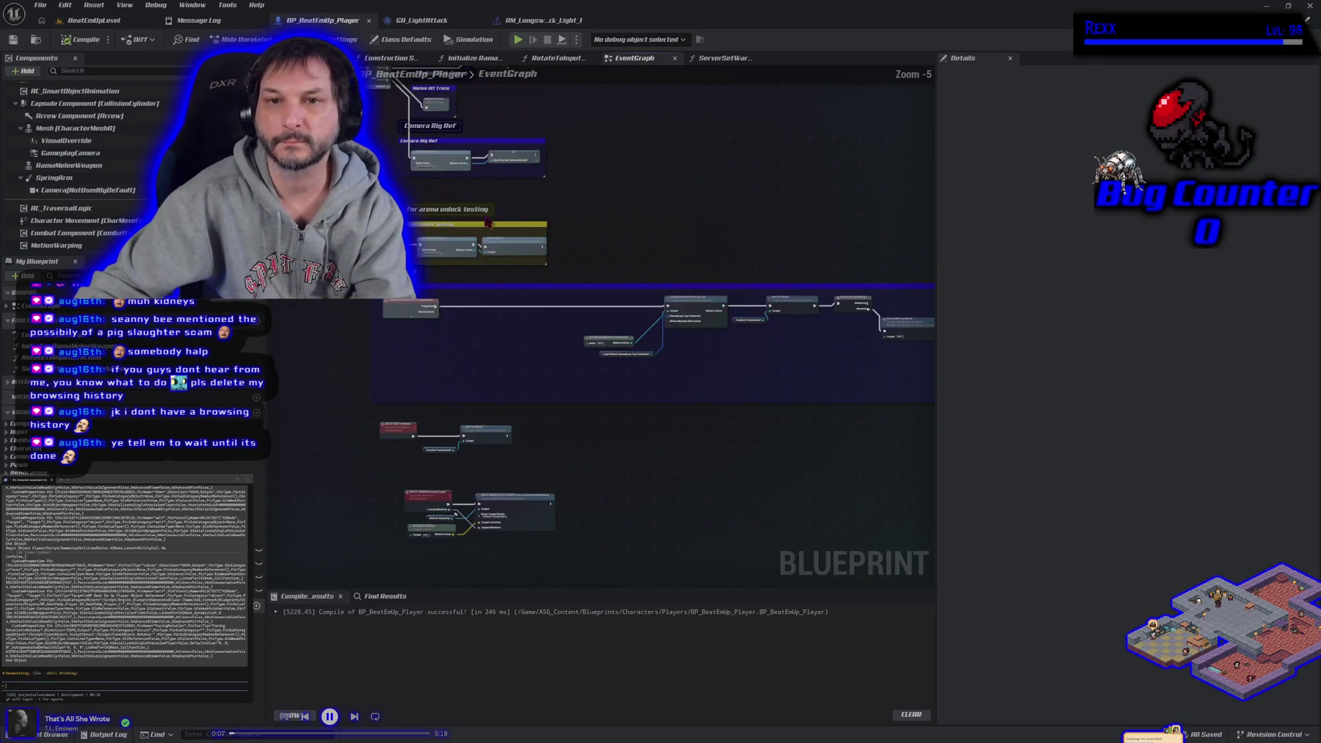
pyautogui.click(517, 41)
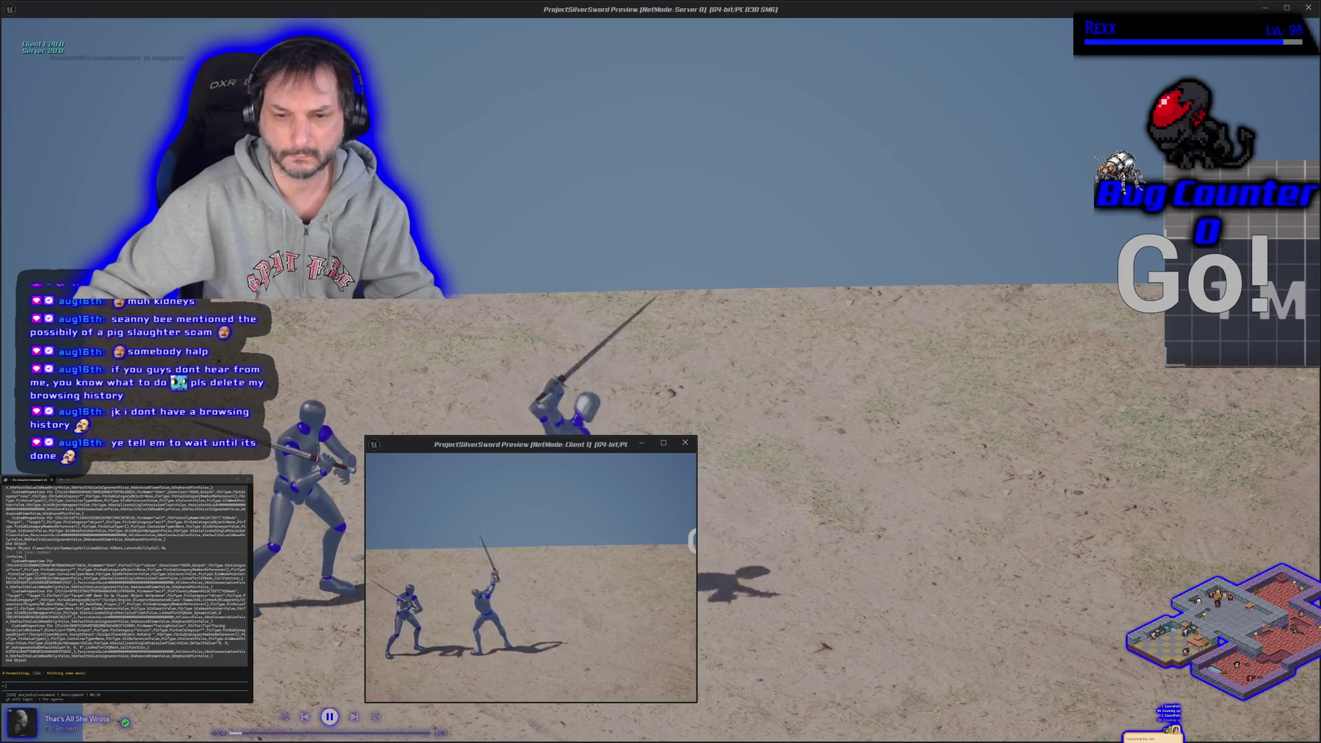
# Step: Stop the Play In Editor session and return to BP_BeatEmUp_Player's EventGraph
pyautogui.press('Escape')
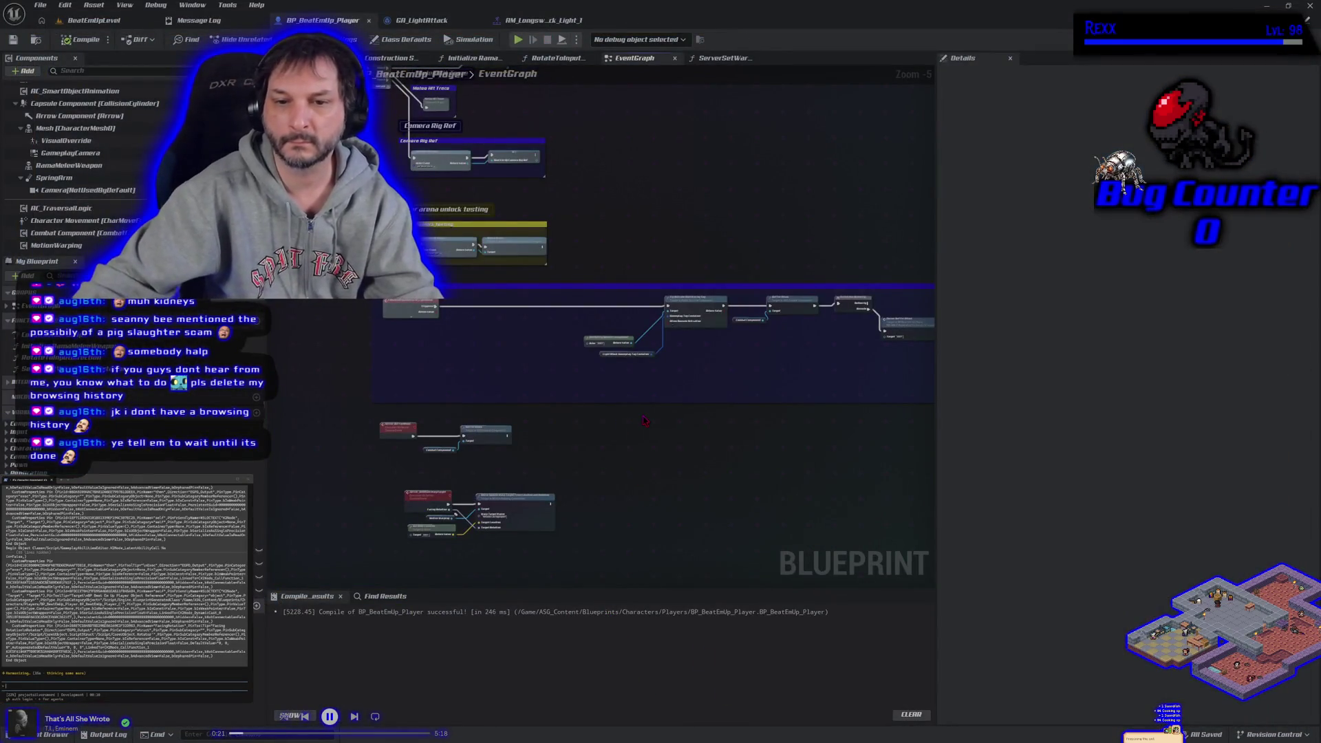
# Step: Review the AM_Longsword montage and BP_BeatEmUp_Player graph, then return to GA_LightAttack's EventGraph
pyautogui.scroll(1, 651, 420)
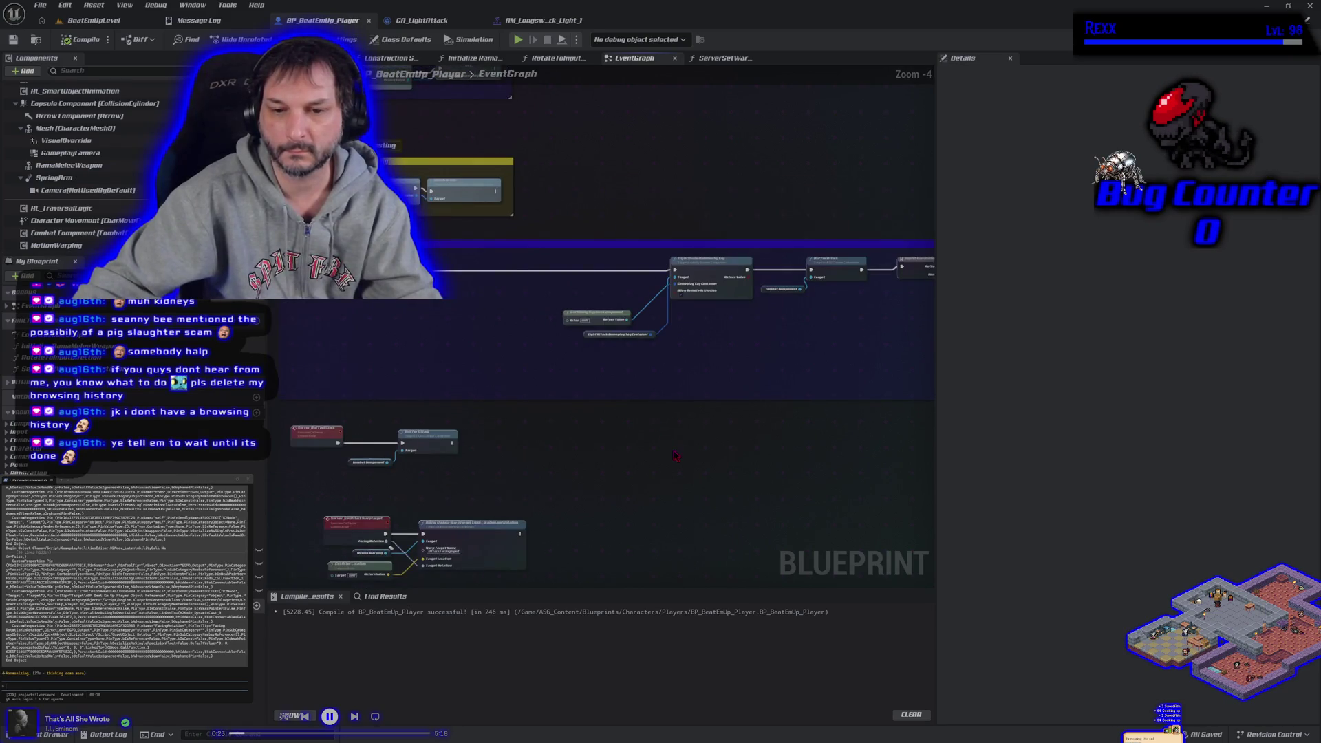
pyautogui.moveTo(678, 458)
pyautogui.mouseDown()
pyautogui.moveTo(592, 413)
pyautogui.moveTo(435, 419)
pyautogui.moveTo(481, 410)
pyautogui.moveTo(697, 439)
pyautogui.mouseUp()
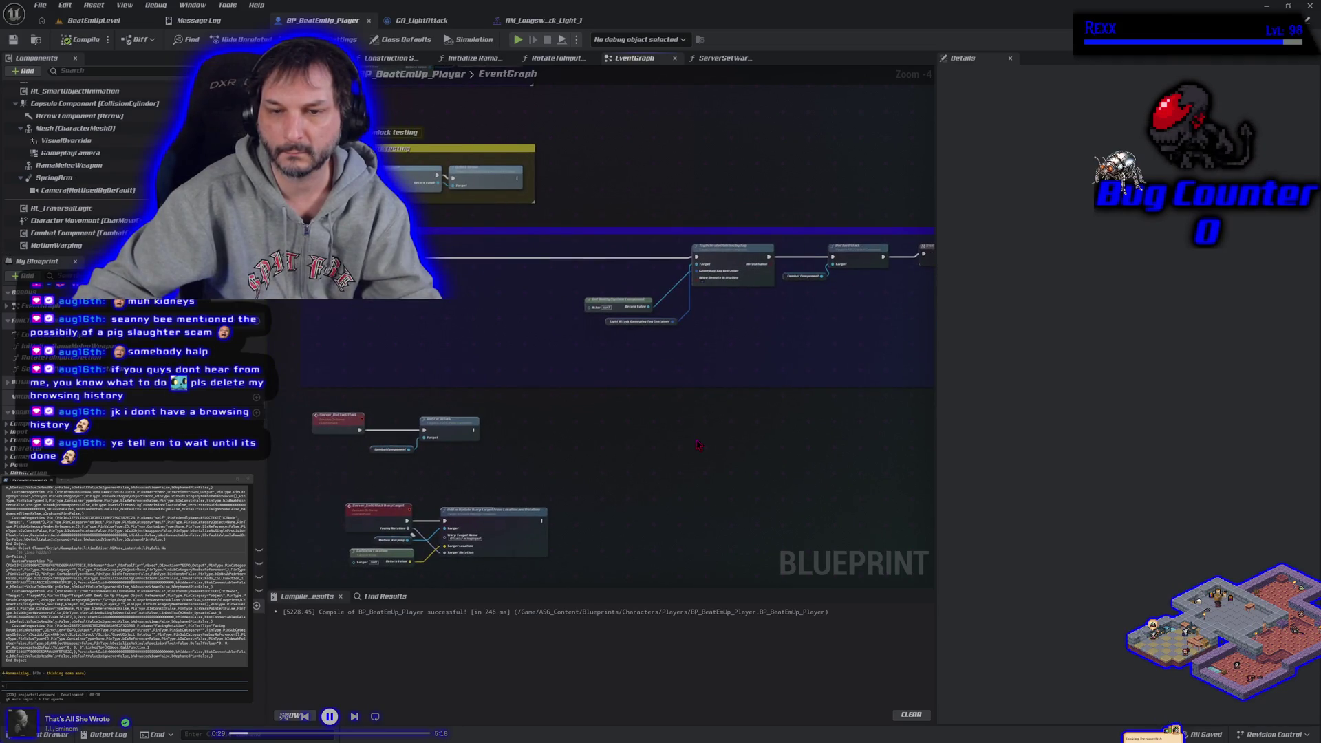
pyautogui.click(421, 21)
pyautogui.click(544, 20)
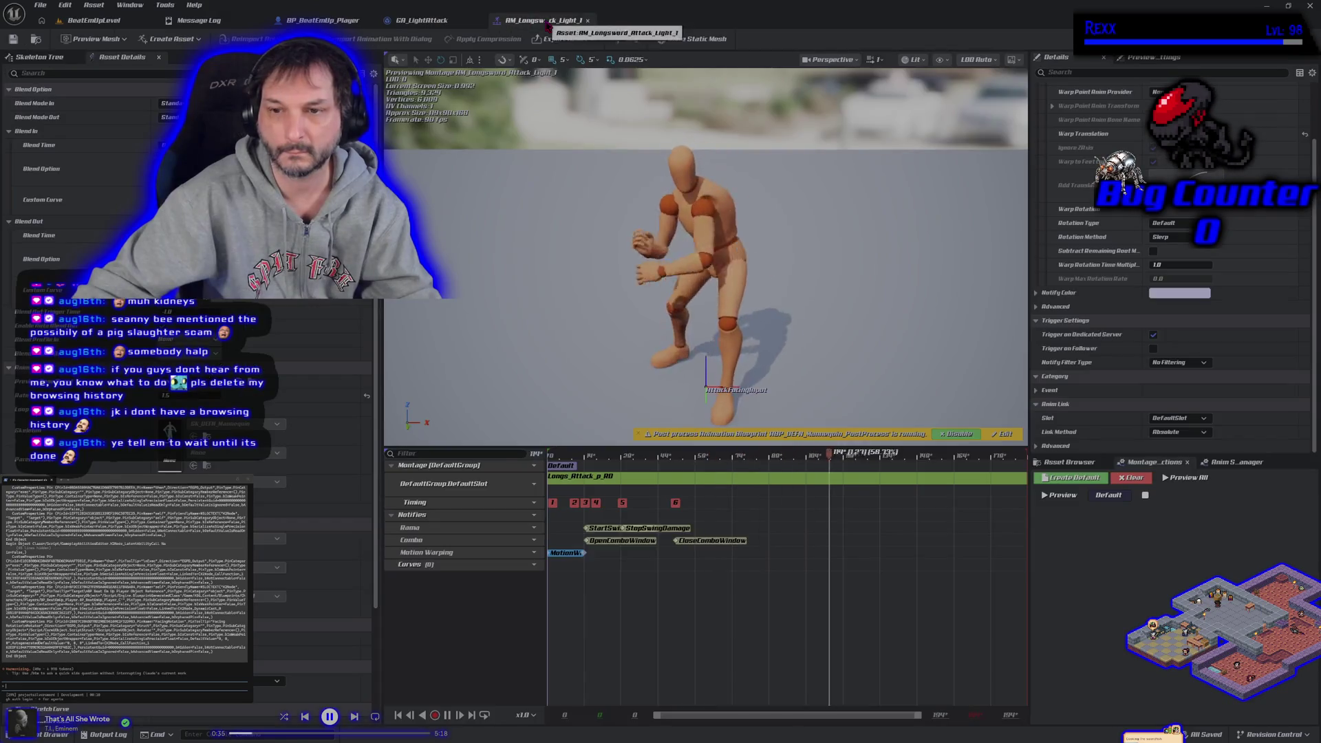
pyautogui.click(316, 21)
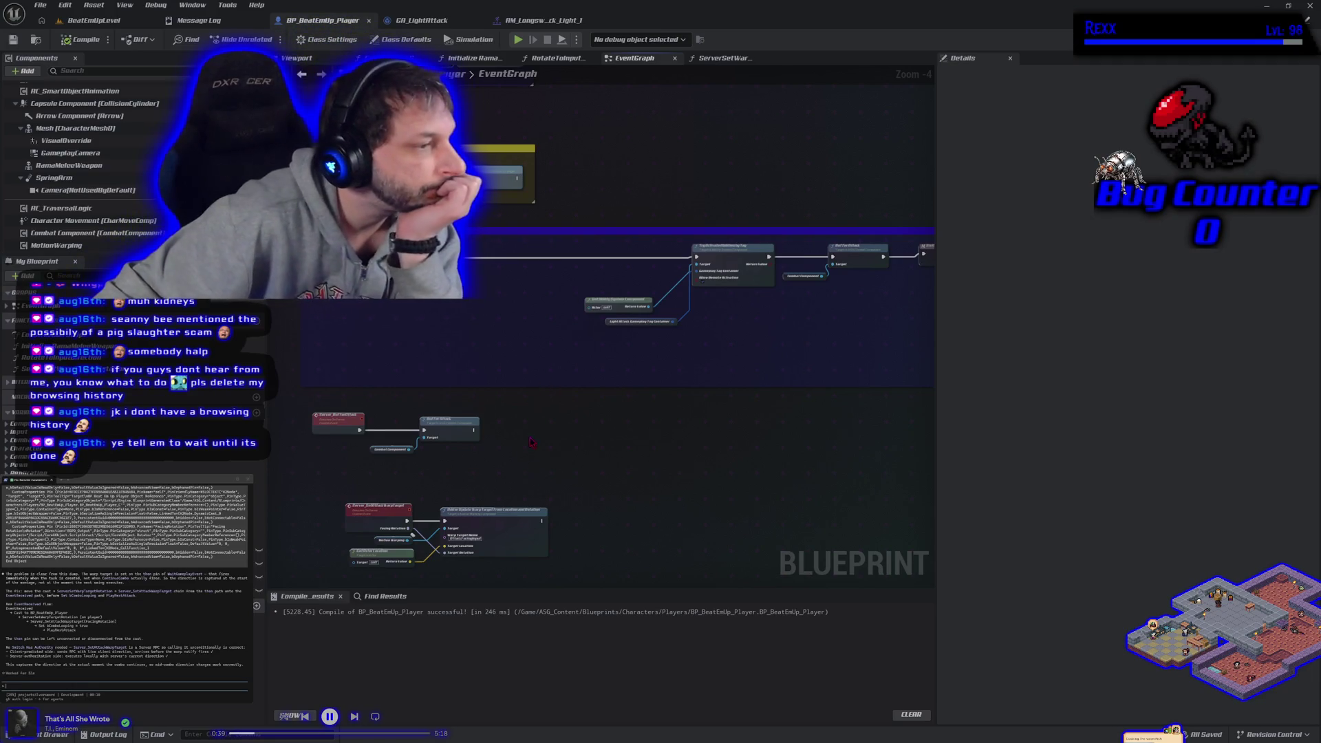
pyautogui.click(422, 20)
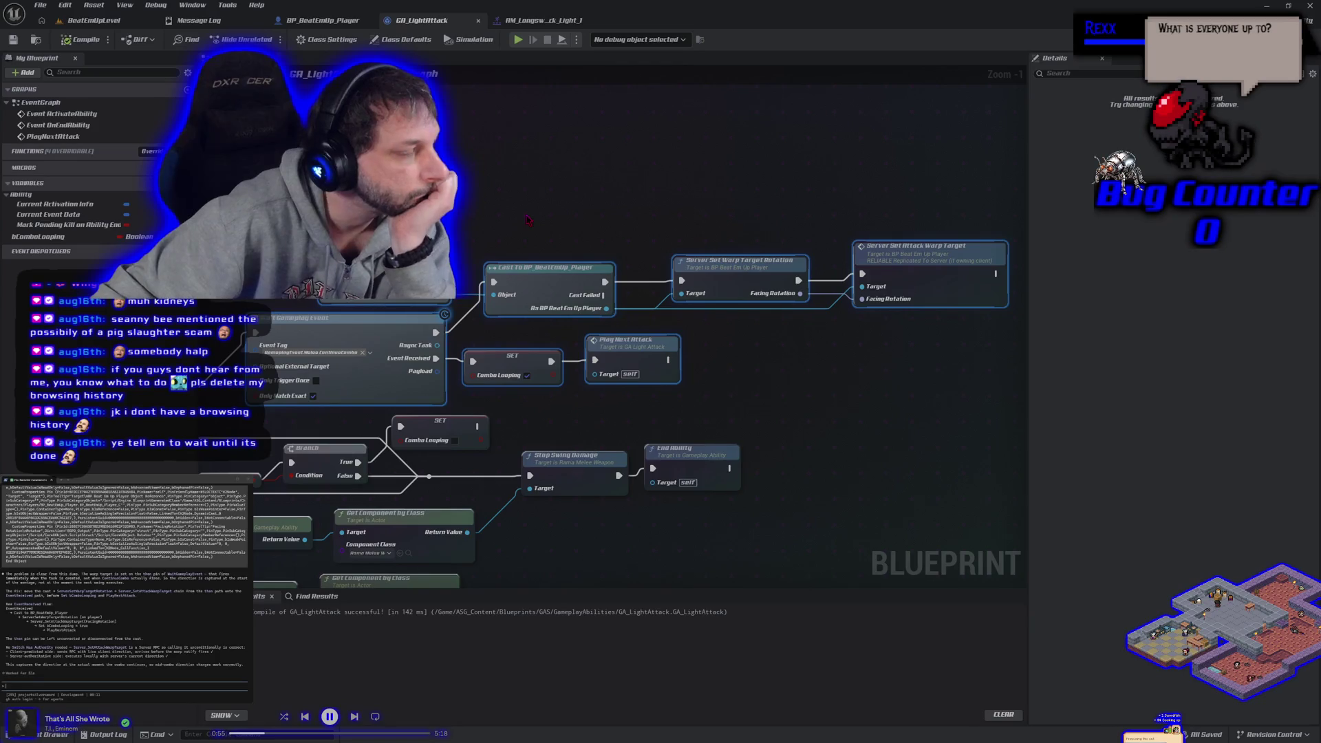
# Step: Move the cast chain, wire Event Received into the cast, and link Server Set Attack Warp Target to Play Next Attack
pyautogui.keyDown('alt'); pyautogui.click(491, 291); pyautogui.keyUp('alt')
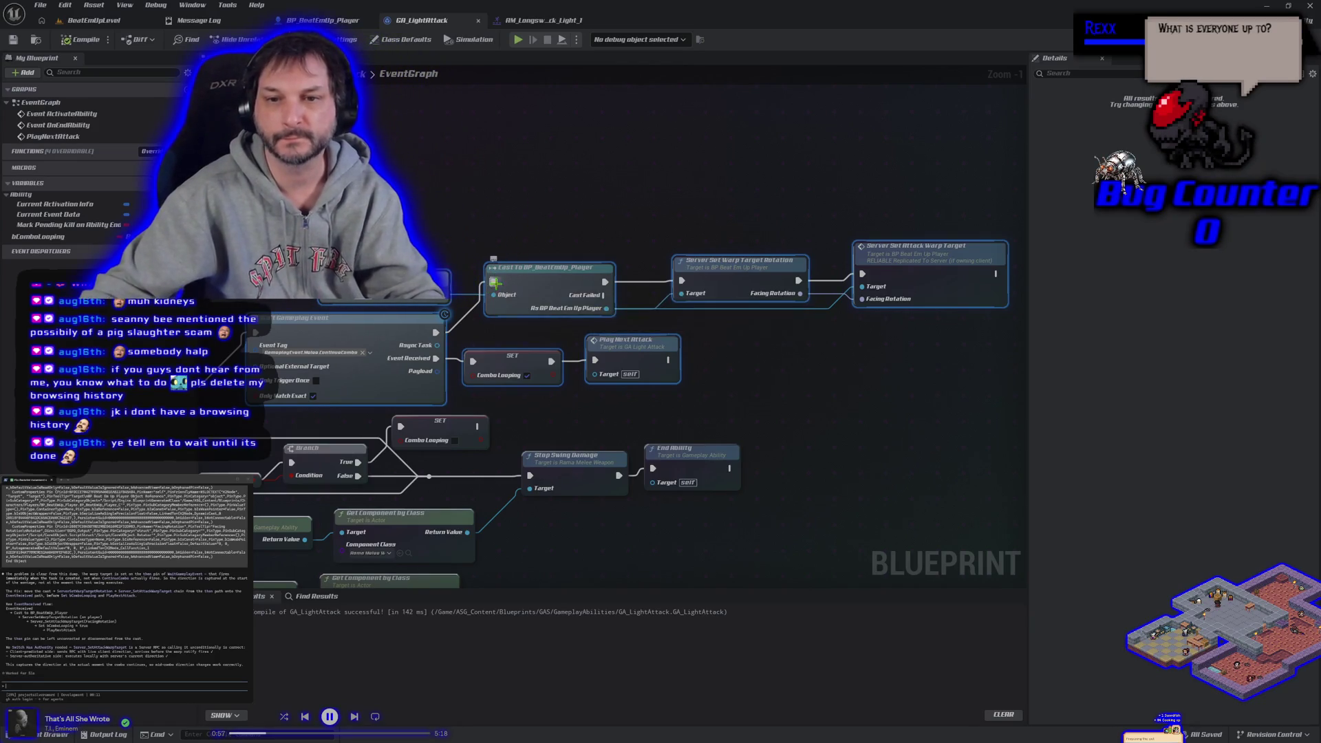
pyautogui.moveTo(403, 189)
pyautogui.mouseDown()
pyautogui.moveTo(852, 306)
pyautogui.moveTo(889, 303)
pyautogui.mouseUp()
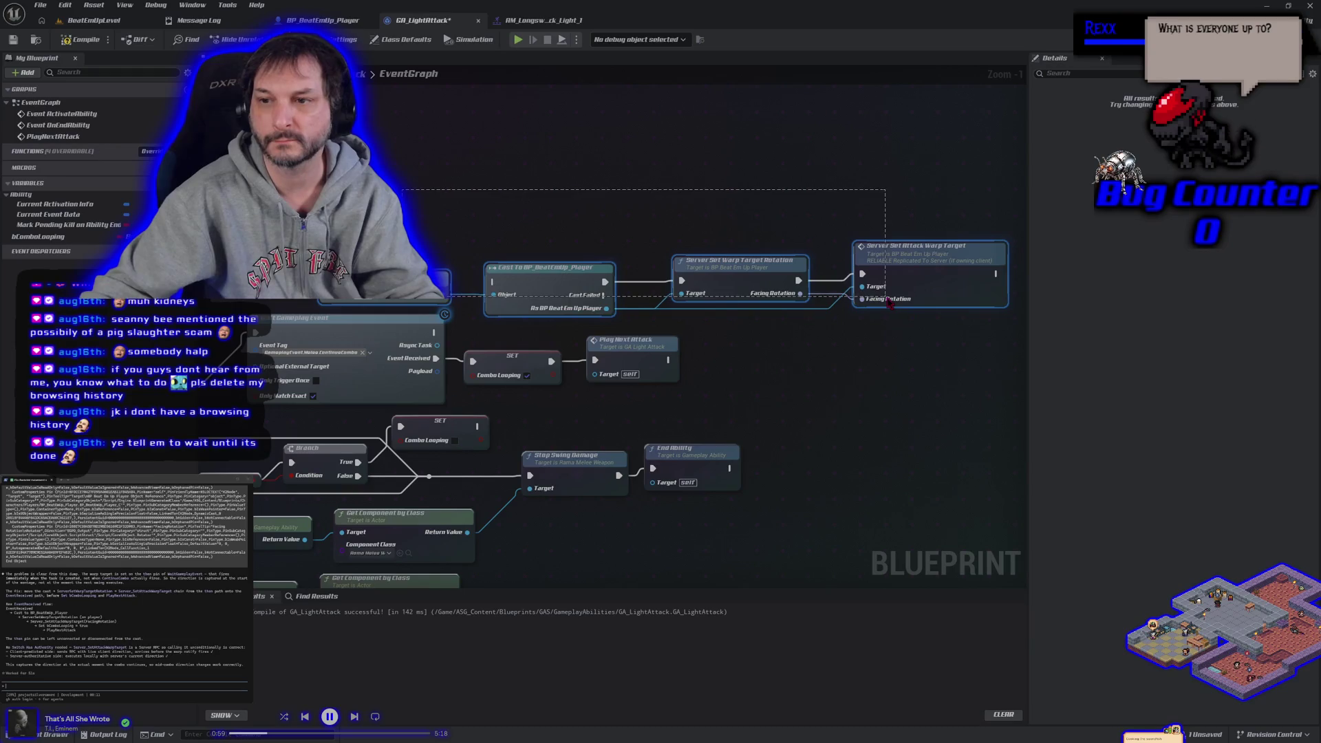
pyautogui.moveTo(562, 273); pyautogui.dragTo(825, 390)
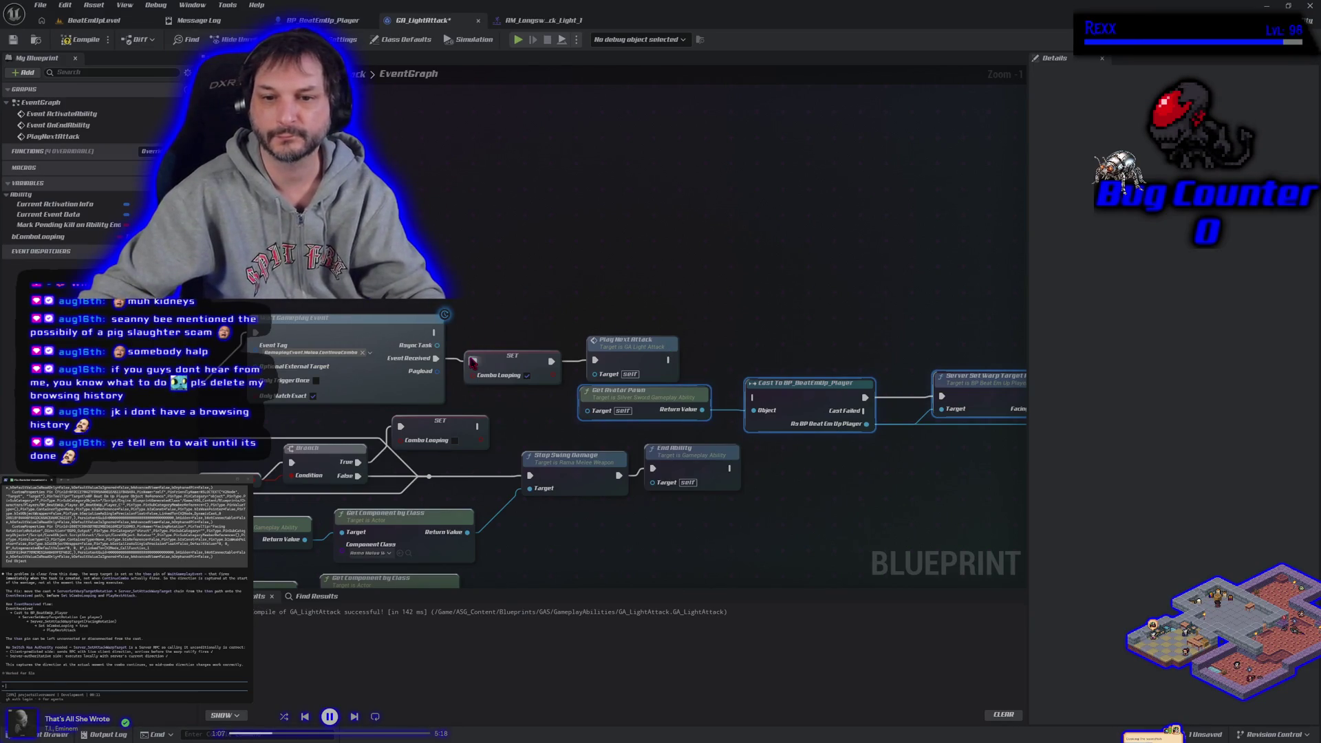
pyautogui.moveTo(498, 320)
pyautogui.mouseDown()
pyautogui.moveTo(616, 356)
pyautogui.moveTo(738, 233)
pyautogui.mouseUp()
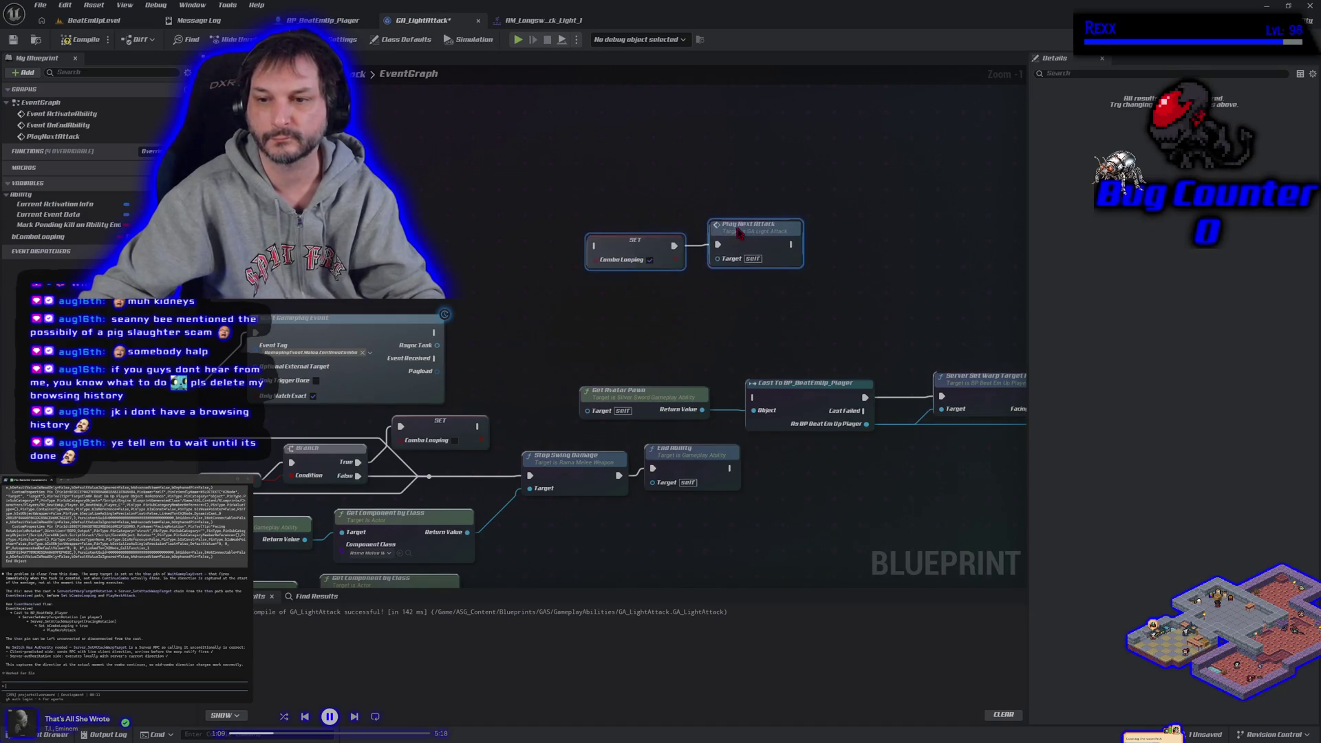
pyautogui.moveTo(443, 369); pyautogui.dragTo(751, 397)
pyautogui.scroll(-1, 584, 454)
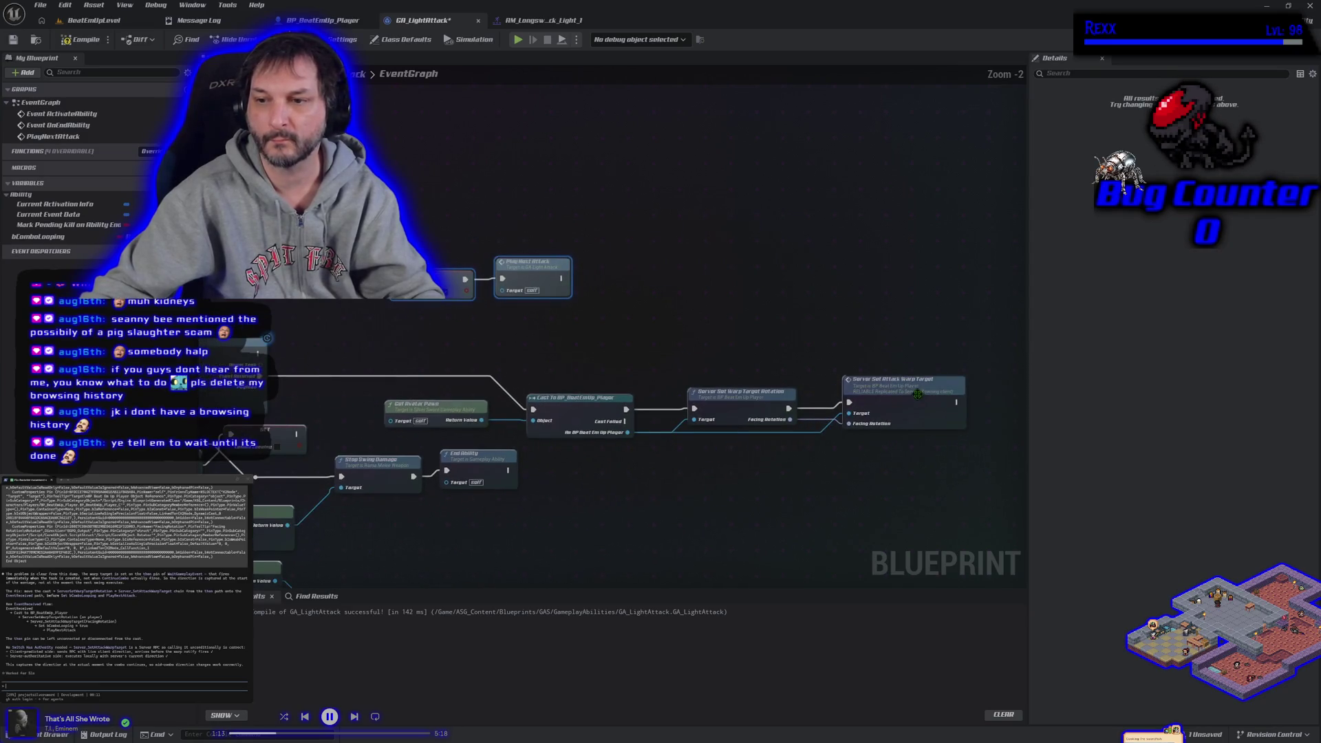
pyautogui.moveTo(958, 405)
pyautogui.mouseDown()
pyautogui.moveTo(997, 412)
pyautogui.moveTo(486, 286)
pyautogui.moveTo(502, 278)
pyautogui.mouseUp()
# Step: Compile GA_LightAttack, run a networked play test, then return to its graph
pyautogui.click(82, 41)
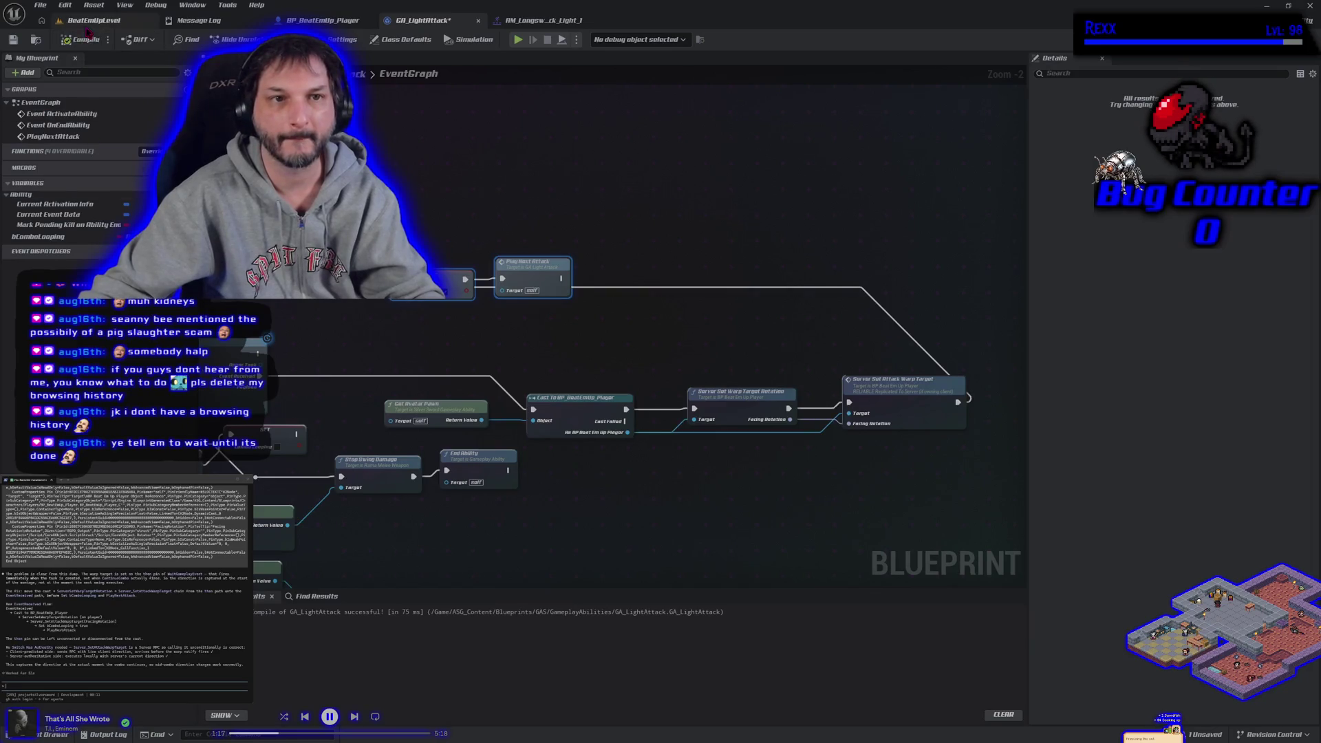
pyautogui.click(93, 20)
pyautogui.hotkey('alt', 'p')
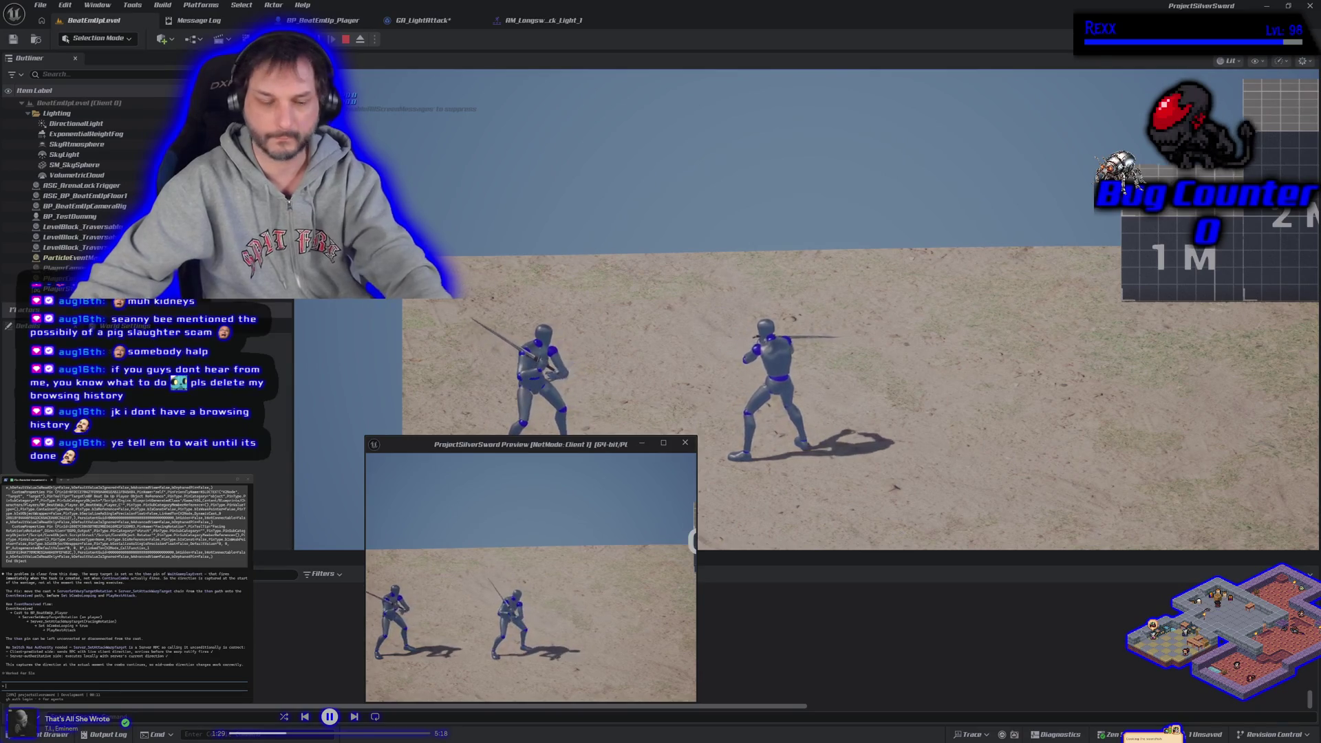
pyautogui.press('Escape')
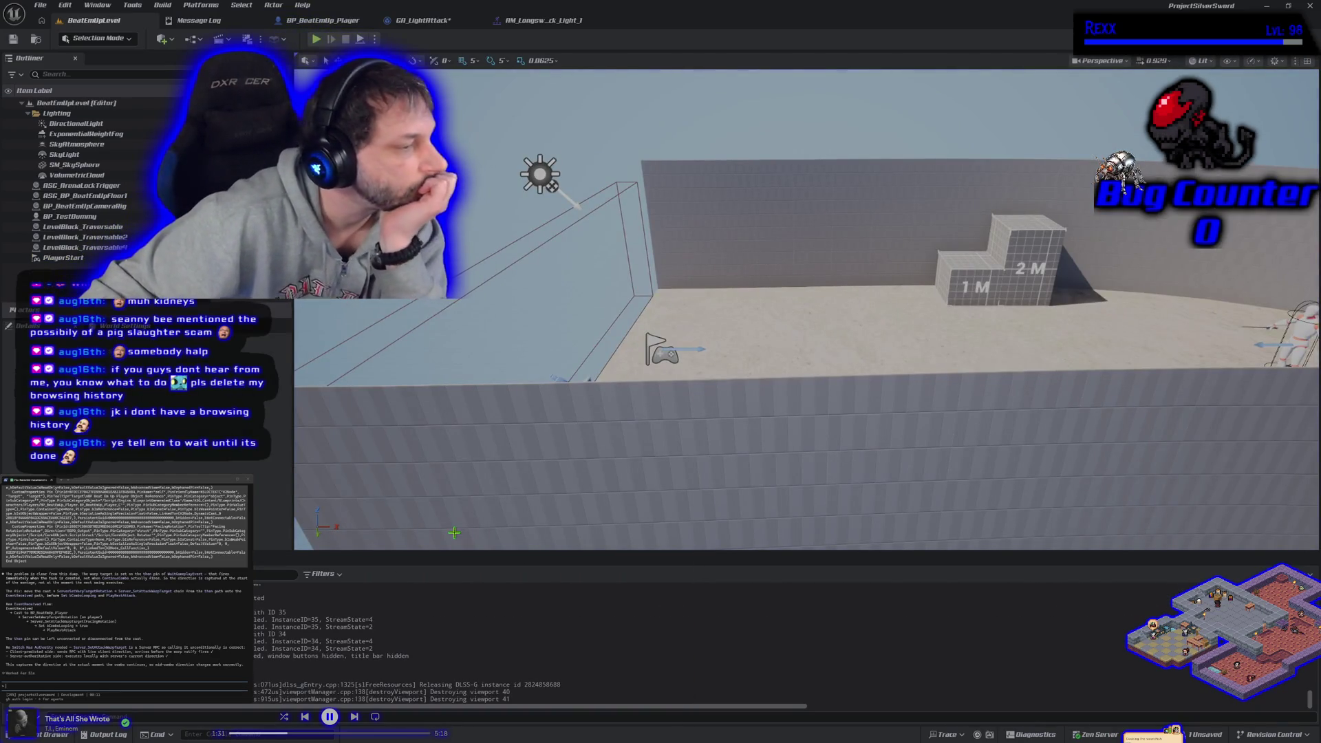
pyautogui.click(423, 20)
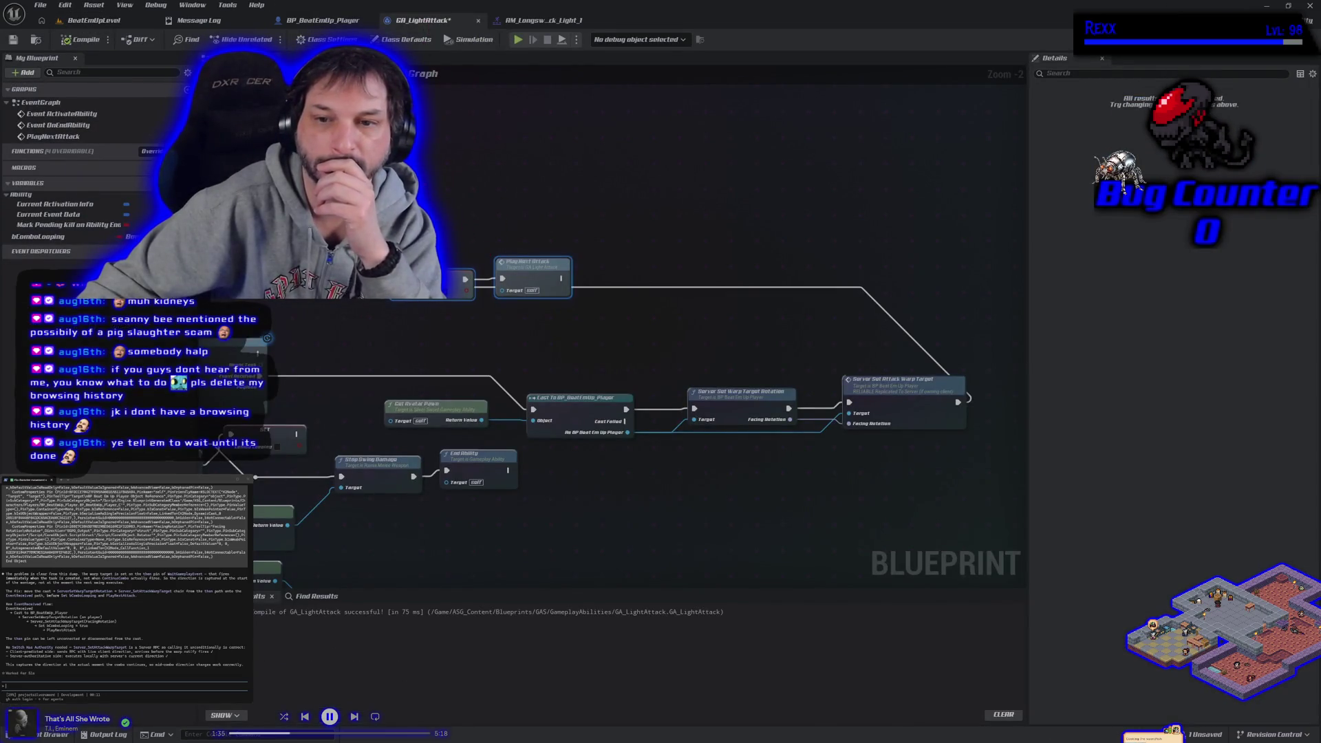
# Step: Select BP_BeatEmUp_Player's commented attack node group and submit its text in the terminal
pyautogui.click(330, 22)
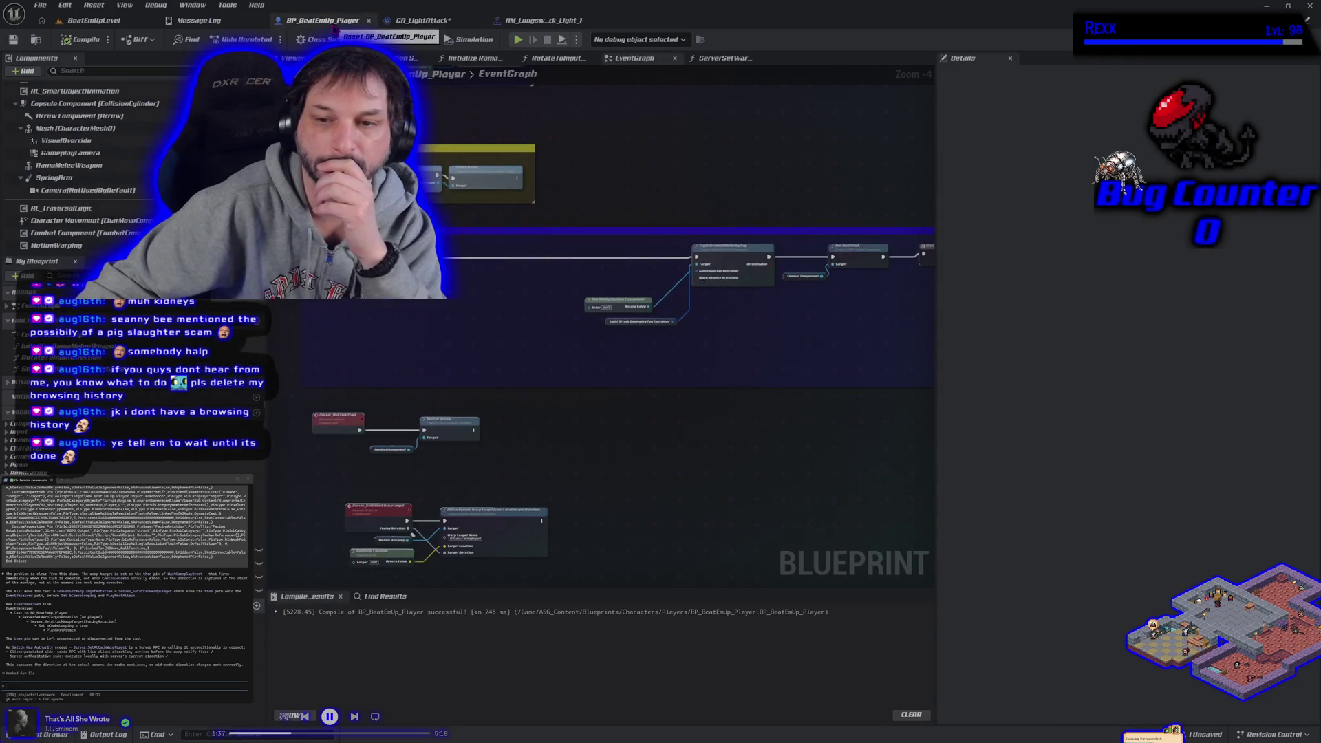
pyautogui.scroll(-1, 591, 433)
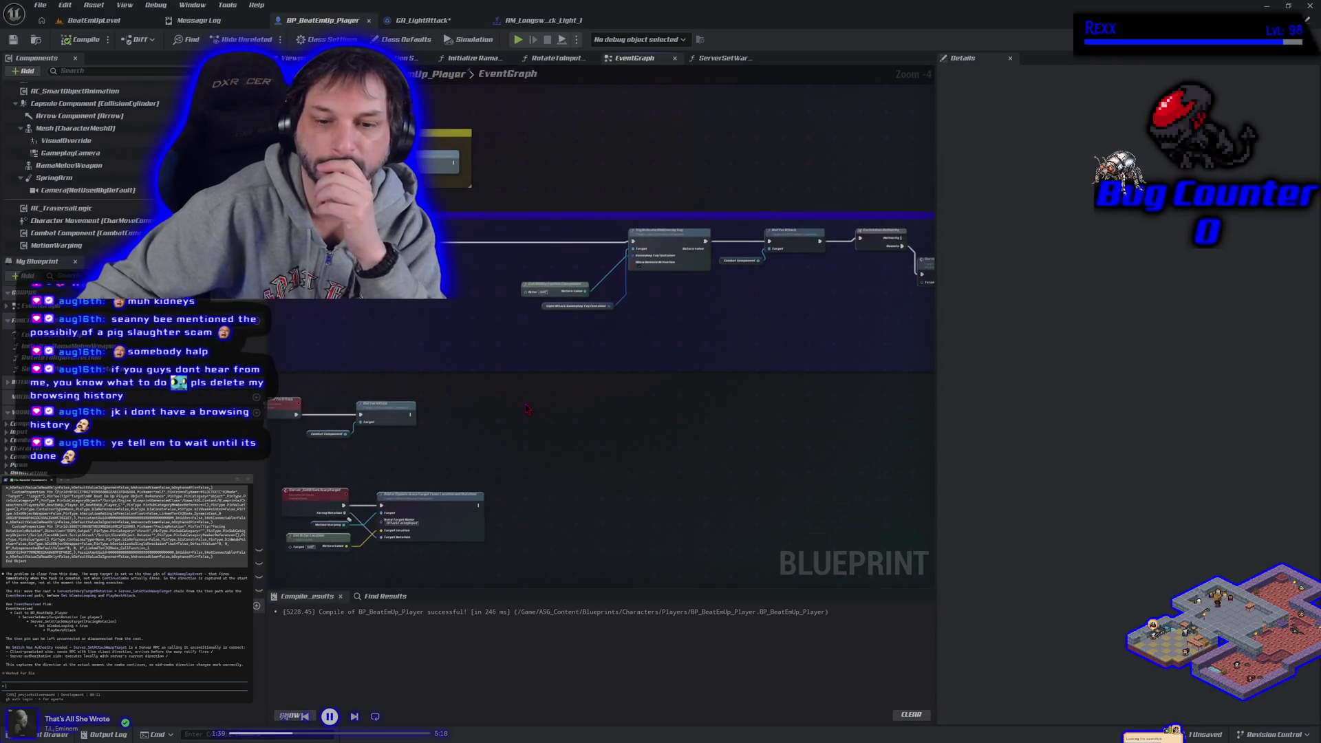
pyautogui.scroll(-1, 500, 392)
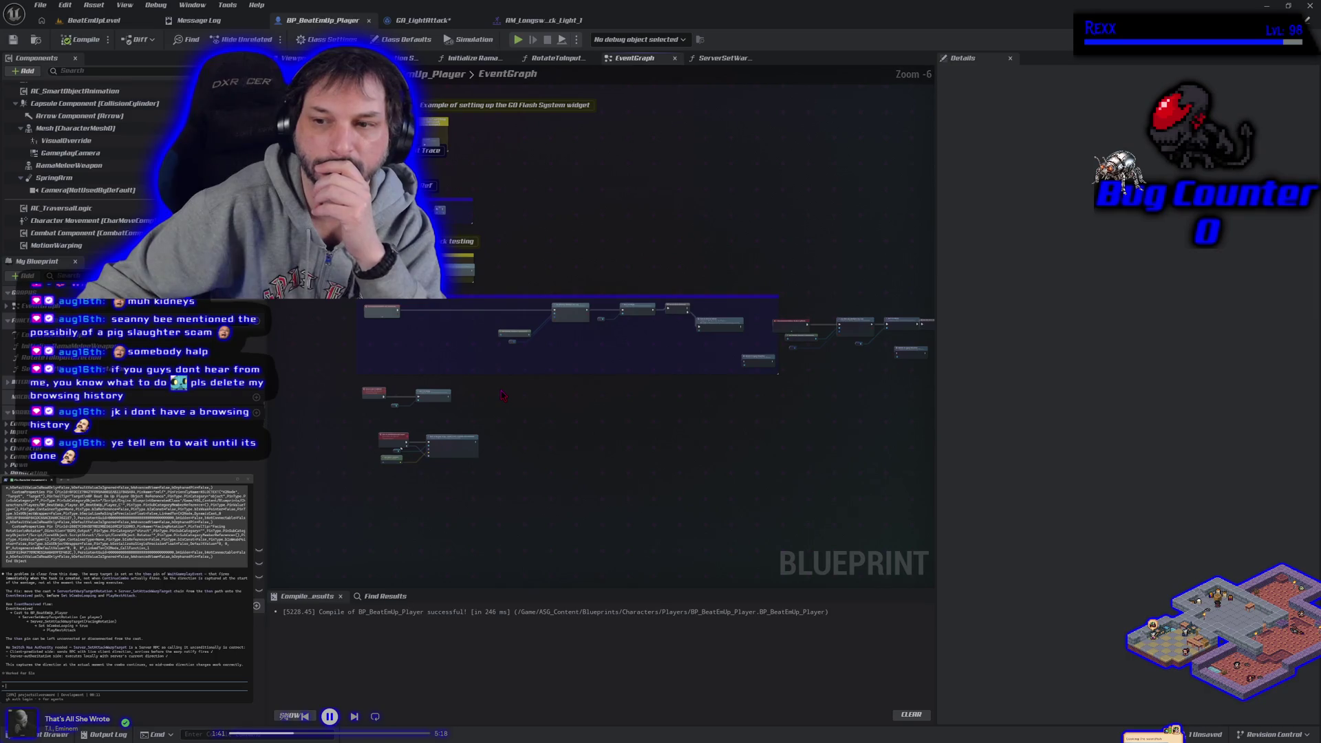
pyautogui.moveTo(344, 289); pyautogui.dragTo(587, 528)
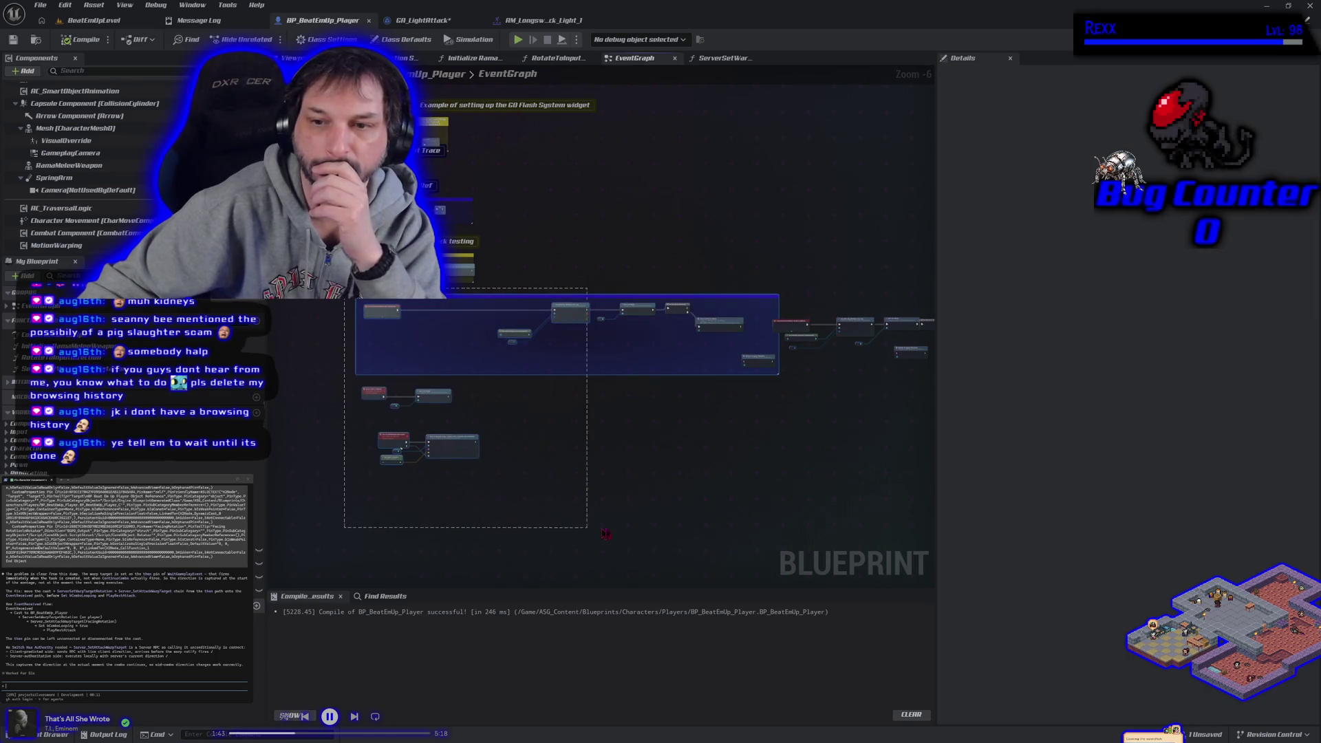
pyautogui.moveTo(713, 525); pyautogui.dragTo(710, 523)
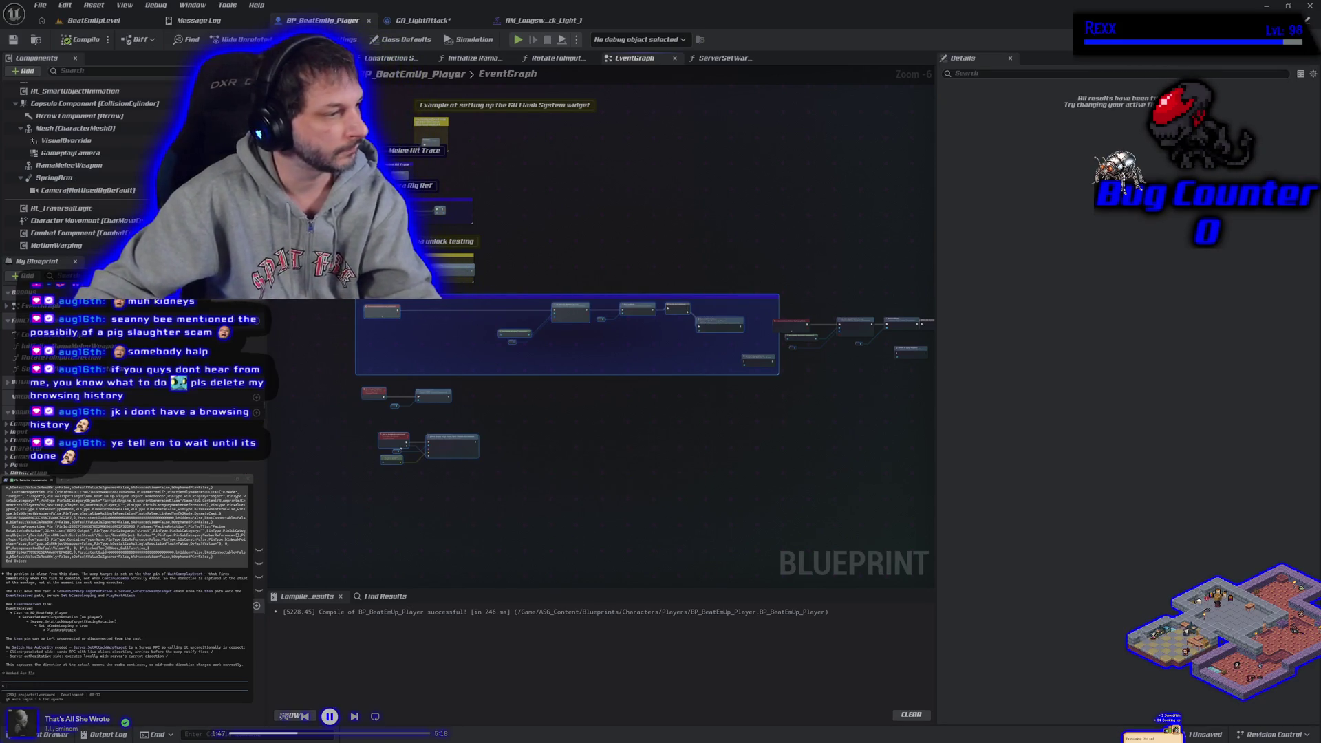
pyautogui.hotkey('ctrl', 'v')
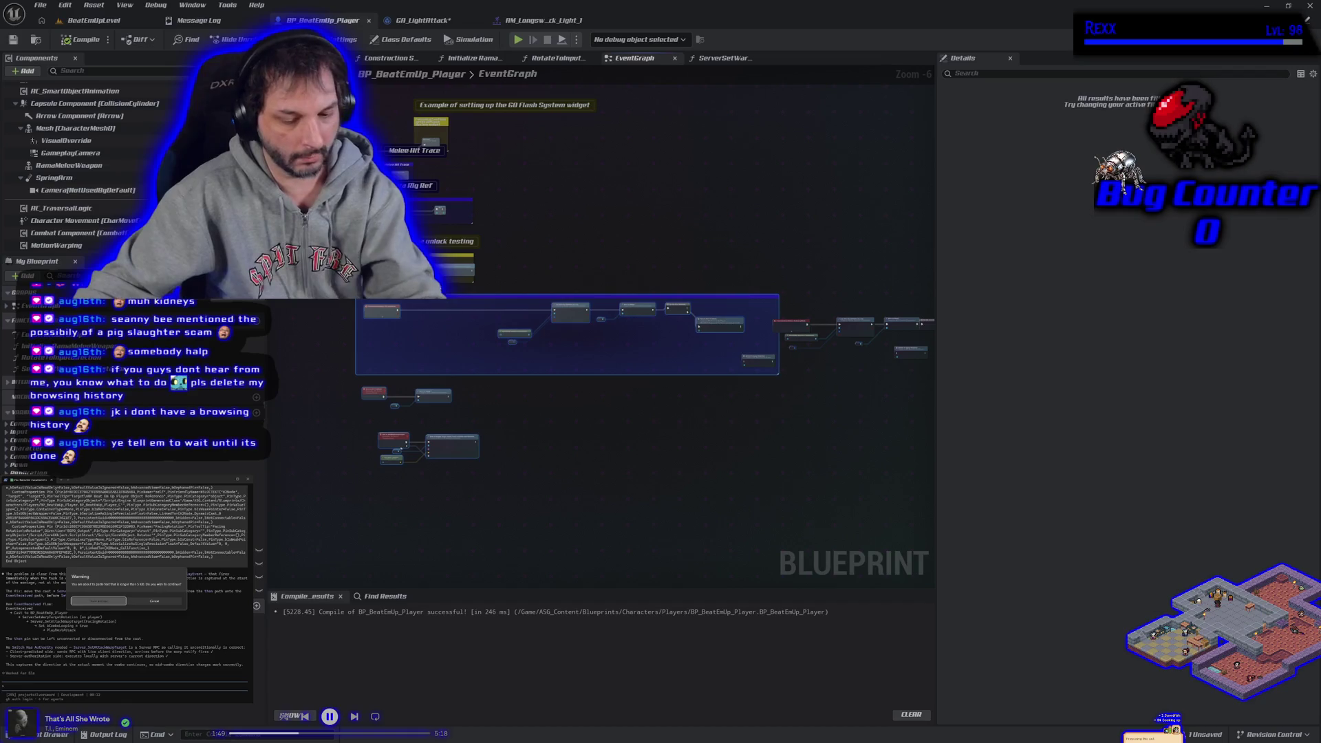
pyautogui.press('Return')
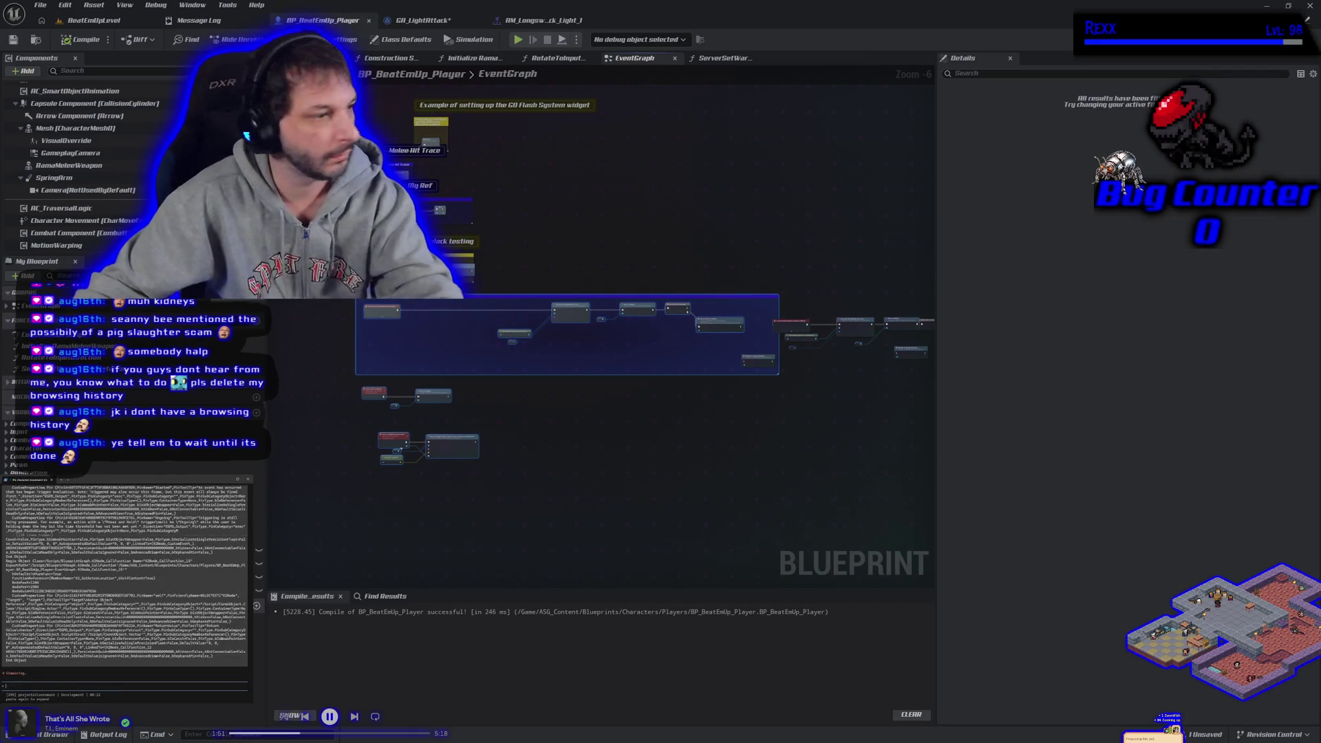
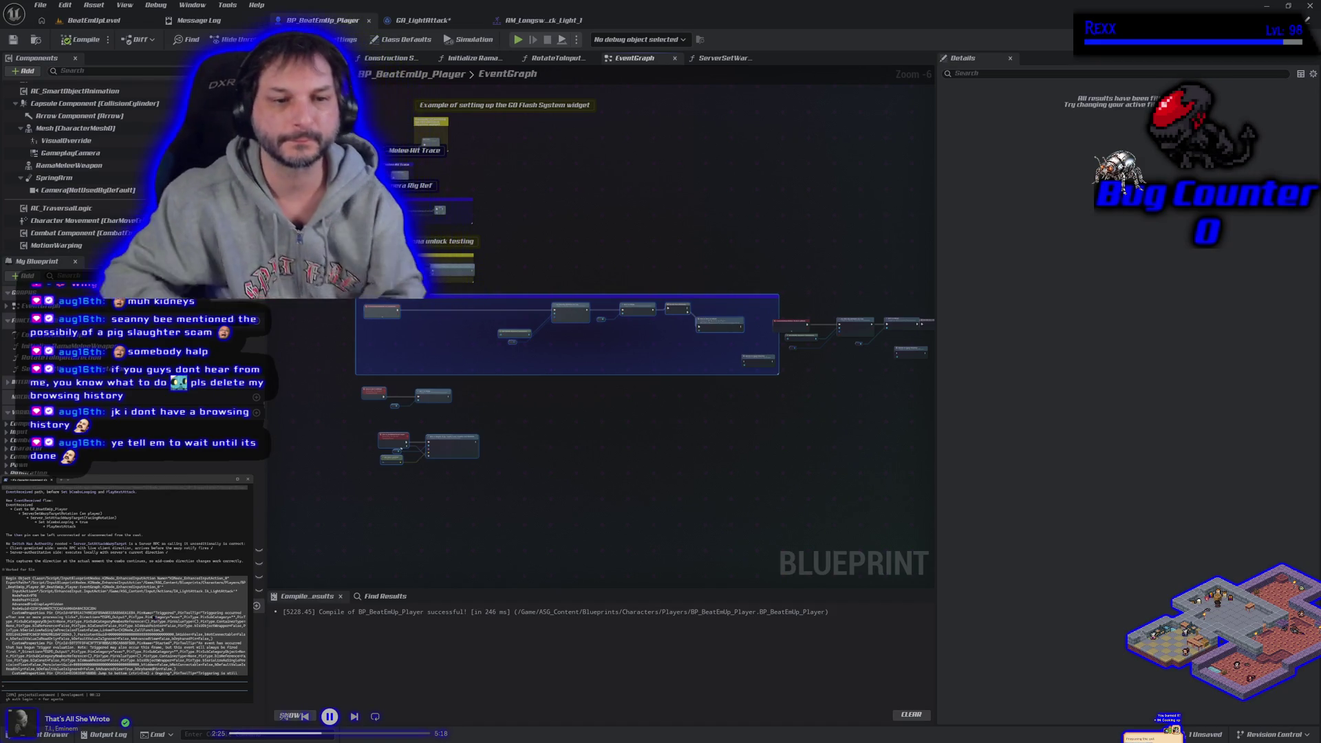
# Step: In GA_LightAttack, add a Rotate to Input Direction node off the BP_BeatEmUp_Player cast
pyautogui.click(422, 22)
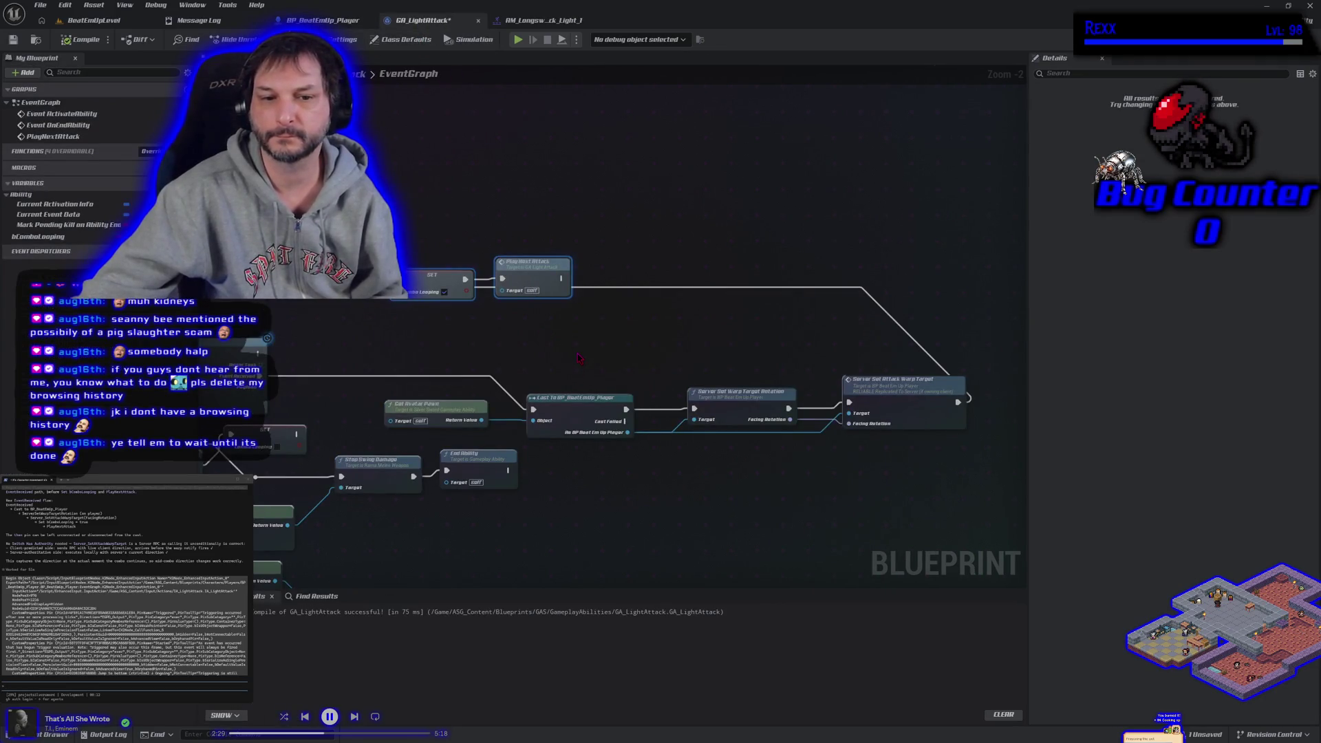
pyautogui.moveTo(578, 352)
pyautogui.mouseDown()
pyautogui.moveTo(681, 316)
pyautogui.moveTo(518, 320)
pyautogui.mouseUp()
pyautogui.moveTo(604, 397); pyautogui.dragTo(640, 334)
pyautogui.write('rotate')
pyautogui.press('Return')
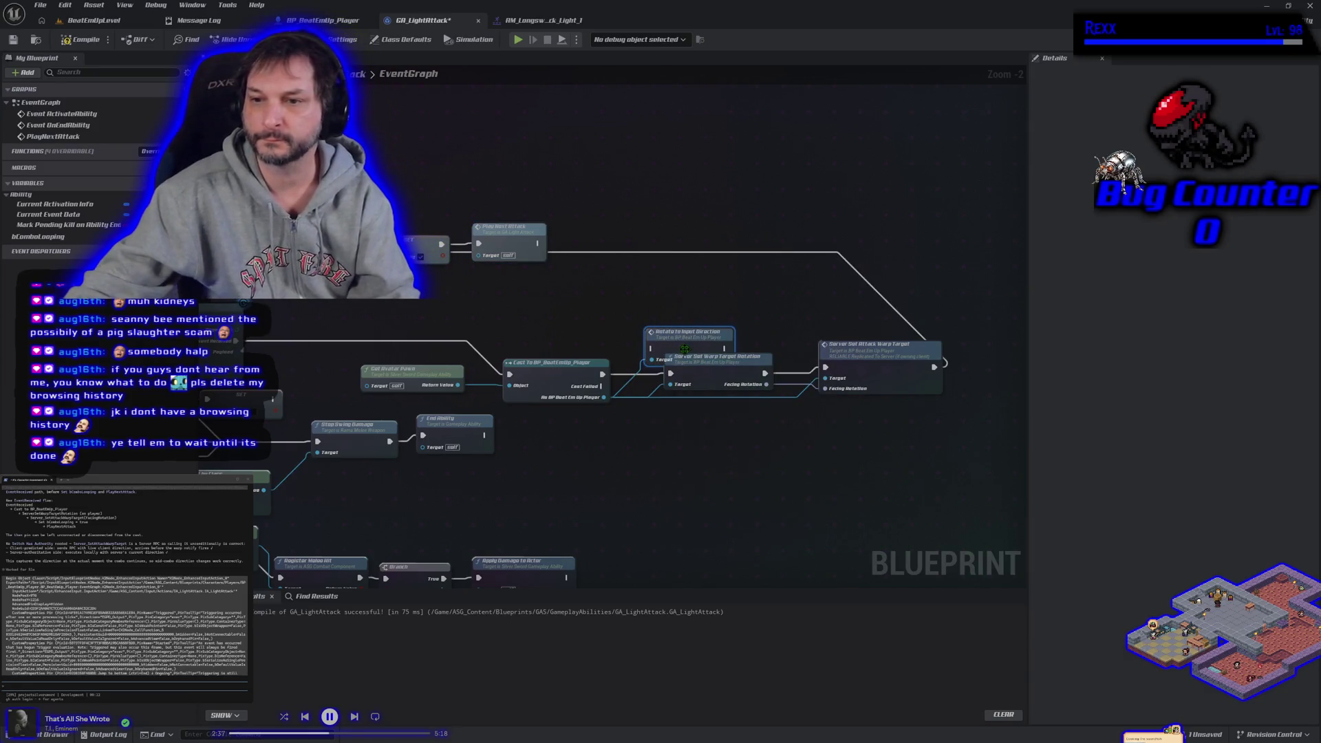
pyautogui.moveTo(684, 349); pyautogui.dragTo(671, 314)
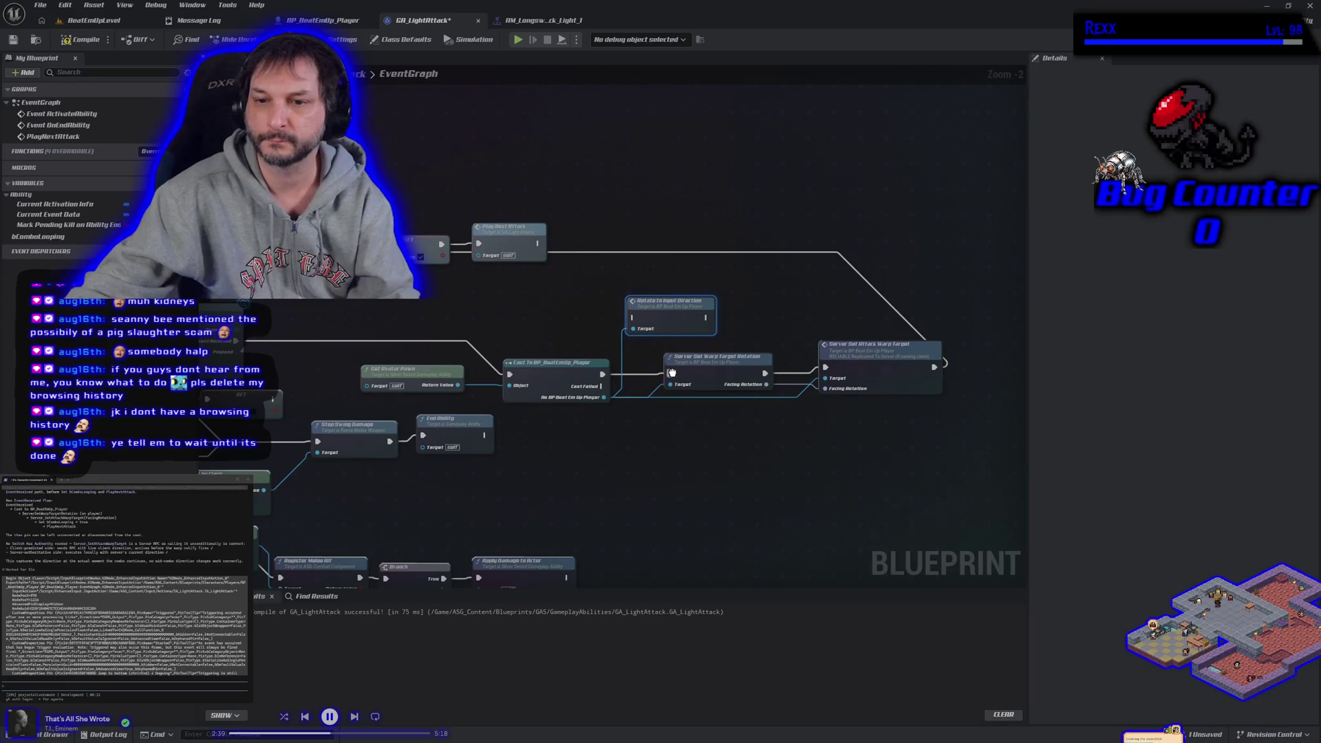
# Step: Route the cast's execution through Rotate to Input Direction and compile the ability
pyautogui.moveTo(672, 374)
pyautogui.mouseDown()
pyautogui.moveTo(635, 319)
pyautogui.moveTo(479, 243)
pyautogui.mouseUp()
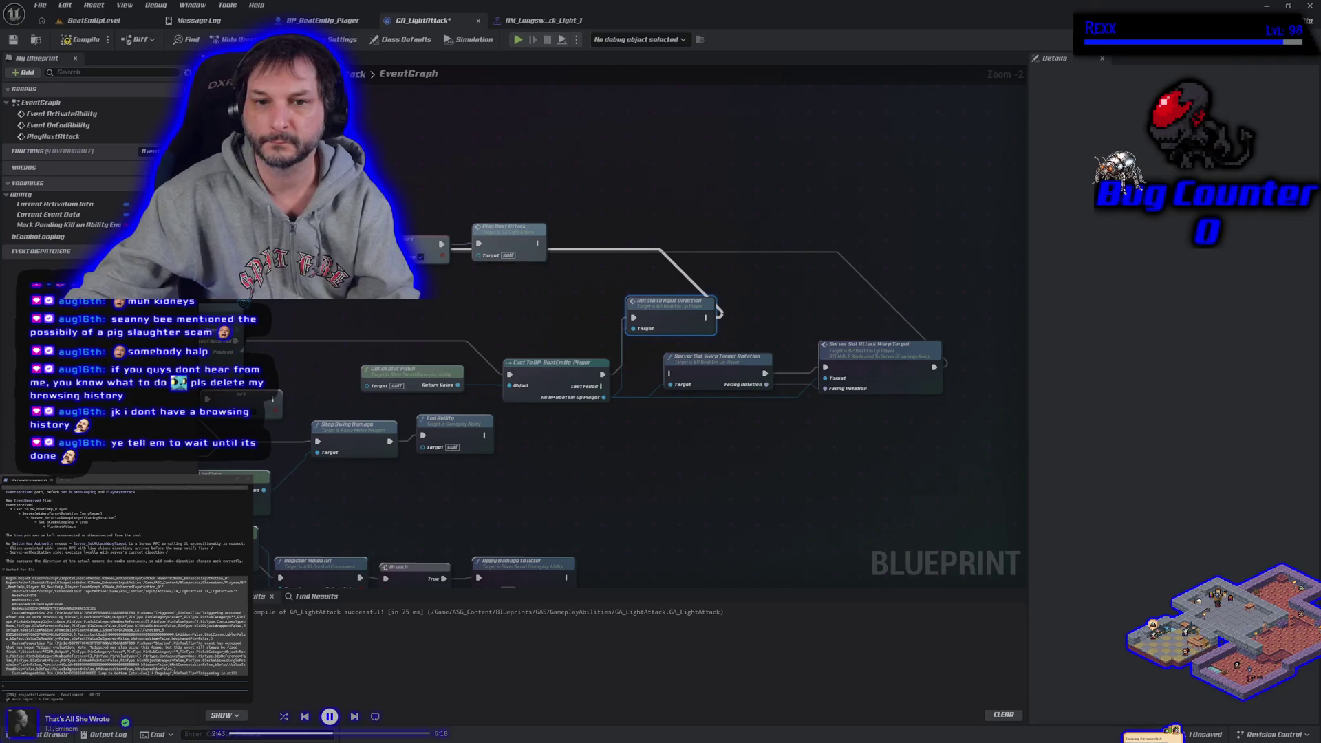
pyautogui.moveTo(934, 366); pyautogui.dragTo(907, 380)
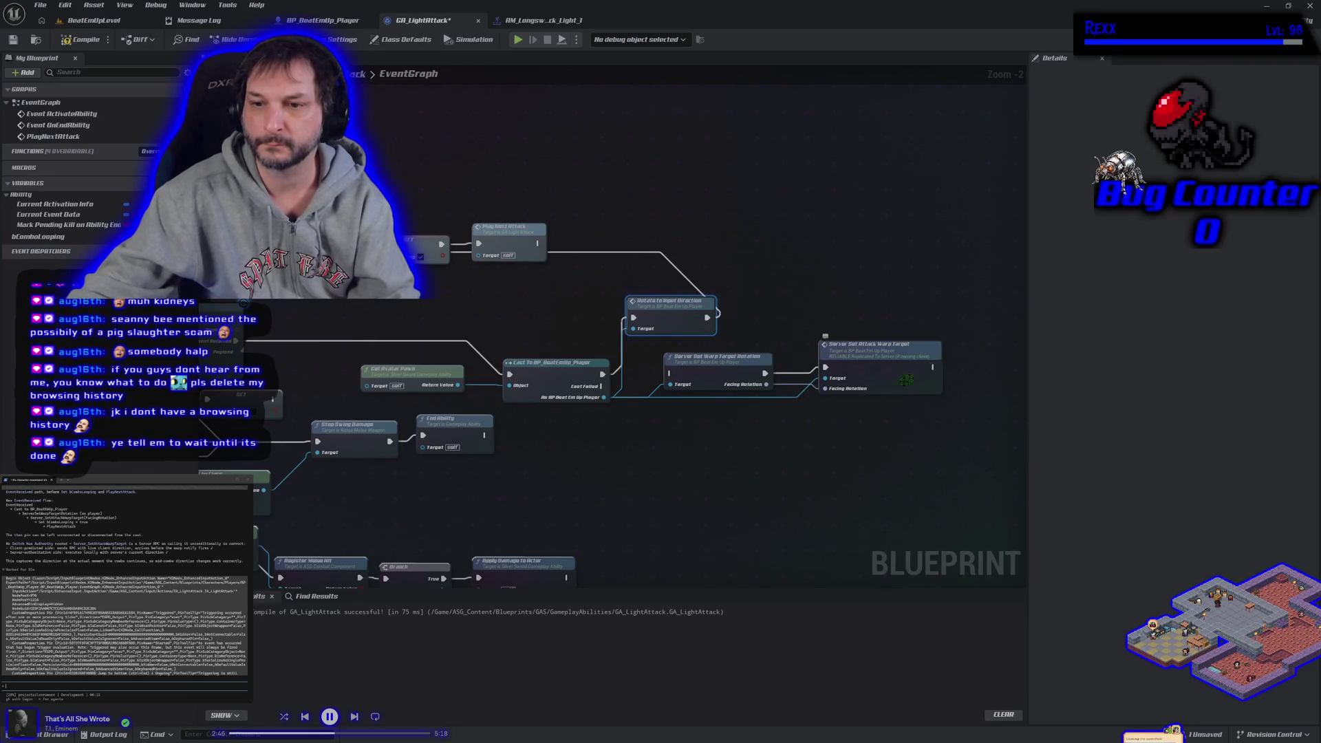
pyautogui.click(75, 42)
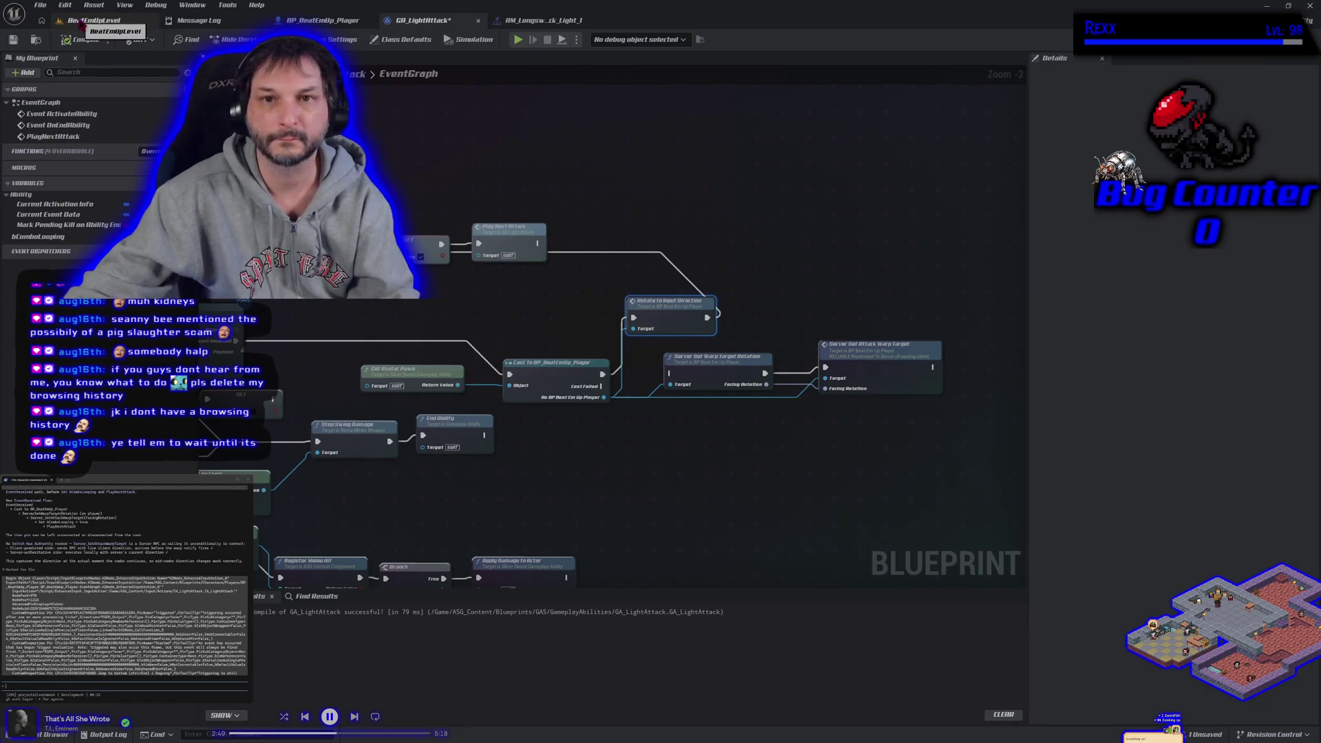
# Step: Save GA_LightAttack, run a two-client play test in BeatEmUpLevel, then return to BP_BeatEmUp_Player
pyautogui.click(13, 40)
pyautogui.click(93, 20)
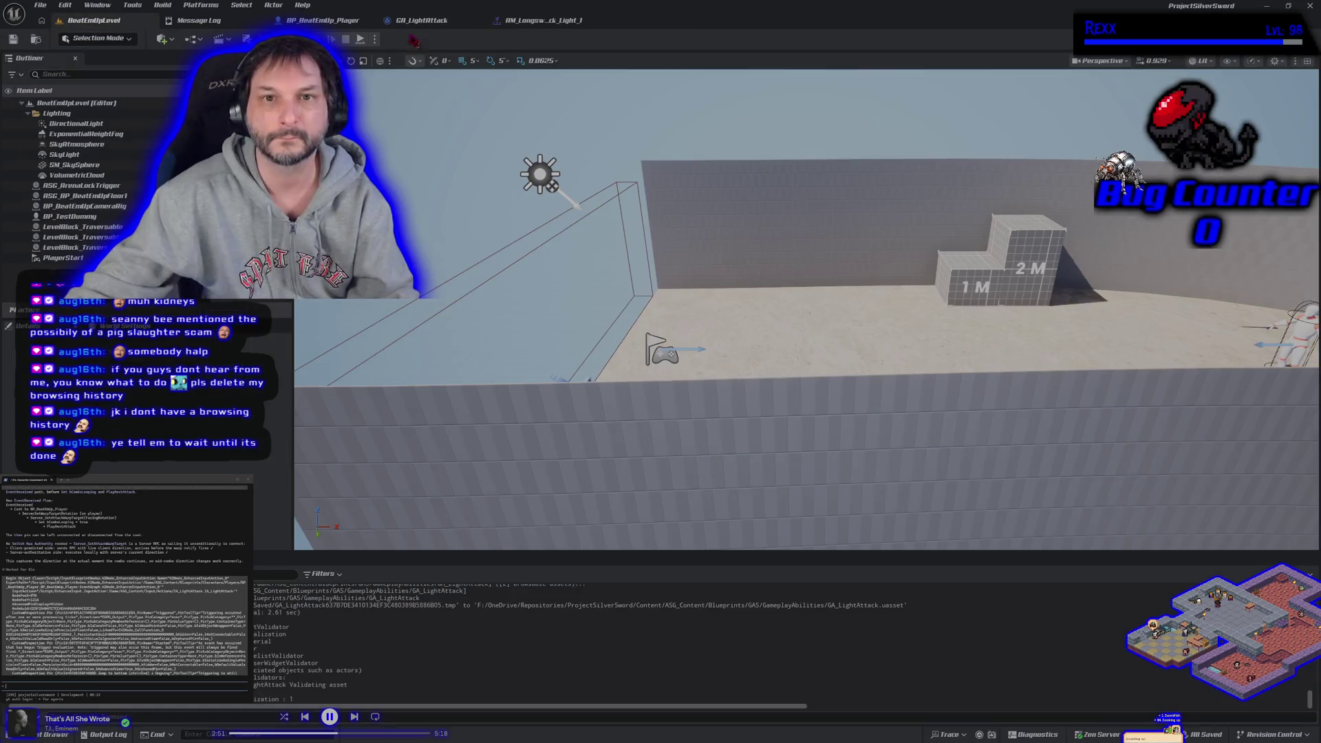
pyautogui.click(331, 39)
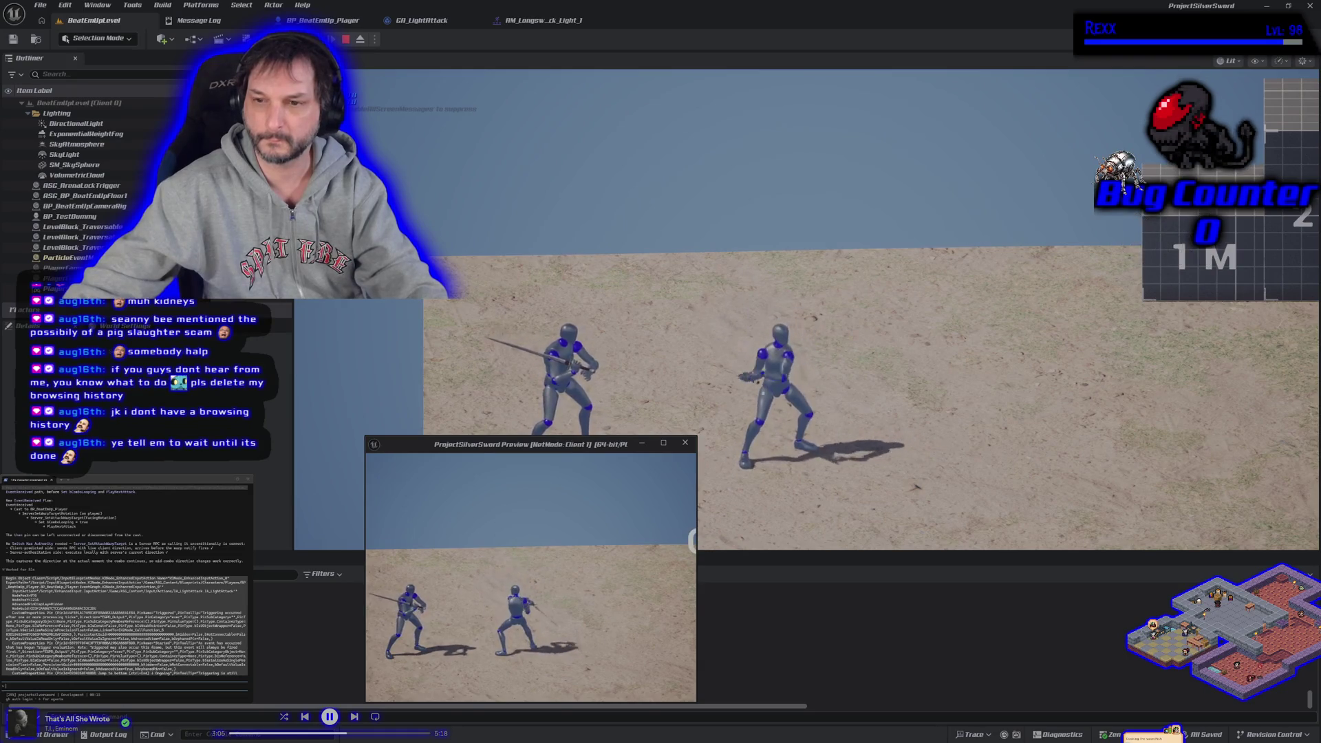
pyautogui.press('Escape')
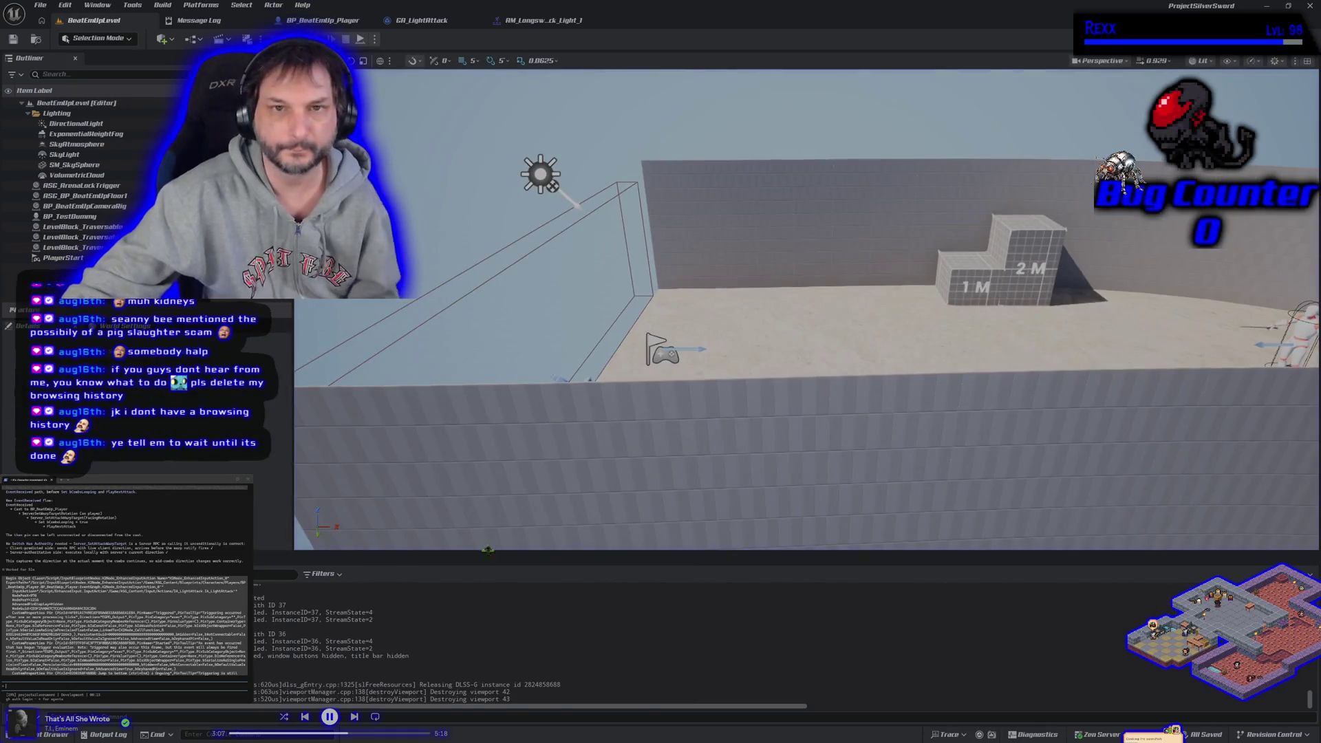
pyautogui.click(323, 21)
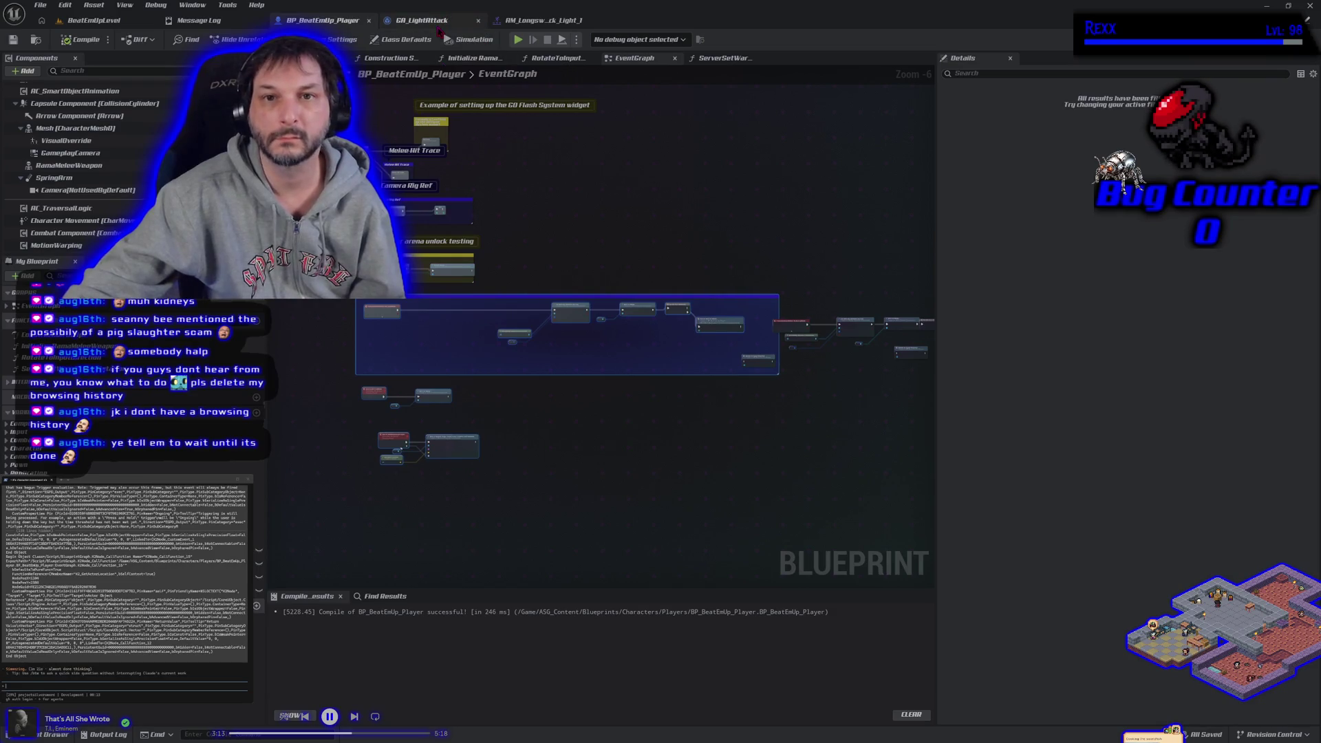
# Step: Wrap the right-hand node group in BP_BeatEmUp_Player in a comment box
pyautogui.click(590, 407)
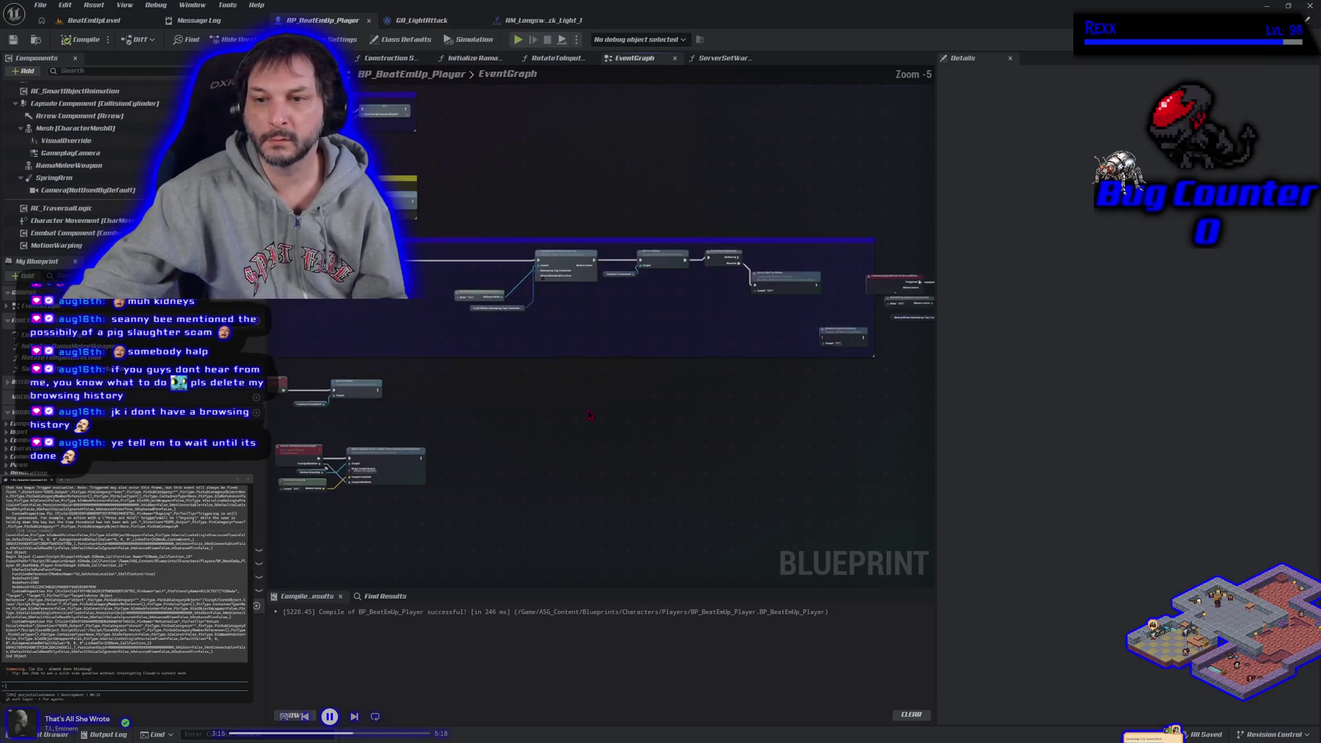
pyautogui.scroll(1, 445, 402)
pyautogui.moveTo(705, 411)
pyautogui.mouseDown()
pyautogui.moveTo(433, 340)
pyautogui.moveTo(523, 275)
pyautogui.moveTo(719, 197)
pyautogui.mouseUp()
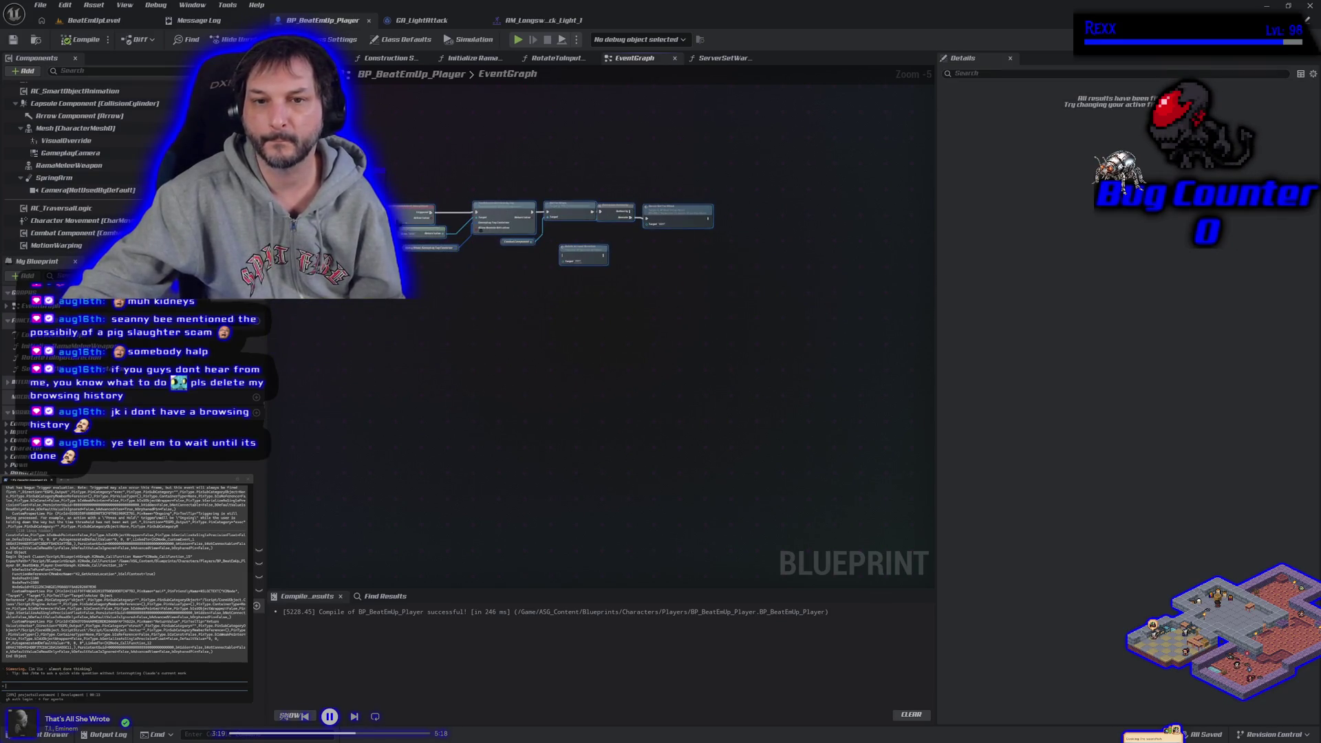
pyautogui.press('c')
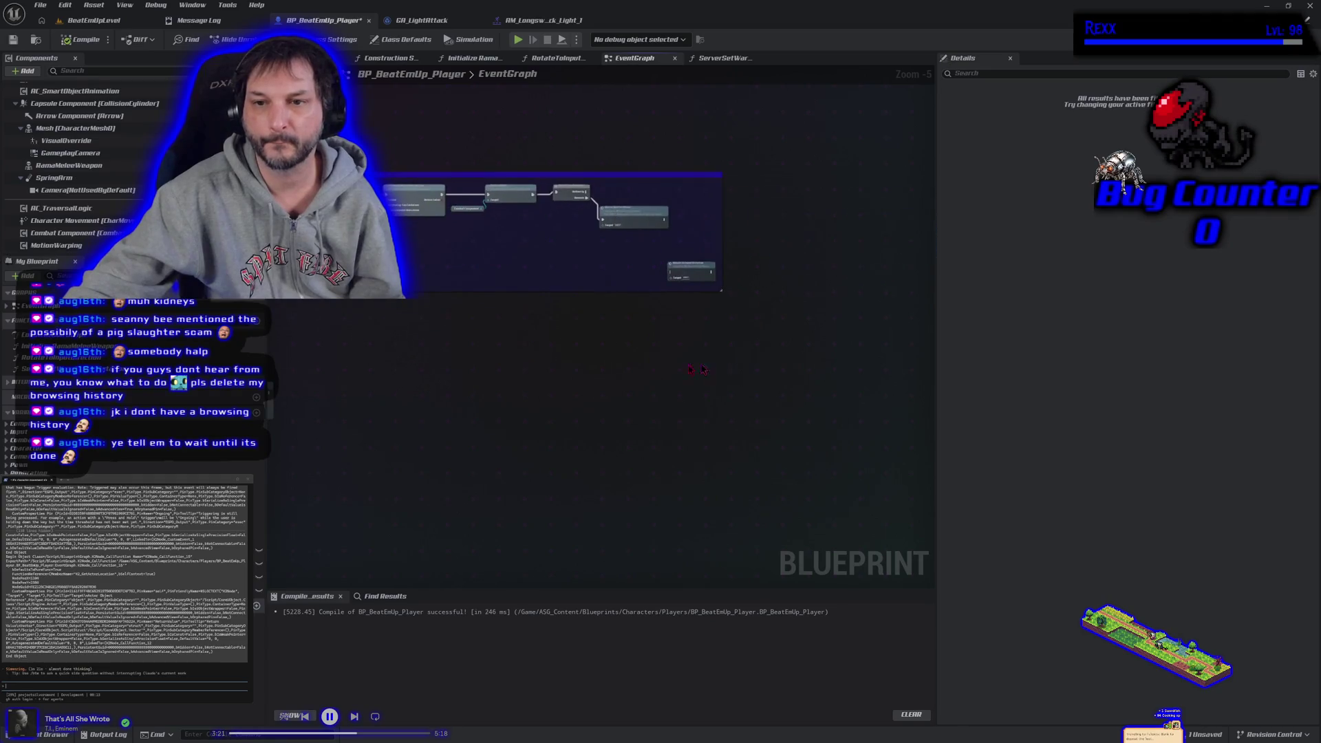
pyautogui.moveTo(702, 370); pyautogui.dragTo(700, 384)
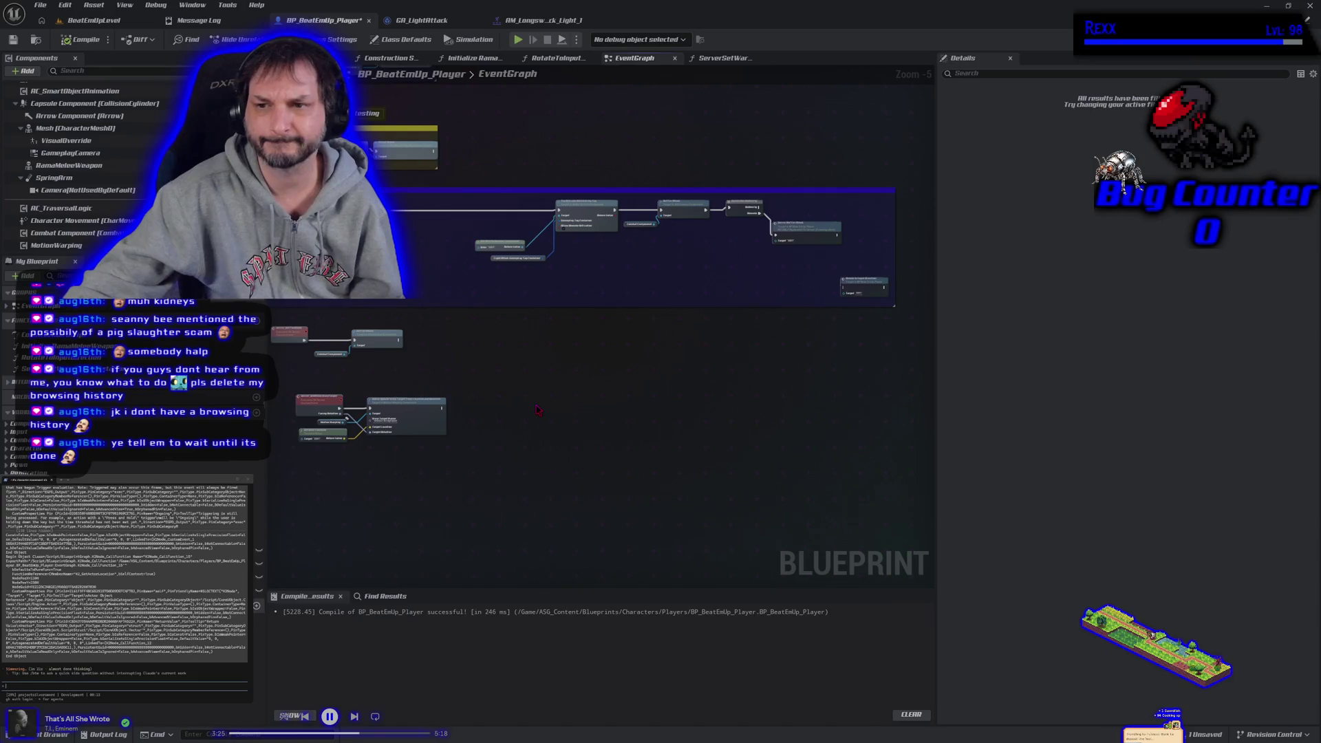
# Step: Delete Rotate to Input Direction from GA_LightAttack, reconnect the cast and warp-target execution, and recompile
pyautogui.click(410, 22)
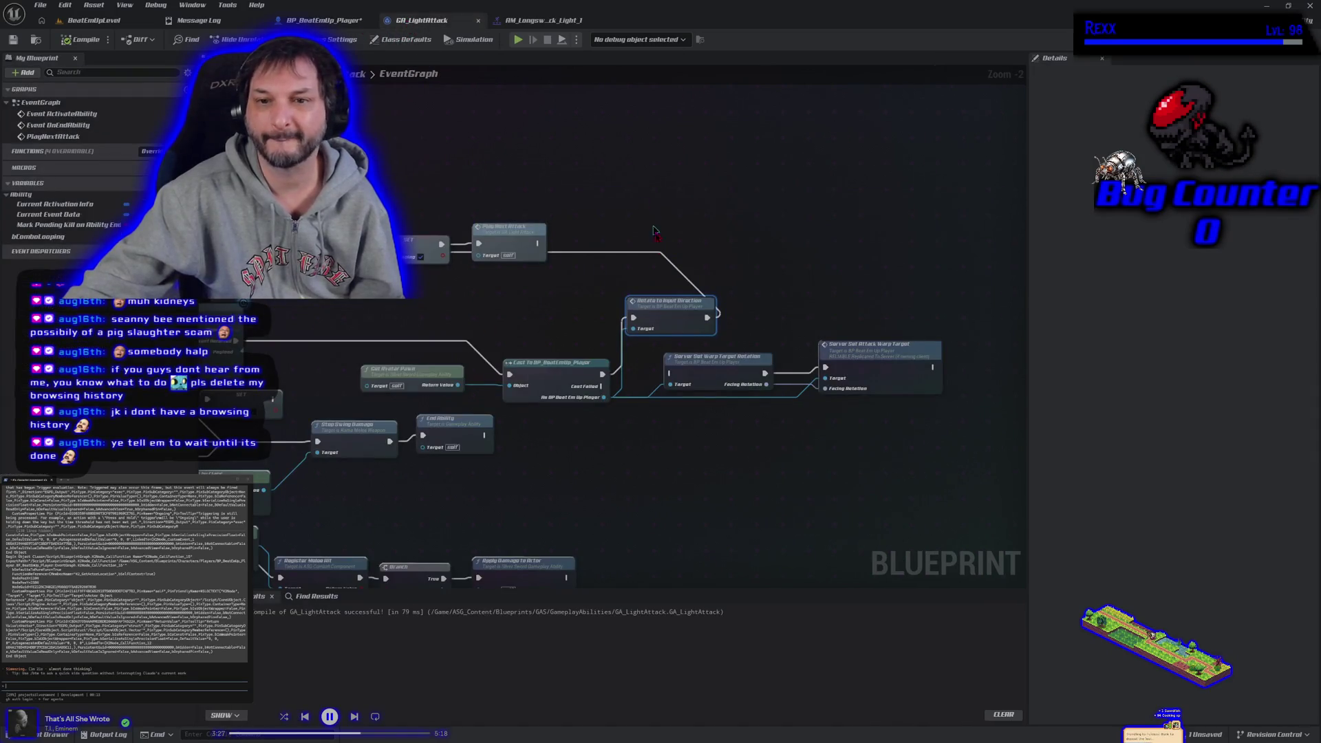
pyautogui.press('Delete')
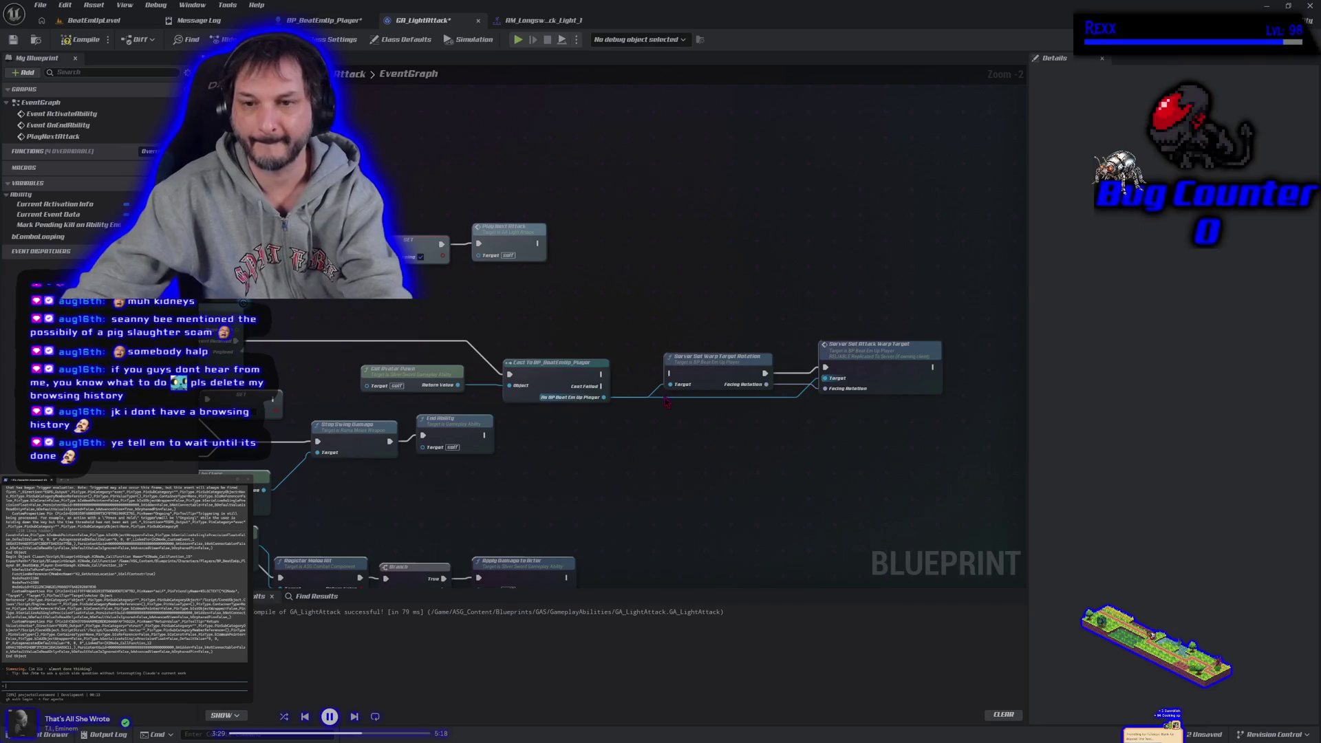
pyautogui.moveTo(602, 374); pyautogui.dragTo(670, 373)
pyautogui.moveTo(934, 366)
pyautogui.mouseDown()
pyautogui.moveTo(518, 288)
pyautogui.moveTo(479, 244)
pyautogui.mouseUp()
pyautogui.click(80, 39)
pyautogui.scroll(-1, 519, 183)
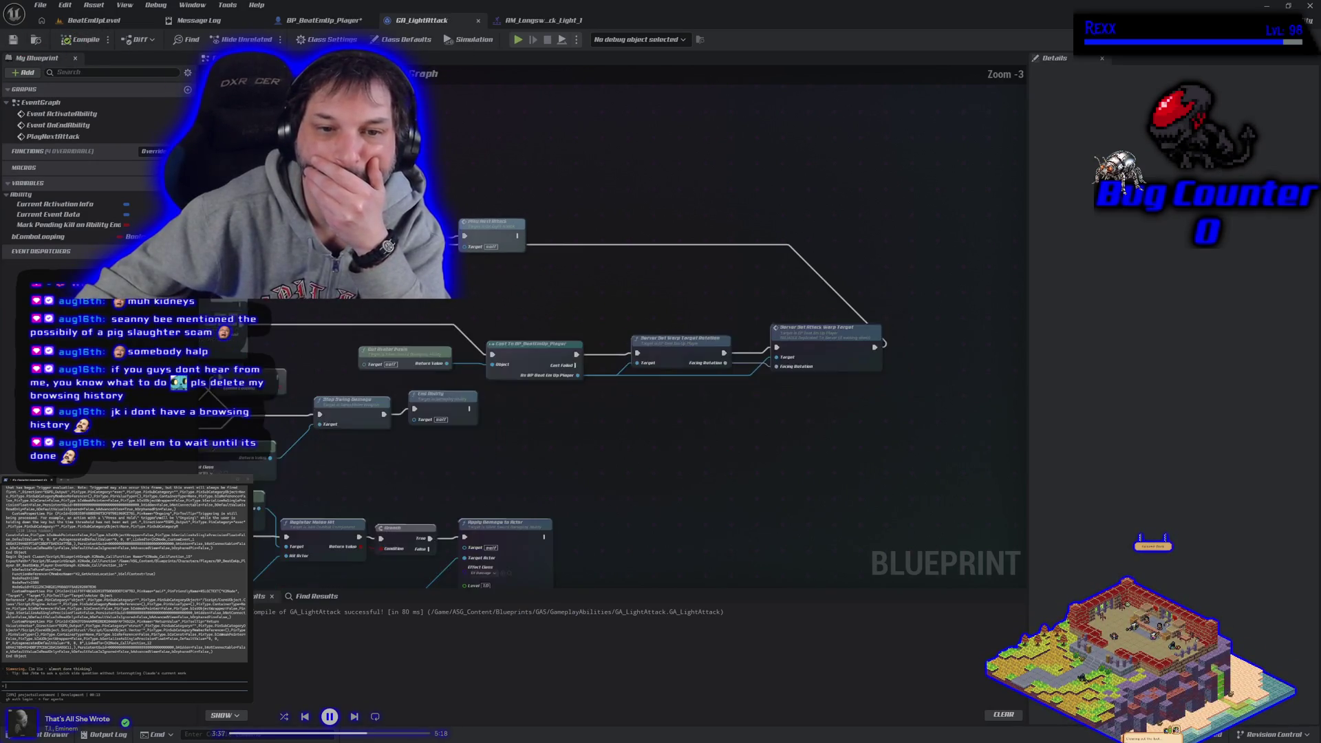
pyautogui.scroll(-1, 535, 165)
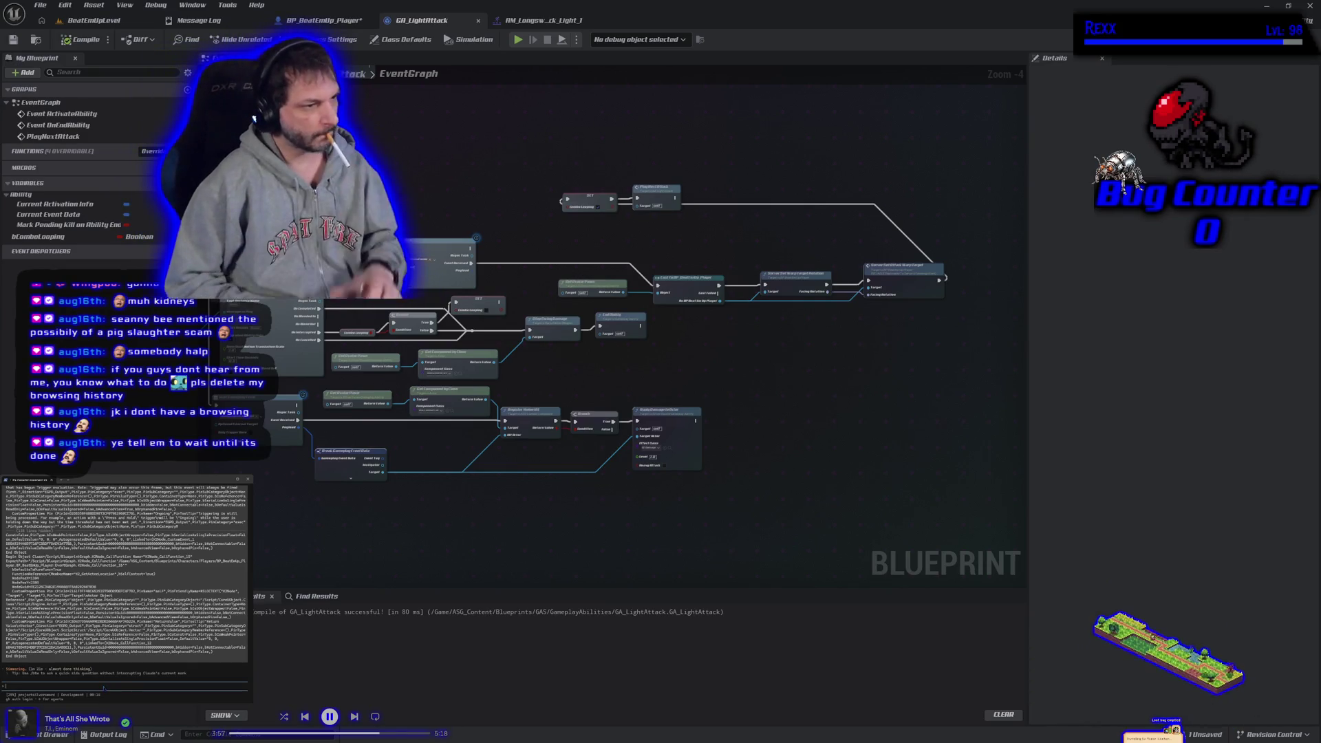
# Step: Start a two-client Play In Editor session of BeatEmUpLevel with Alt+P
pyautogui.write('?')
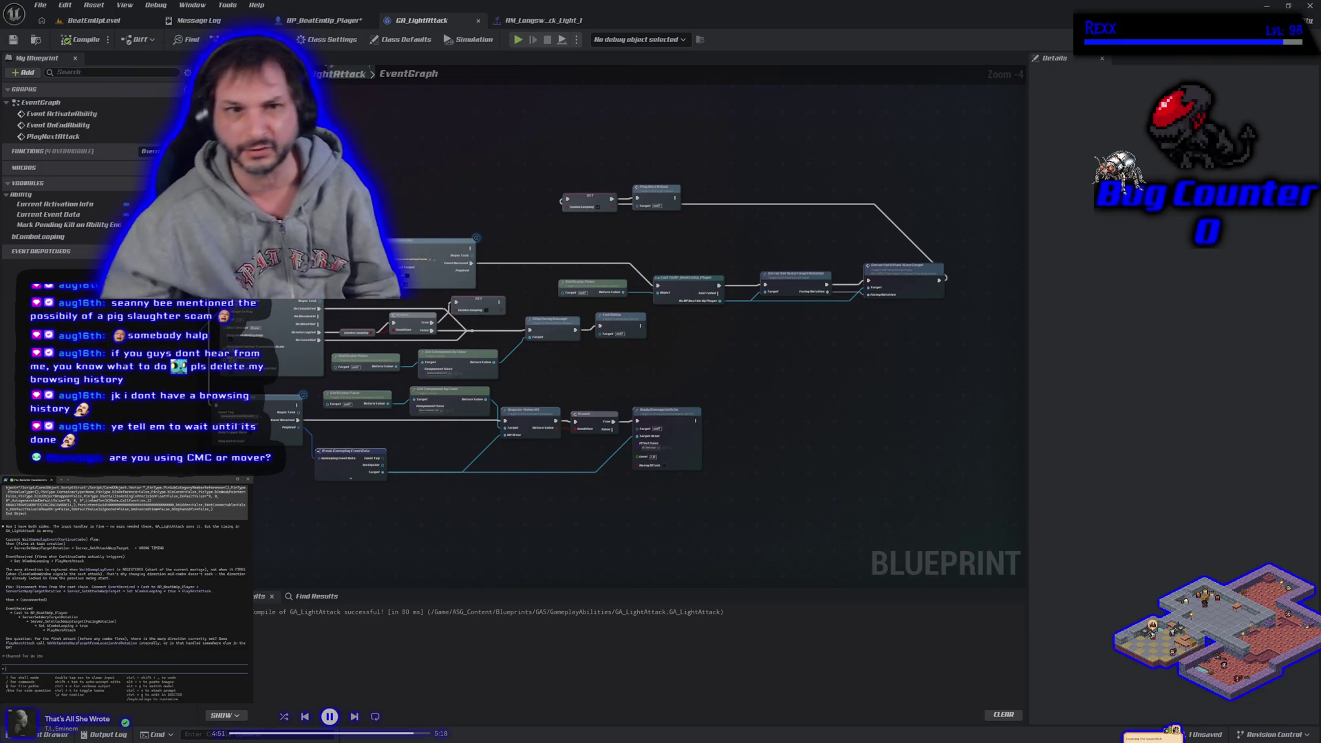
pyautogui.click(113, 21)
pyautogui.hotkey('alt', 'p')
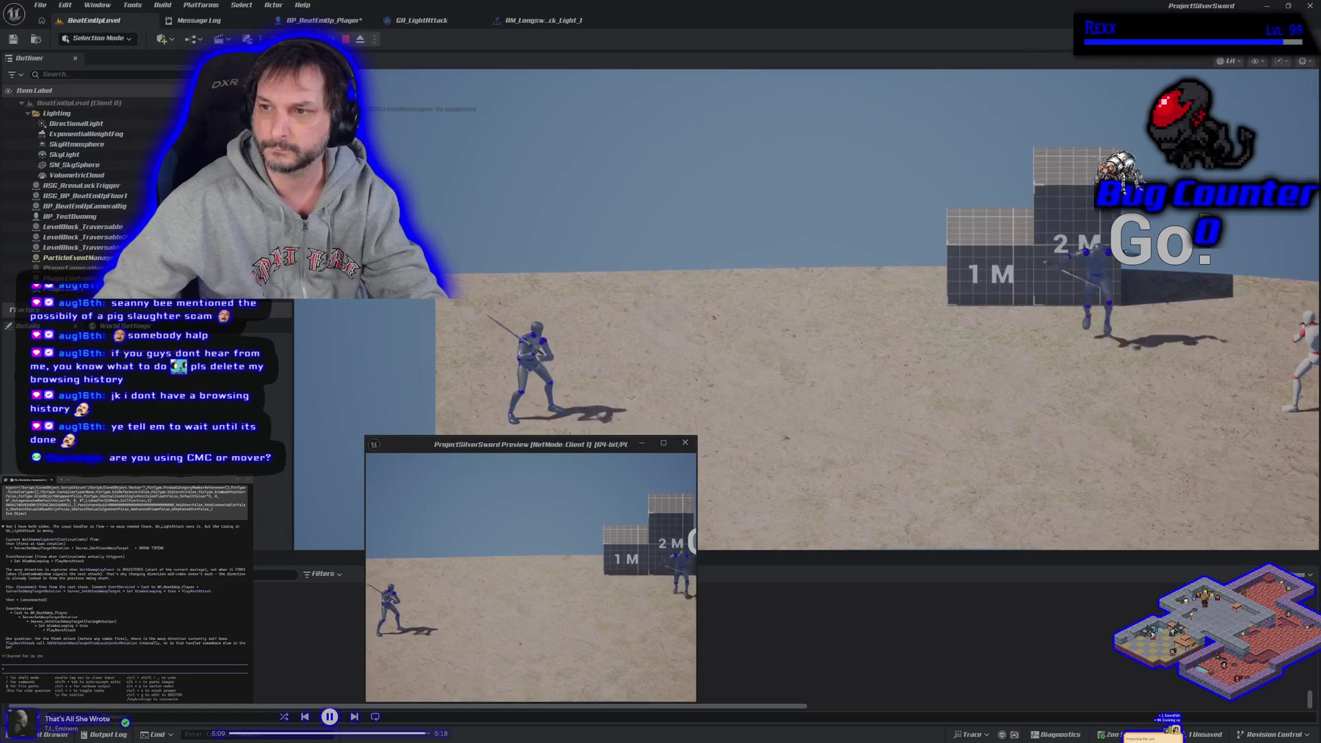
# Step: Stop the play session and return to the BP_BeatEmUp_Player tab
pyautogui.press('Escape')
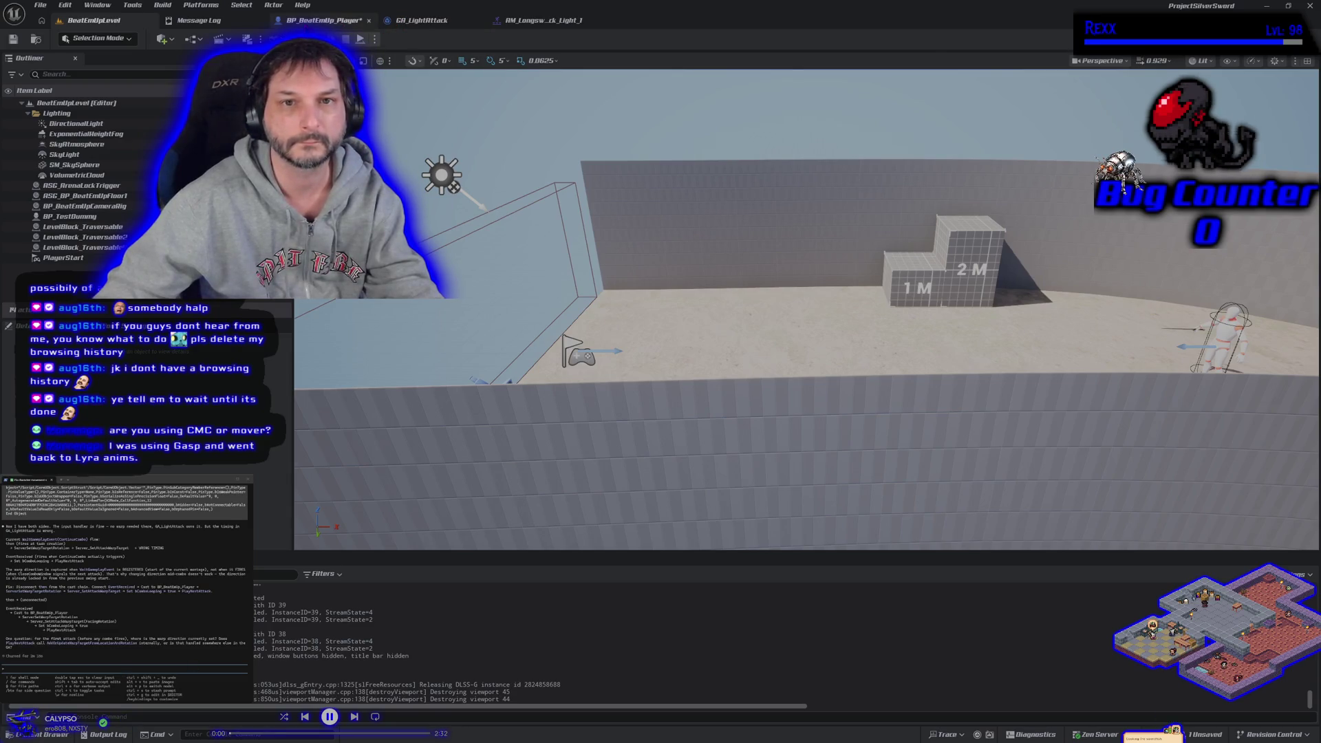
pyautogui.click(323, 19)
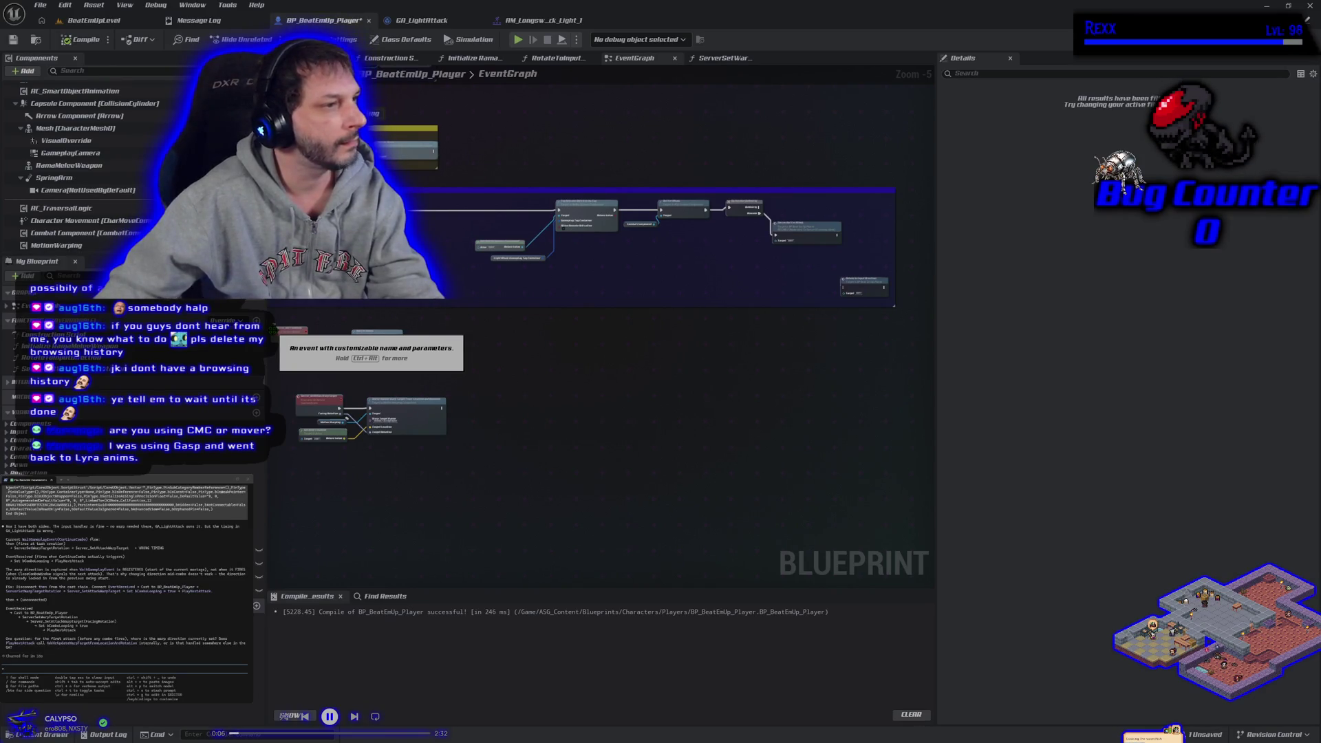
# Step: Inspect the Server Set Warp Target Rotation and Server Set Attack Warp Target nodes in GA_LightAttack
pyautogui.click(420, 20)
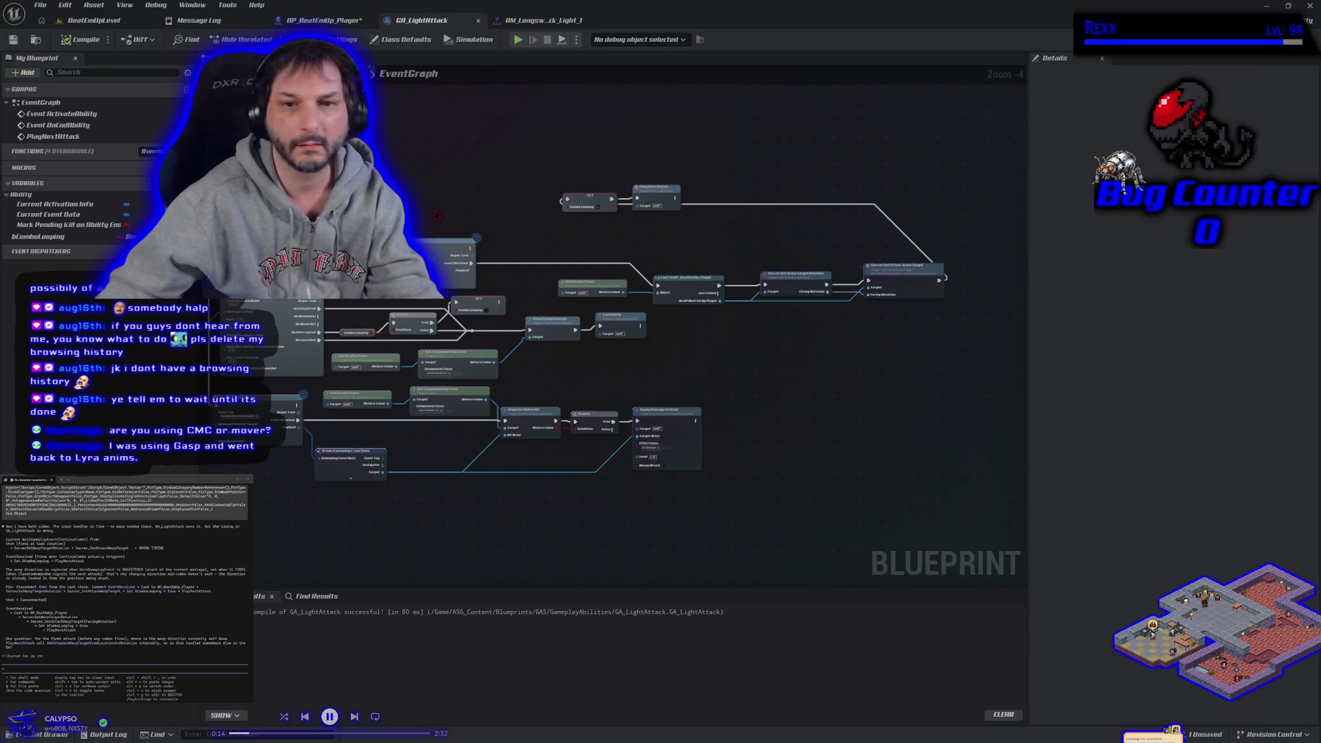
pyautogui.scroll(1, 436, 215)
pyautogui.moveTo(517, 227); pyautogui.dragTo(366, 234)
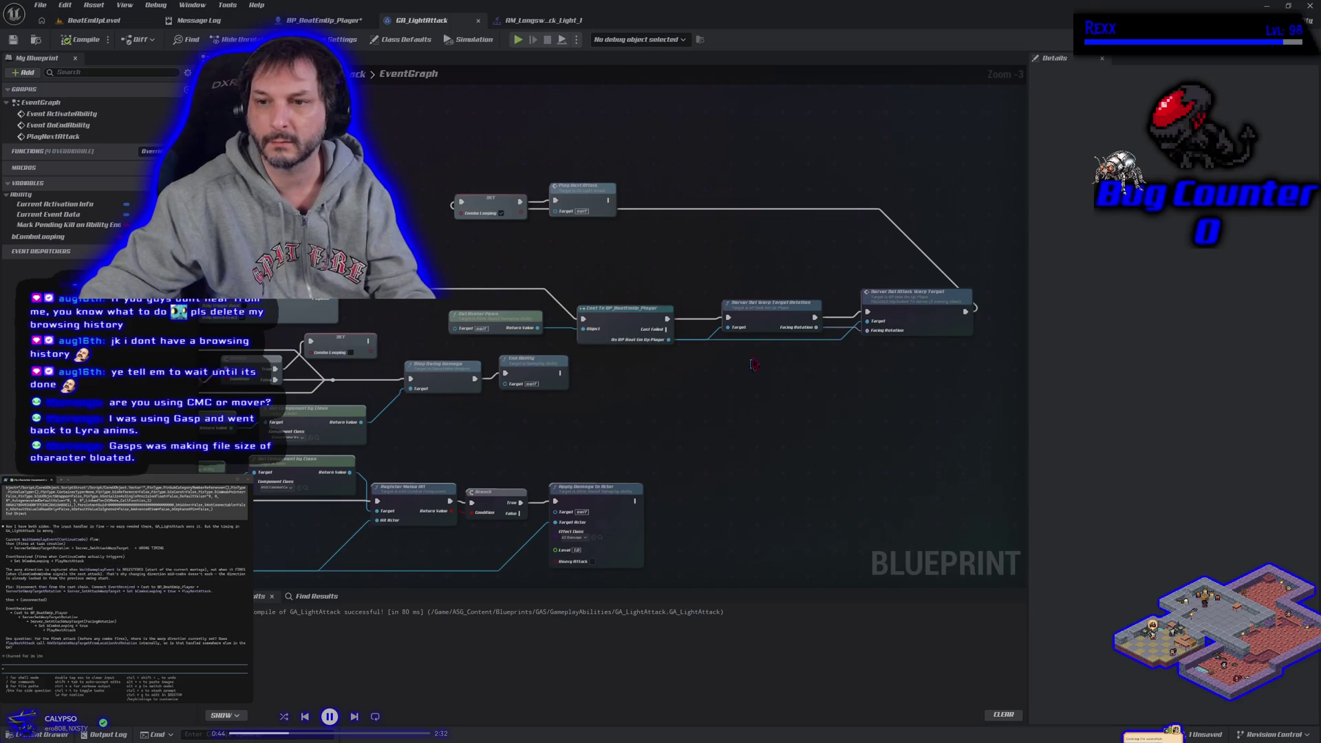
pyautogui.click(772, 328)
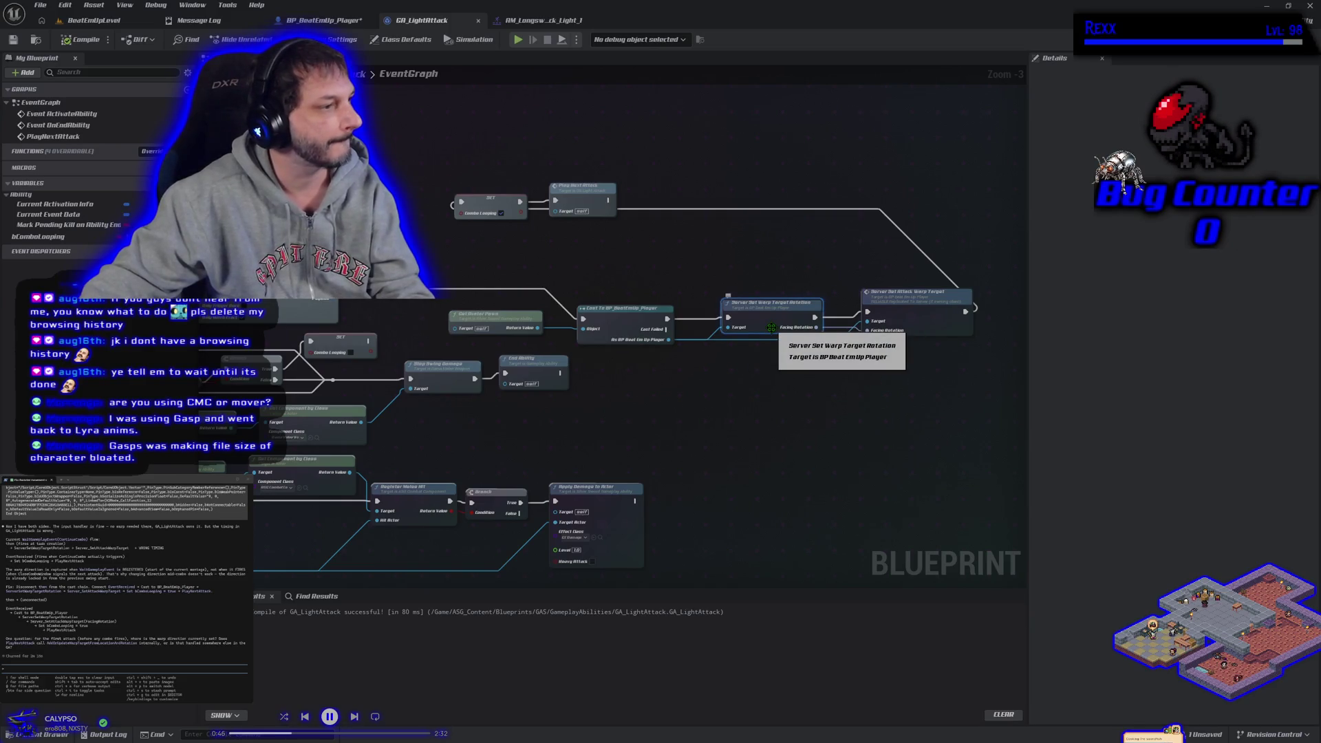
pyautogui.click(920, 305)
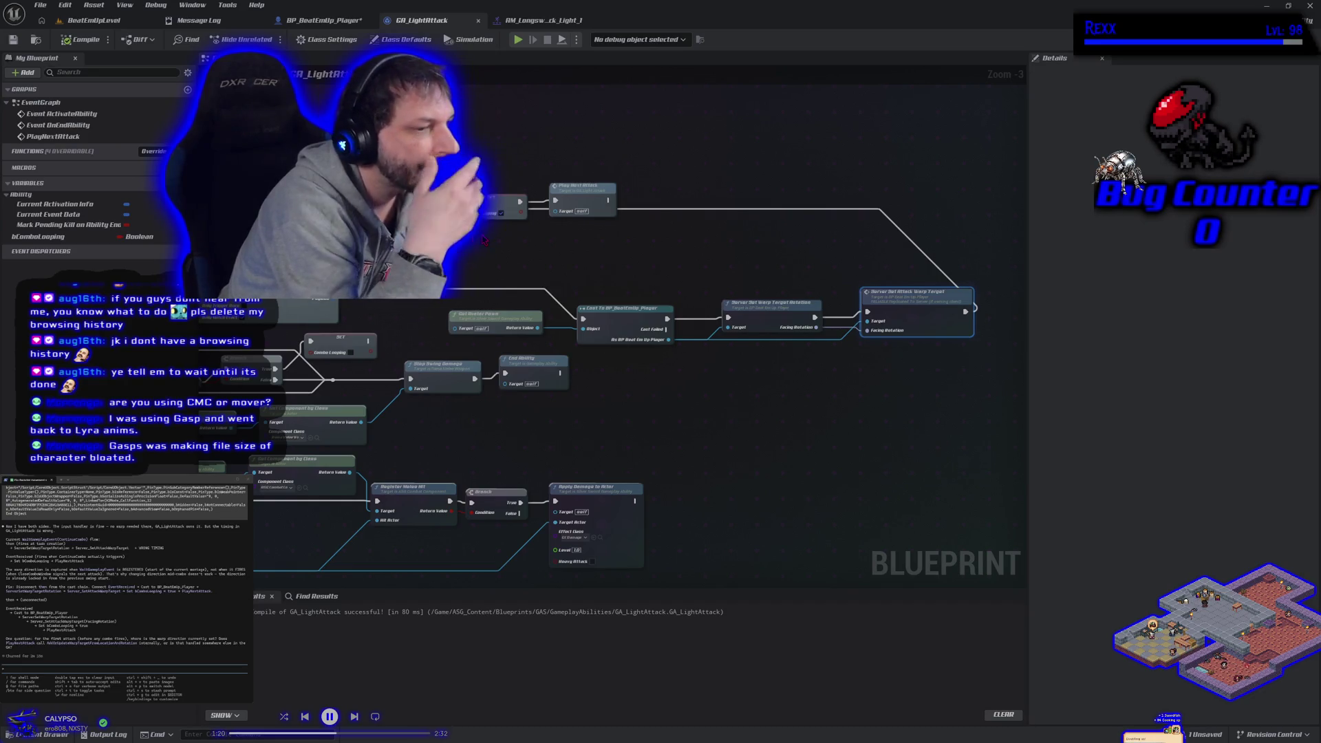
pyautogui.scroll(-3, 493, 234)
pyautogui.moveTo(493, 234); pyautogui.dragTo(507, 402)
# Step: Paste the copied notes into the terminal assistant and submit them for review
pyautogui.click(684, 428)
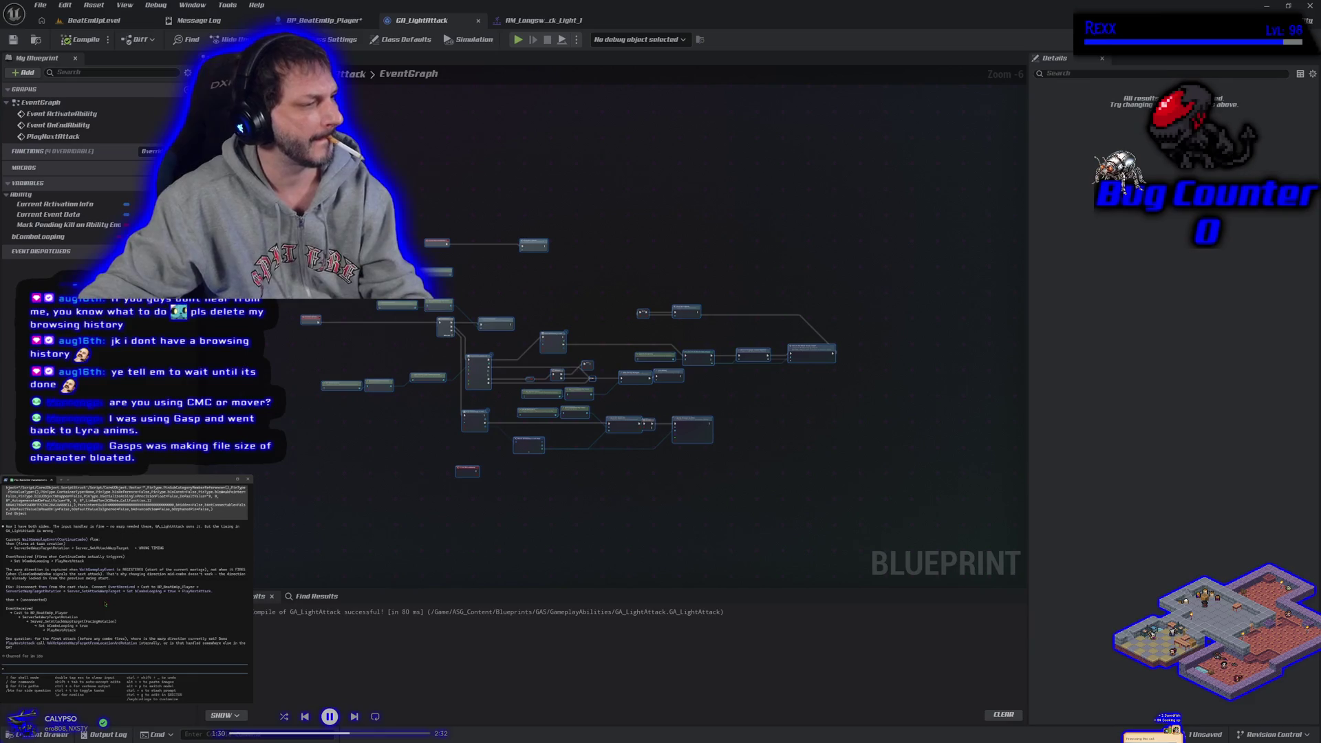
pyautogui.hotkey('ctrl', 'v')
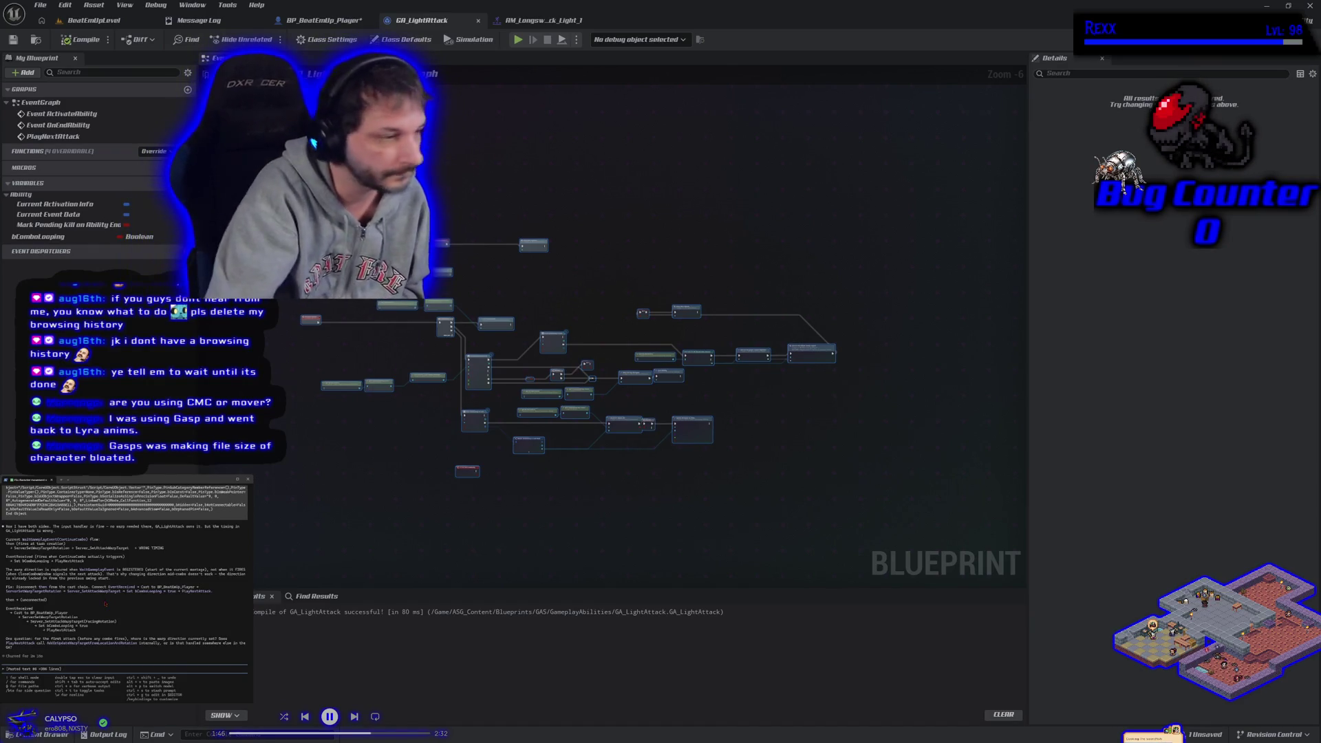
pyautogui.press('Return')
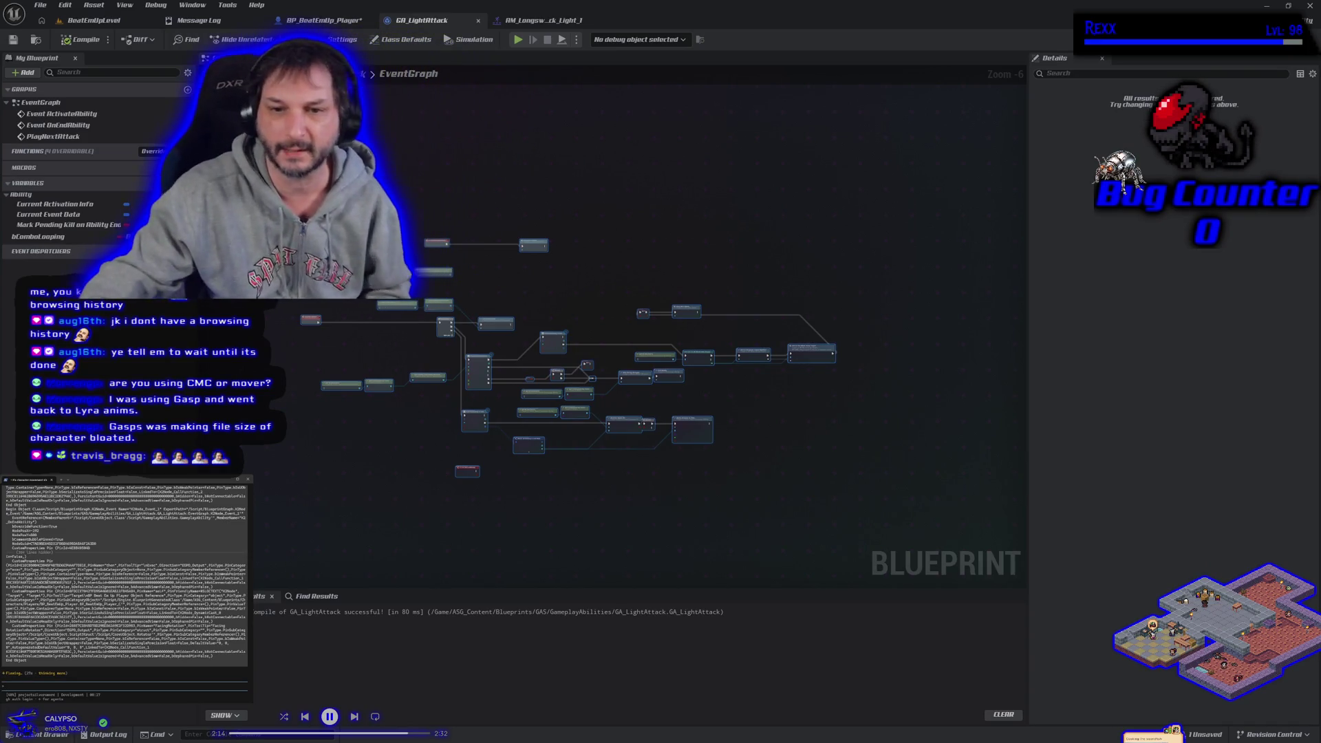
pyautogui.scroll(1, 478, 474)
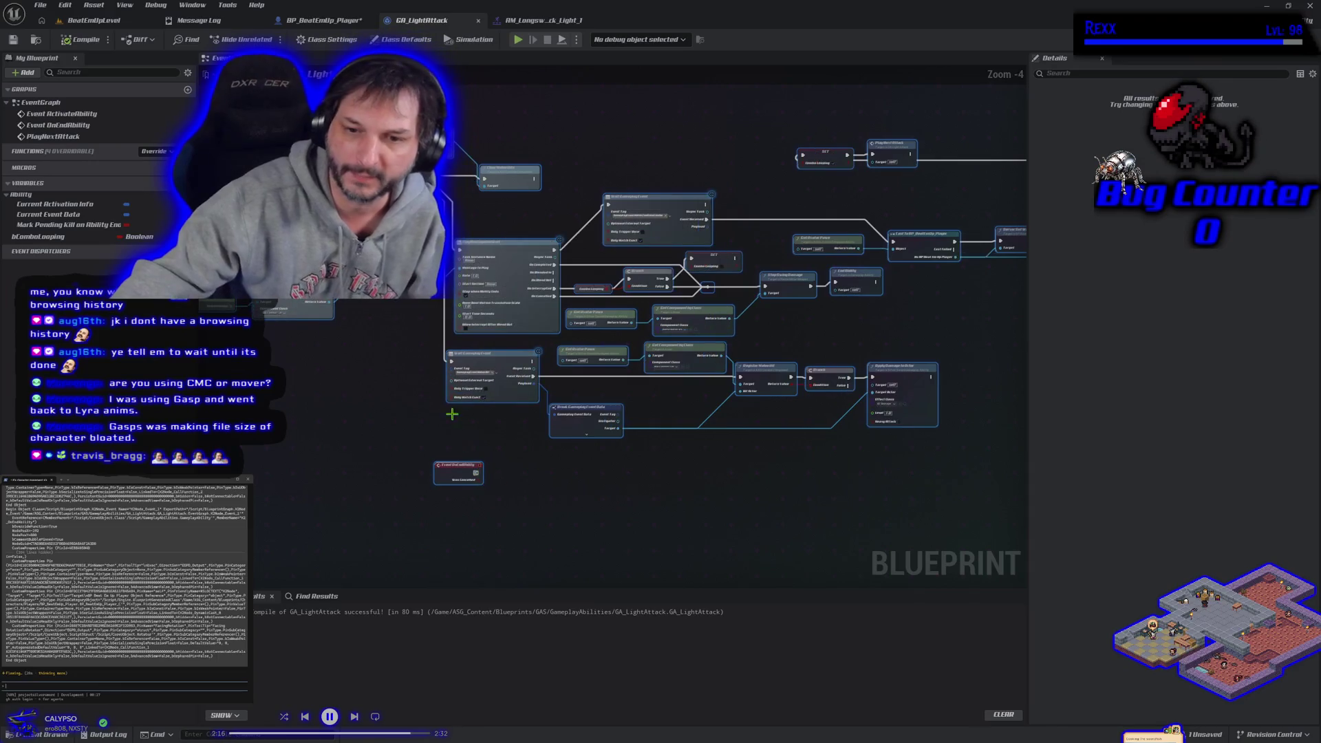
pyautogui.scroll(1, 448, 457)
pyautogui.moveTo(501, 468)
pyautogui.mouseDown()
pyautogui.moveTo(513, 483)
pyautogui.moveTo(368, 502)
pyautogui.moveTo(371, 529)
pyautogui.mouseUp()
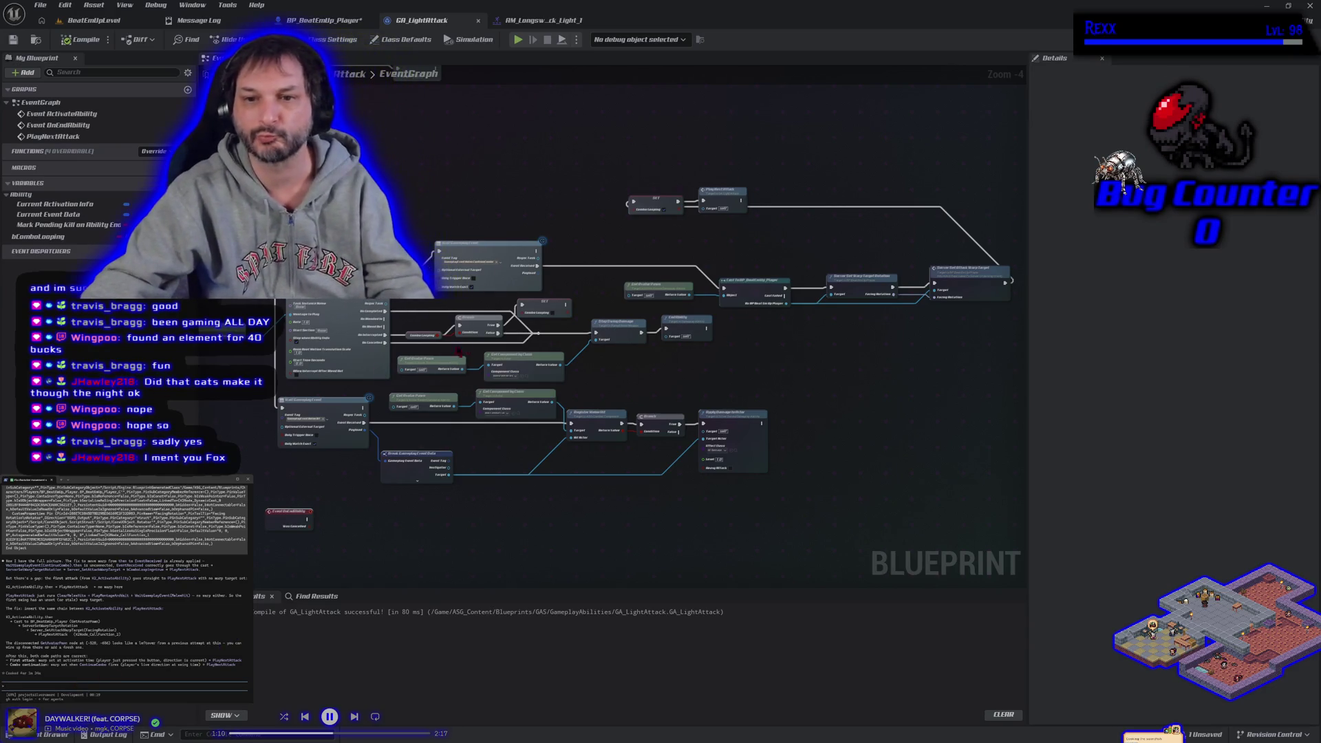
pyautogui.scroll(2, 852, 258)
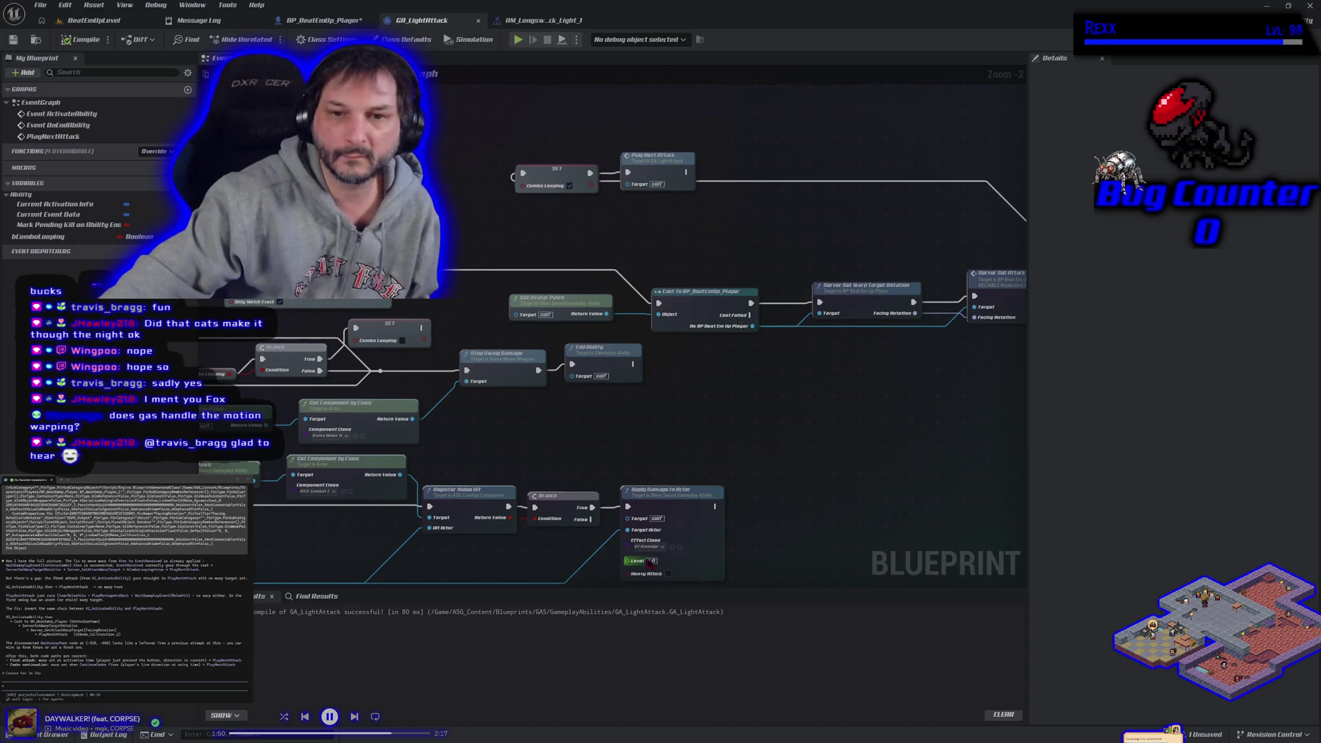
# Step: Delete the unused Get Avatar Pawn node beneath Event ActivateAbility in GA_LightAttack
pyautogui.moveTo(889, 446); pyautogui.dragTo(740, 449)
pyautogui.click(606, 201)
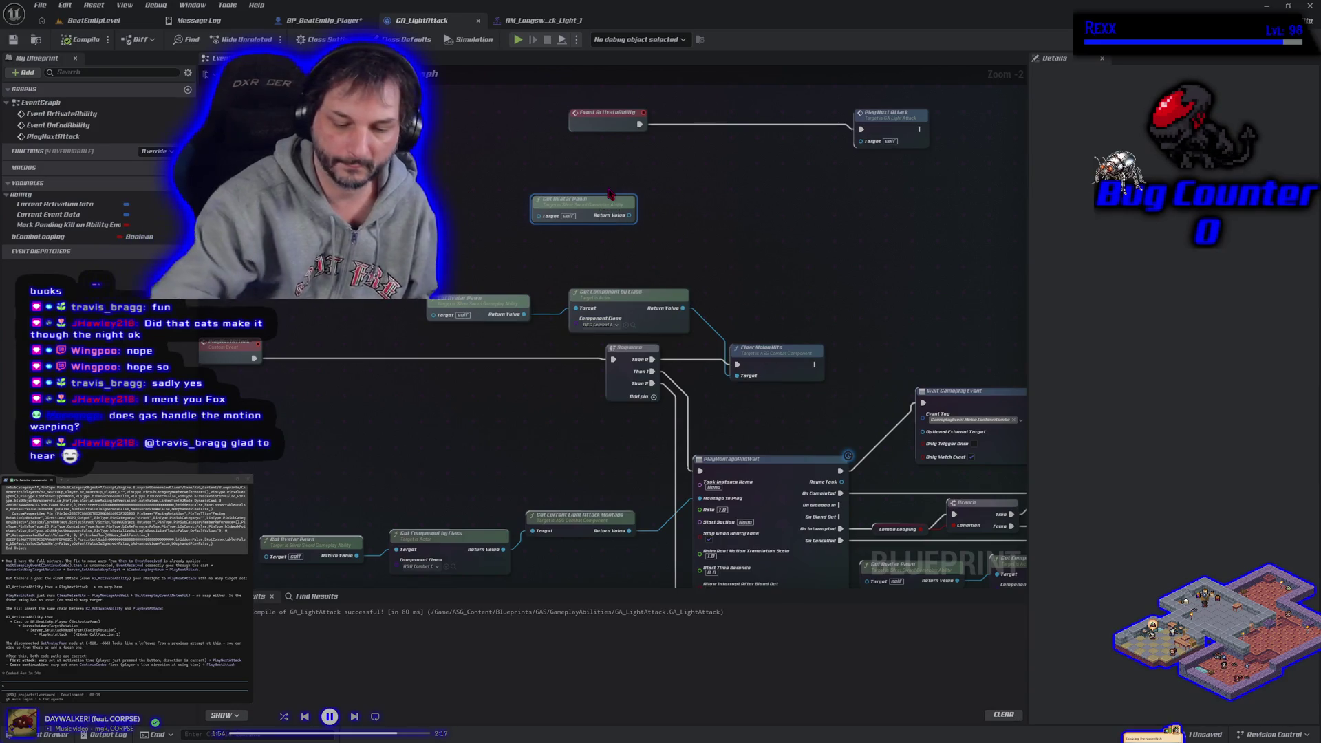
pyautogui.press('Delete')
pyautogui.moveTo(570, 448); pyautogui.dragTo(620, 399)
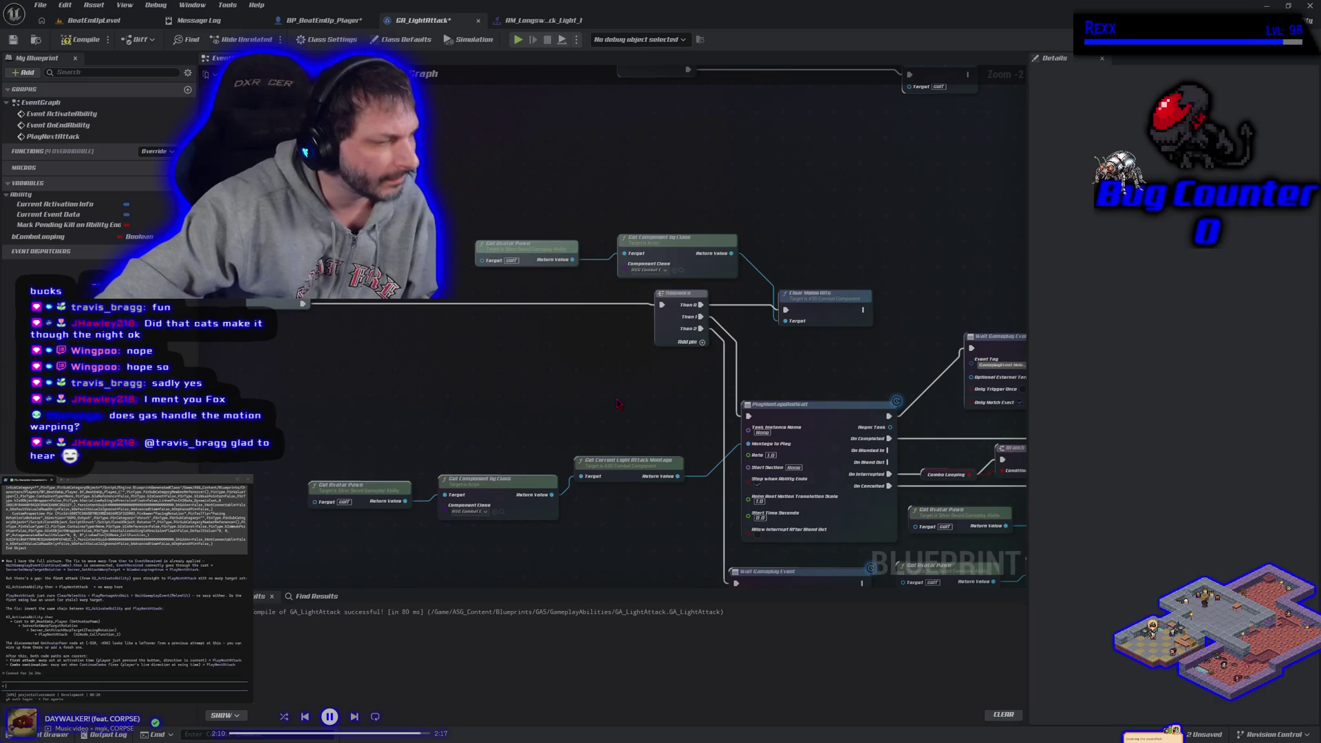
pyautogui.scroll(-2, 617, 404)
pyautogui.moveTo(617, 404); pyautogui.dragTo(232, 294)
pyautogui.moveTo(640, 237); pyautogui.dragTo(780, 282)
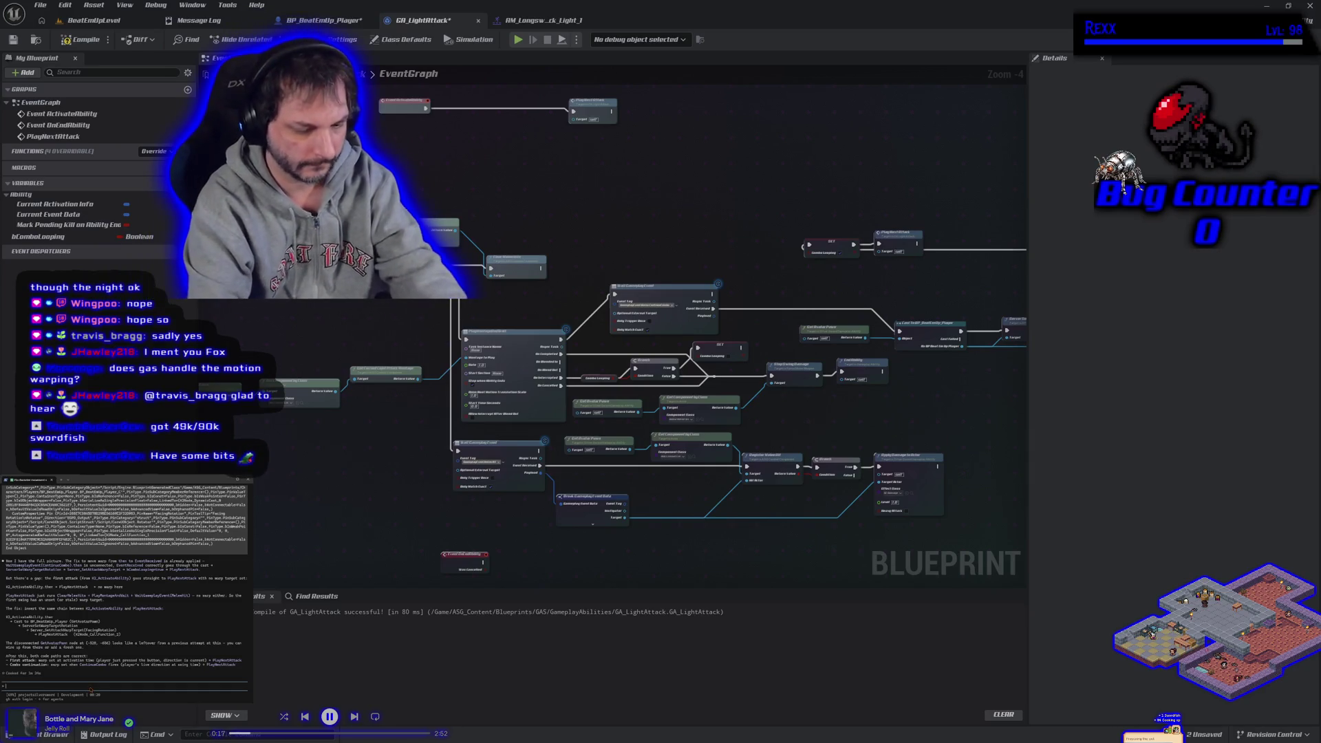
# Step: Ask the assistant whether the warp target is set twice per attack; route the received event to SET
pyautogui.write('that')
pyautogui.hotkey('ctrl', 'c')
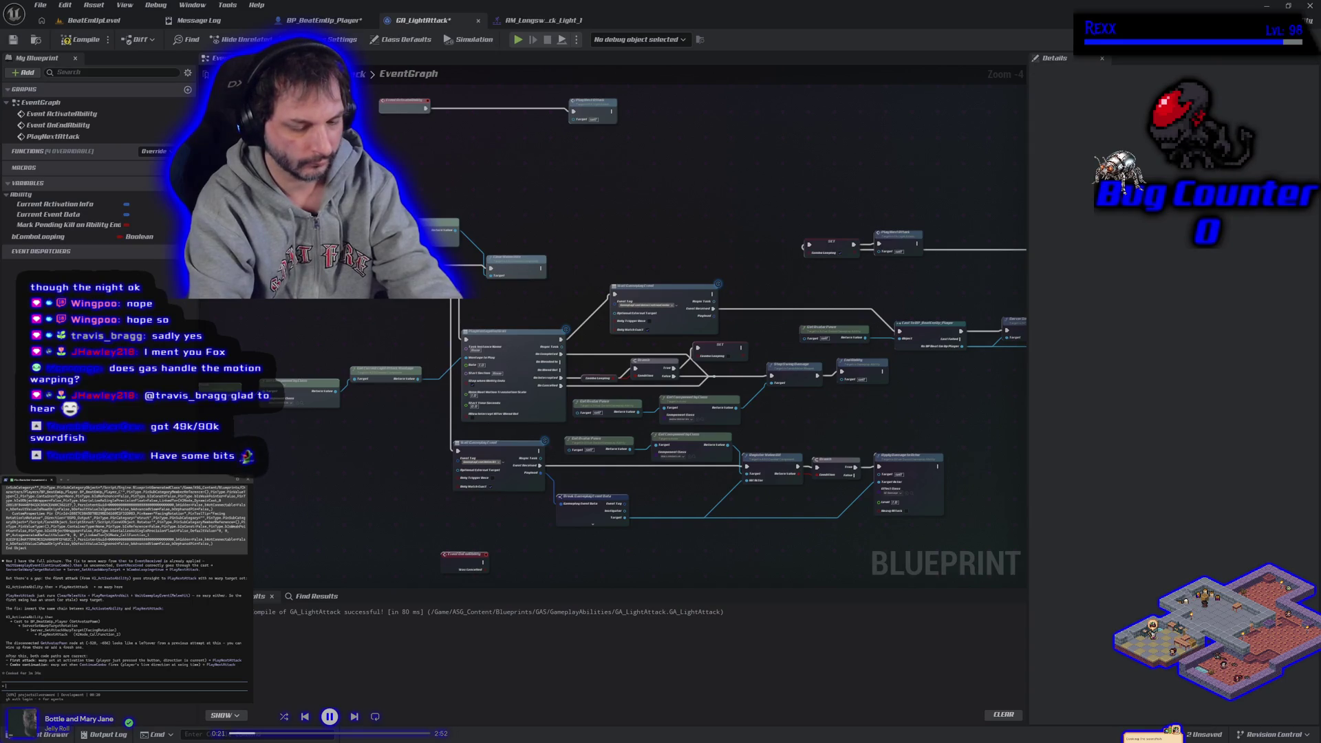
pyautogui.write('ll that wo')
pyautogui.write('bef')
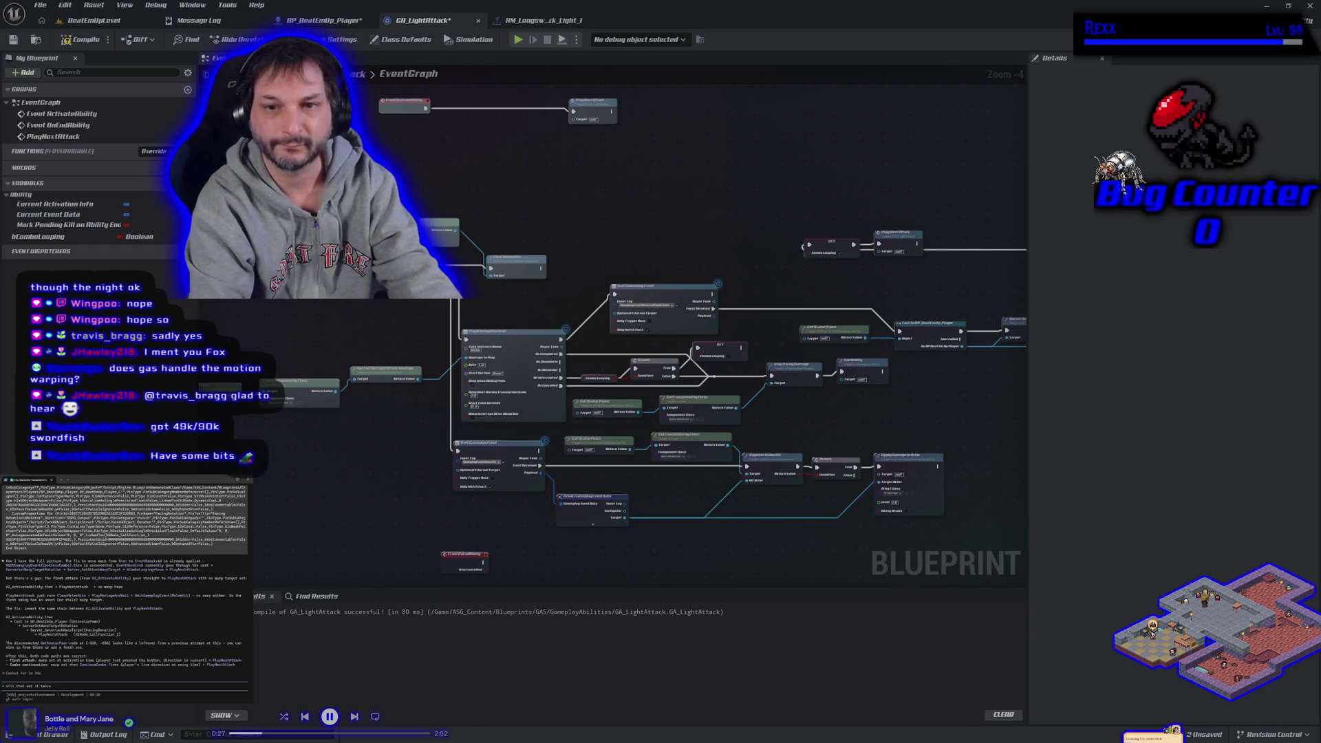
pyautogui.write('e atta')
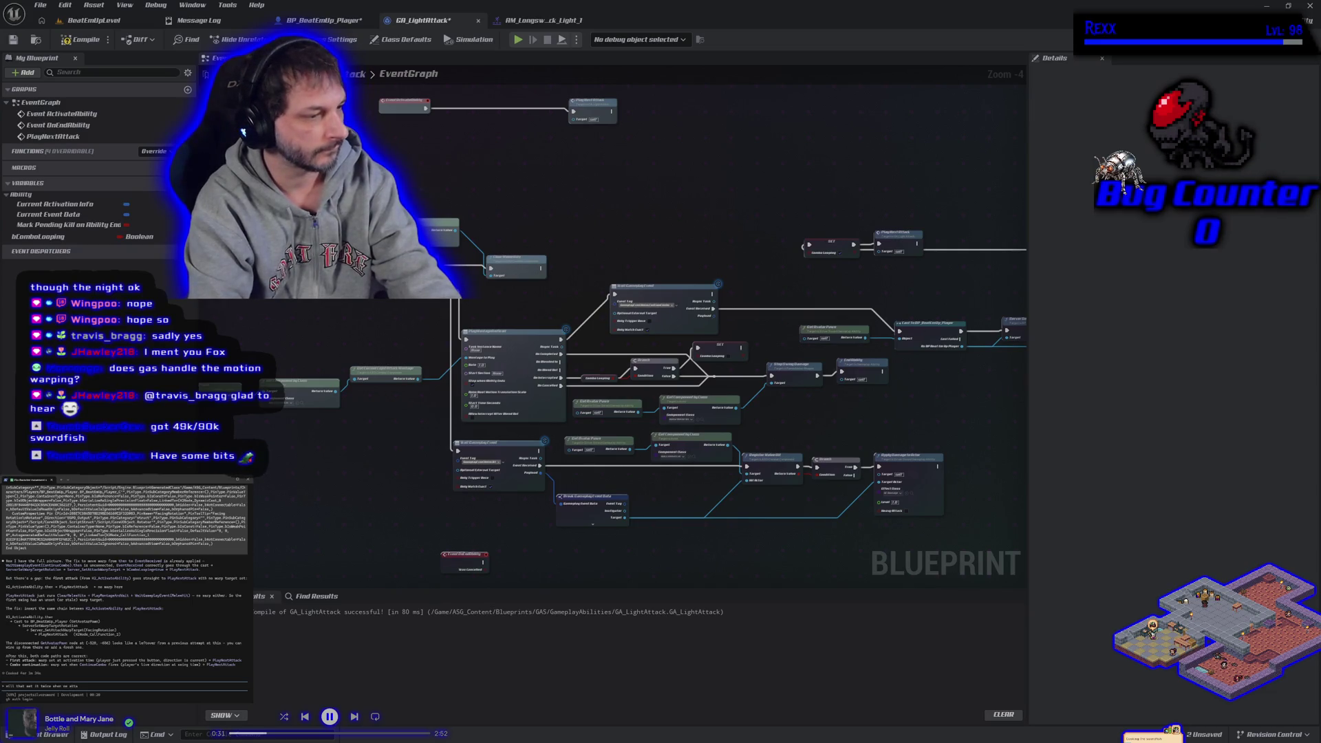
pyautogui.write('?')
pyautogui.press('Return')
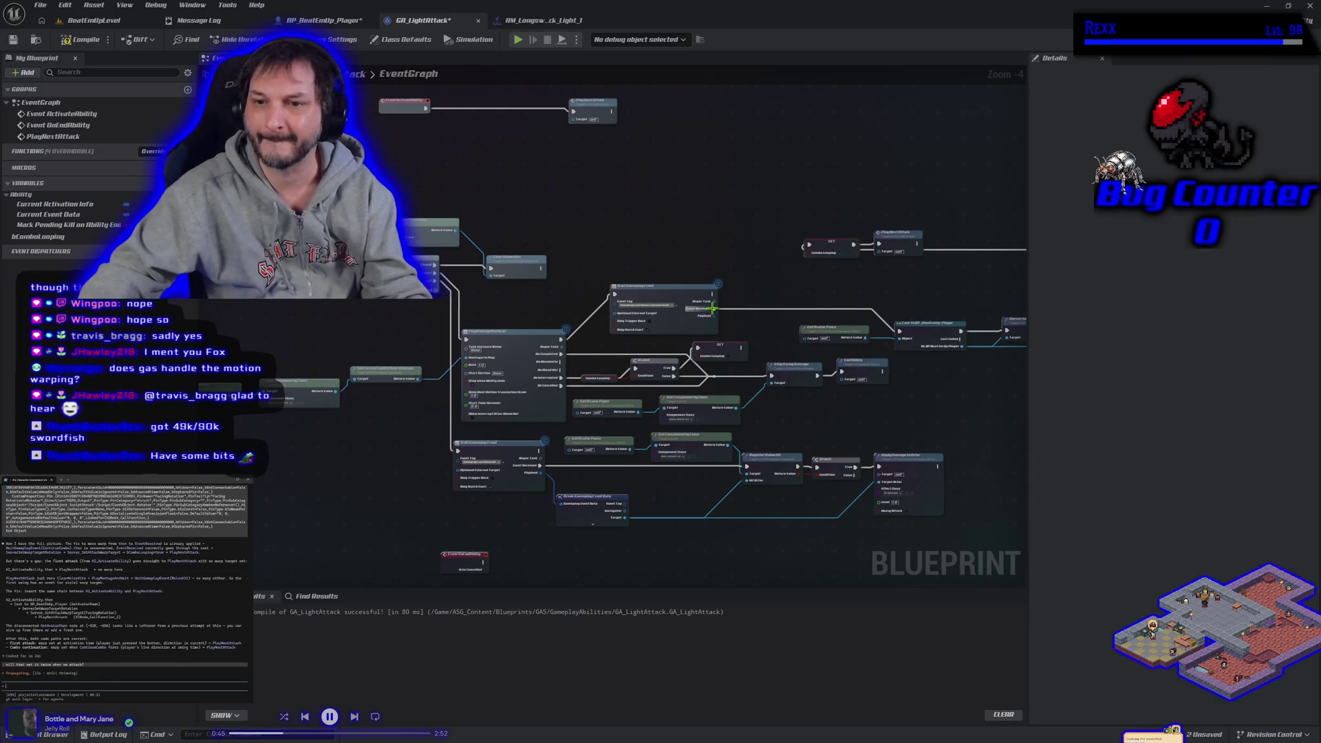
pyautogui.moveTo(713, 307)
pyautogui.mouseDown()
pyautogui.moveTo(819, 285)
pyautogui.moveTo(812, 249)
pyautogui.mouseUp()
# Step: Move the four cast and warp-target nodes after Event ActivateAbility and wire the activate event into the cast
pyautogui.moveTo(899, 286)
pyautogui.mouseDown()
pyautogui.moveTo(710, 284)
pyautogui.moveTo(945, 333)
pyautogui.mouseUp()
pyautogui.keyDown('alt'); pyautogui.click(994, 318); pyautogui.keyUp('alt')
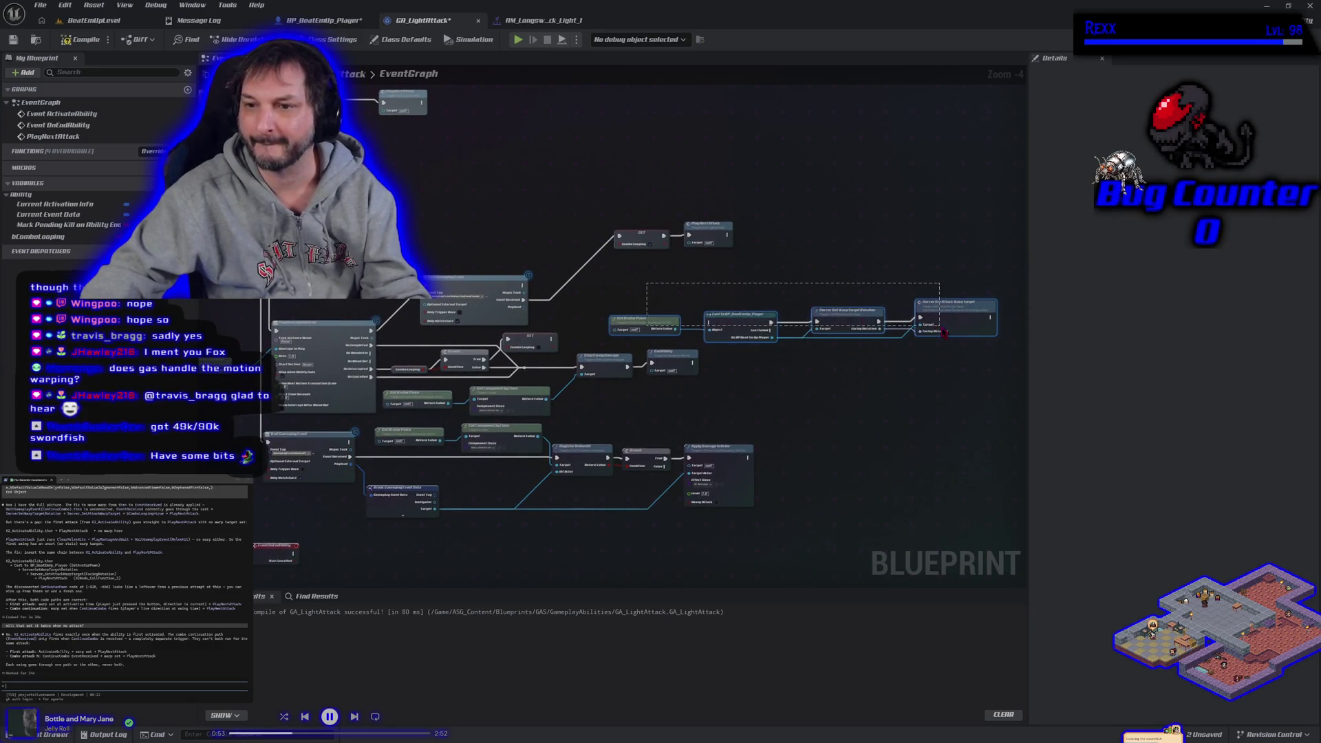
pyautogui.moveTo(699, 410); pyautogui.dragTo(928, 413)
pyautogui.moveTo(975, 319)
pyautogui.mouseDown()
pyautogui.moveTo(247, 322)
pyautogui.moveTo(547, 334)
pyautogui.moveTo(459, 325)
pyautogui.moveTo(605, 178)
pyautogui.moveTo(615, 184)
pyautogui.mouseUp()
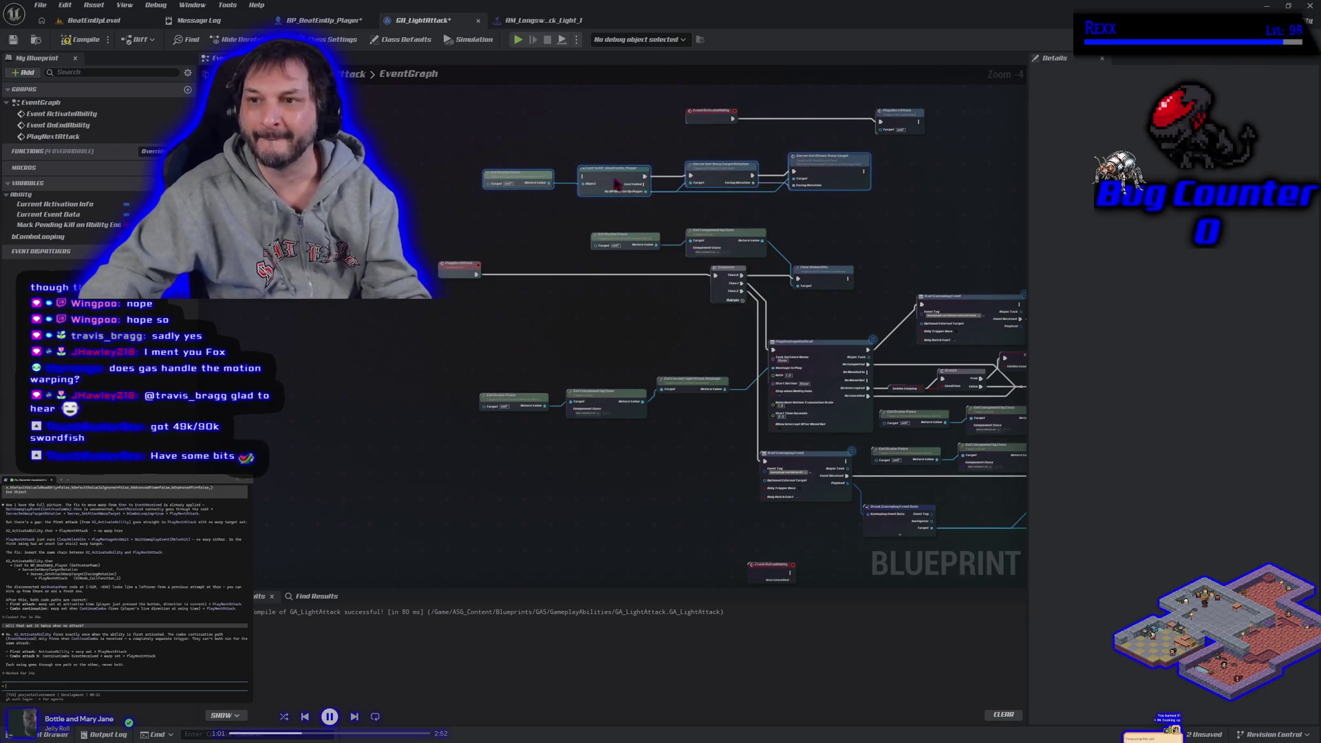
pyautogui.moveTo(859, 236)
pyautogui.mouseDown()
pyautogui.moveTo(839, 254)
pyautogui.moveTo(541, 289)
pyautogui.mouseUp()
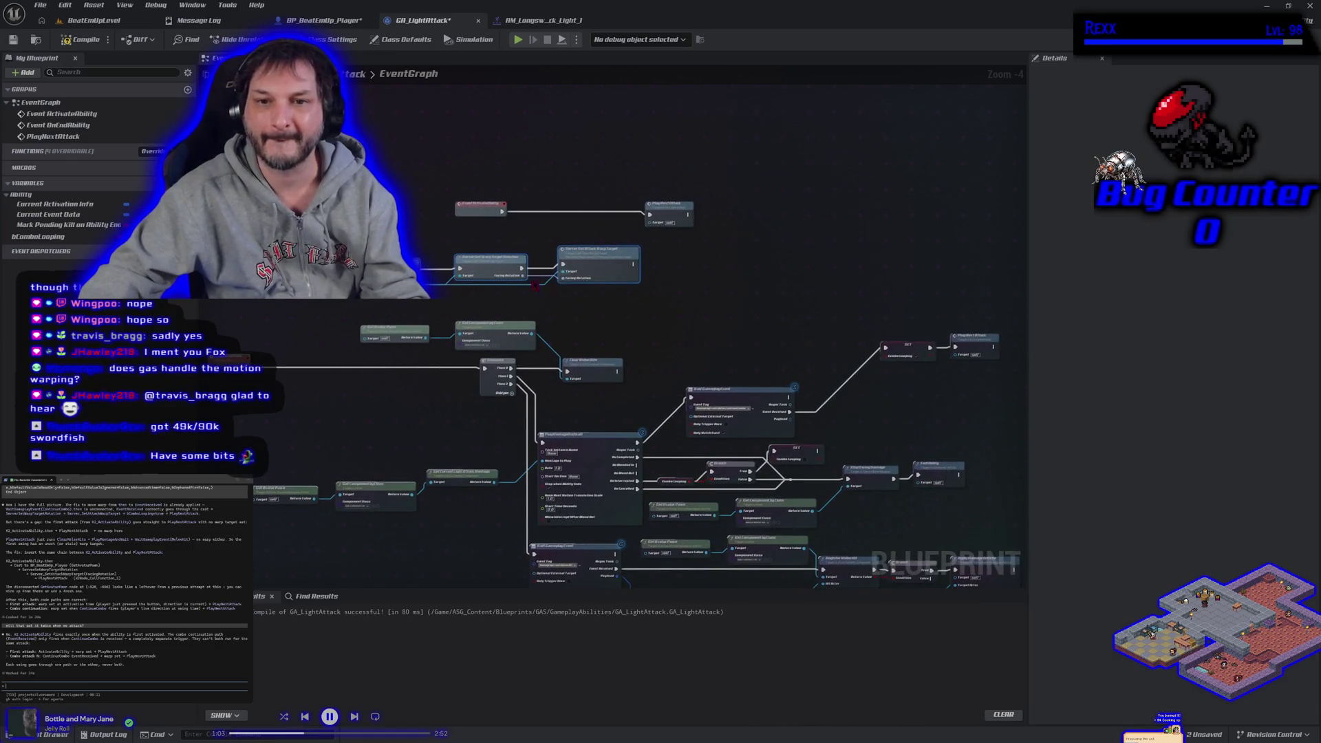
pyautogui.click(510, 233)
pyautogui.moveTo(502, 212); pyautogui.dragTo(460, 267)
pyautogui.moveTo(633, 265); pyautogui.dragTo(648, 216)
# Step: Compile and save GA_LightAttack, then start a multiplayer play test
pyautogui.click(69, 39)
pyautogui.click(13, 41)
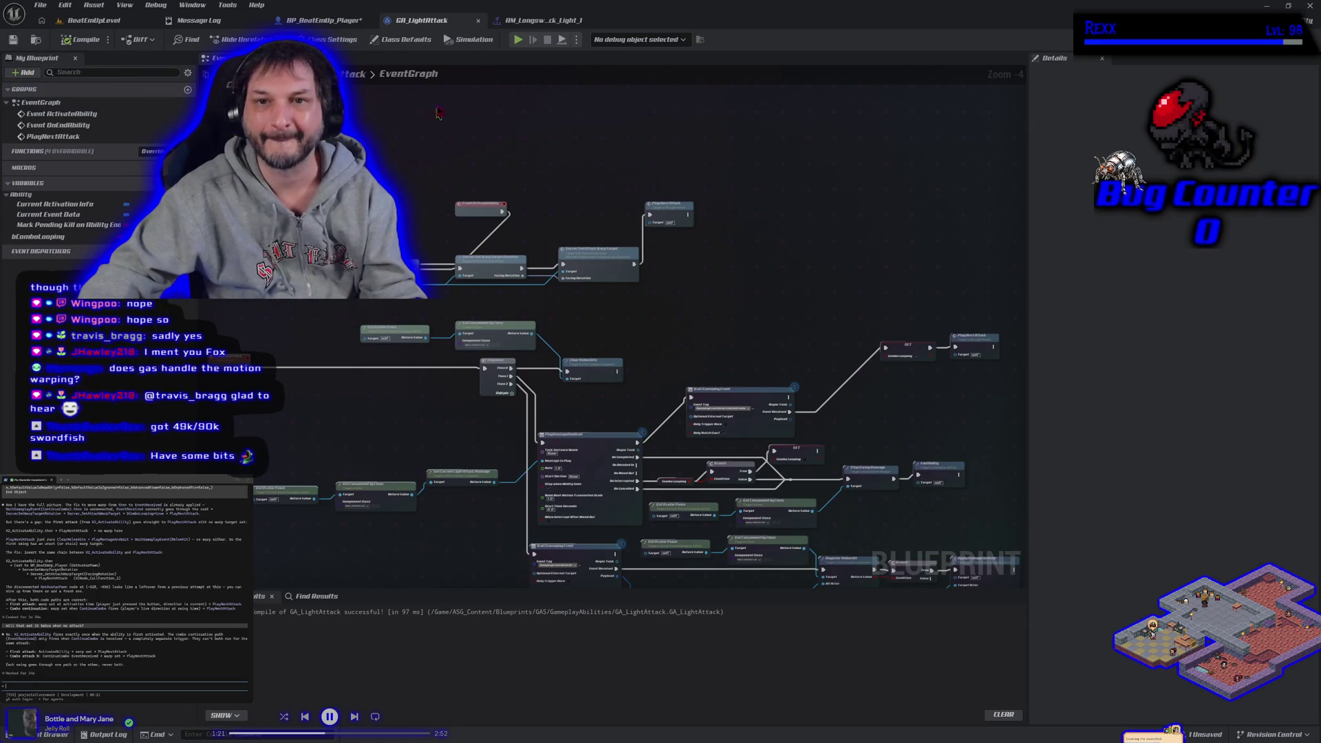
pyautogui.click(520, 43)
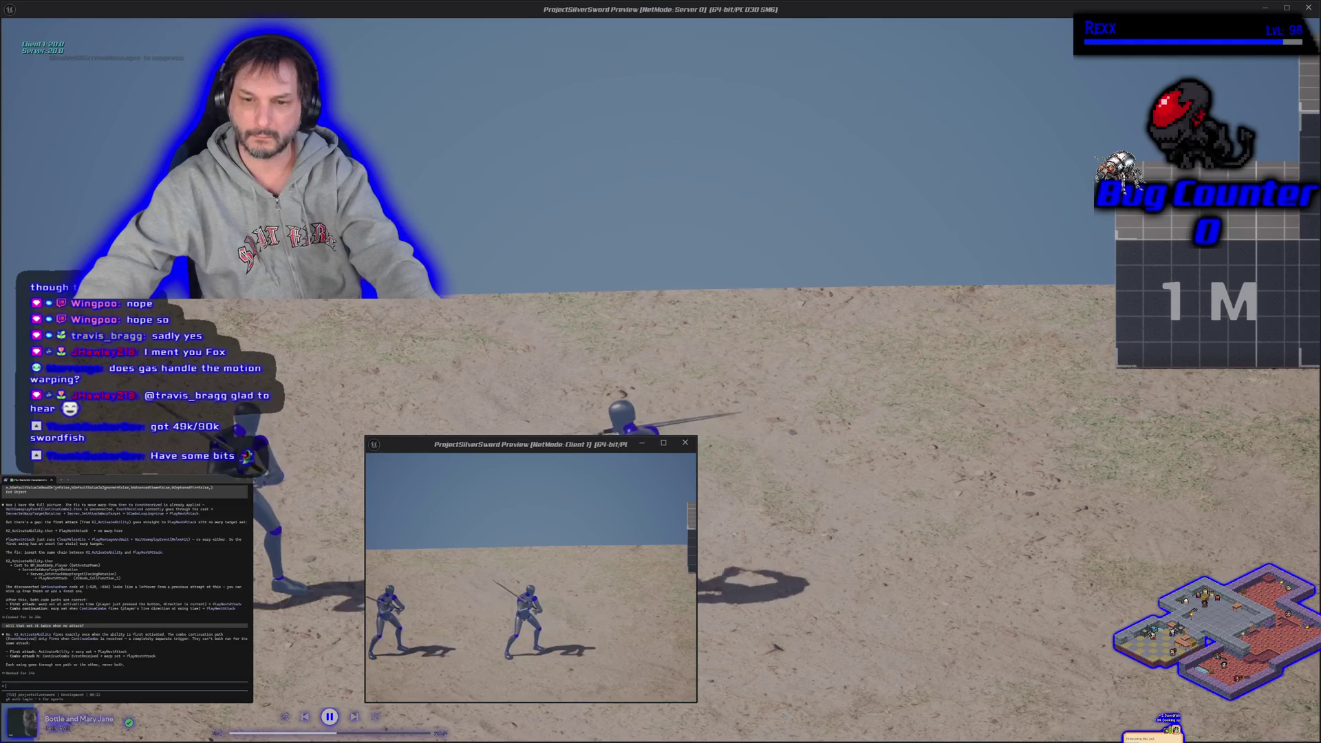
# Step: Stop the play test, zoom out the GA_LightAttack graph, and send the pasted notes to the assistant
pyautogui.press('Escape')
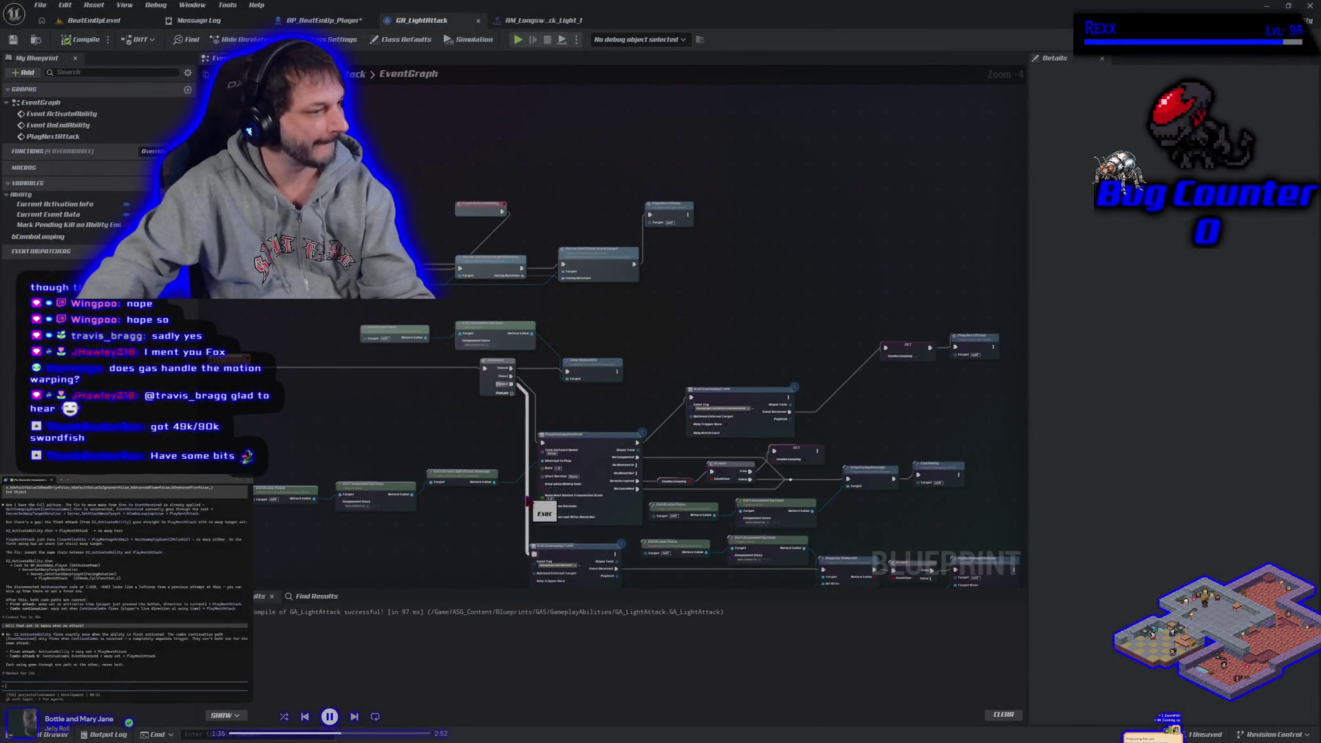
pyautogui.scroll(-2, 448, 406)
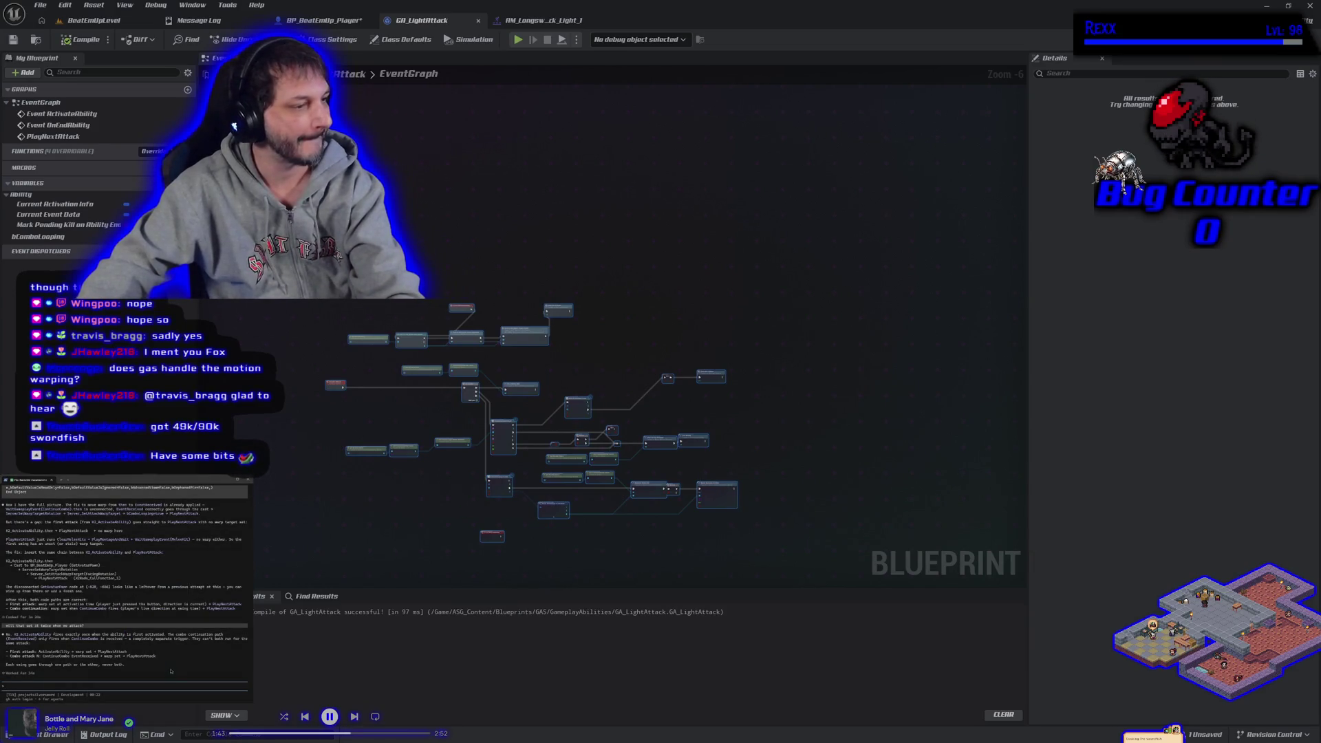
pyautogui.press('Return')
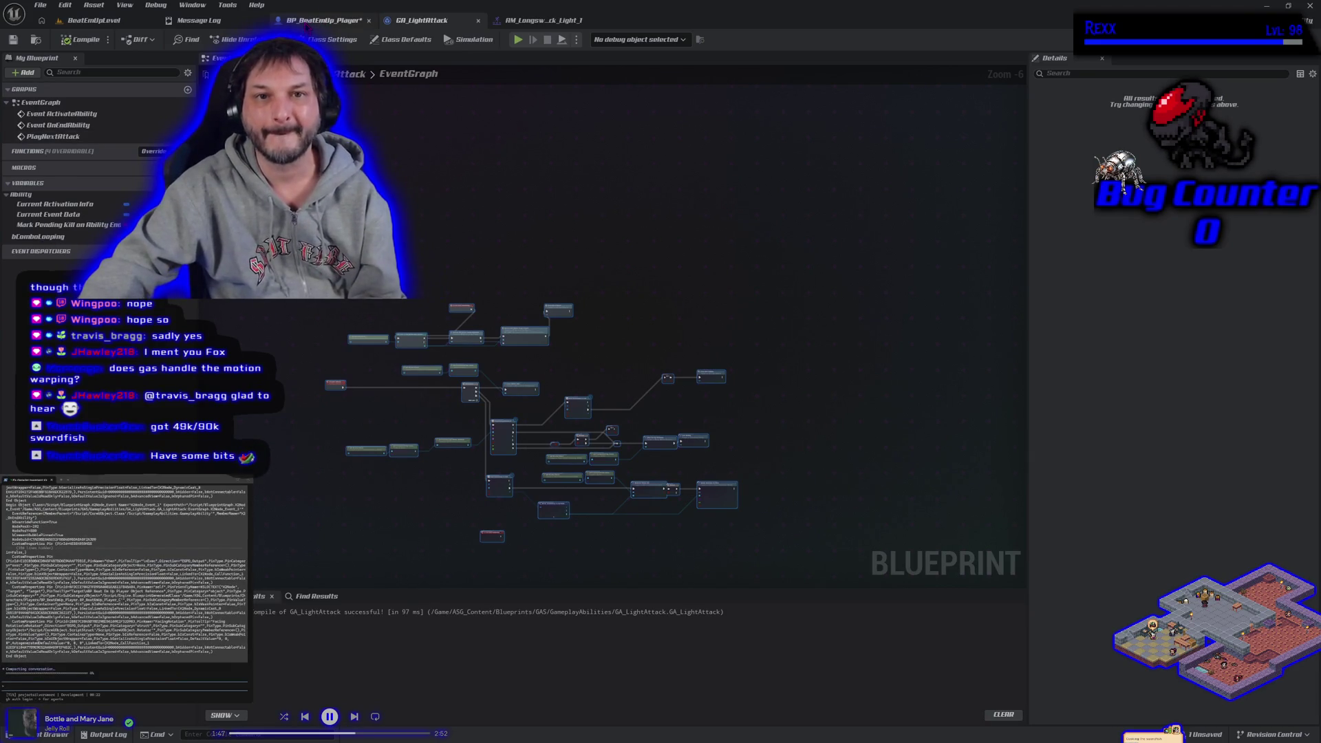
# Step: Review the warp-target server event nodes in BP_BeatEmUp_Player and save the blueprint
pyautogui.click(323, 20)
pyautogui.scroll(1, 713, 289)
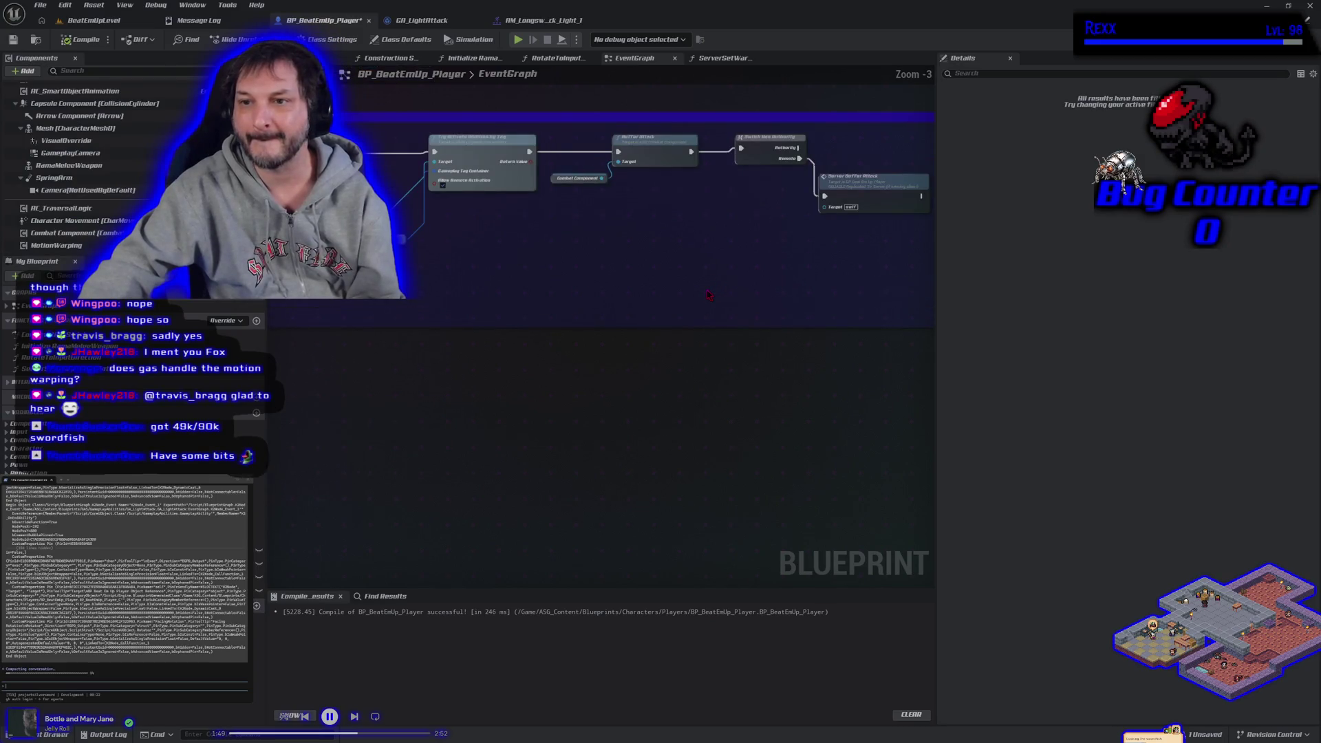
pyautogui.moveTo(709, 294)
pyautogui.mouseDown()
pyautogui.moveTo(674, 426)
pyautogui.moveTo(550, 413)
pyautogui.moveTo(411, 435)
pyautogui.moveTo(449, 487)
pyautogui.mouseUp()
pyautogui.scroll(1, 411, 434)
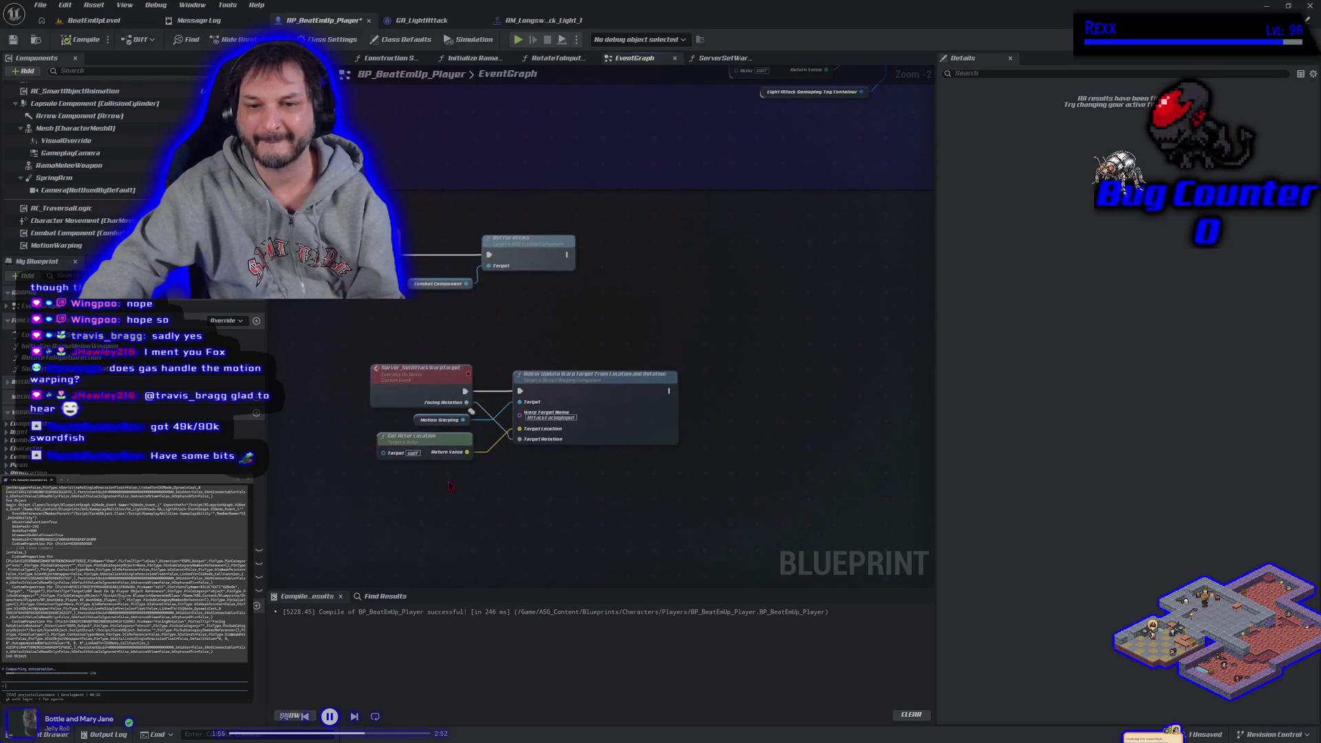
pyautogui.scroll(-1, 448, 487)
pyautogui.scroll(-1, 448, 486)
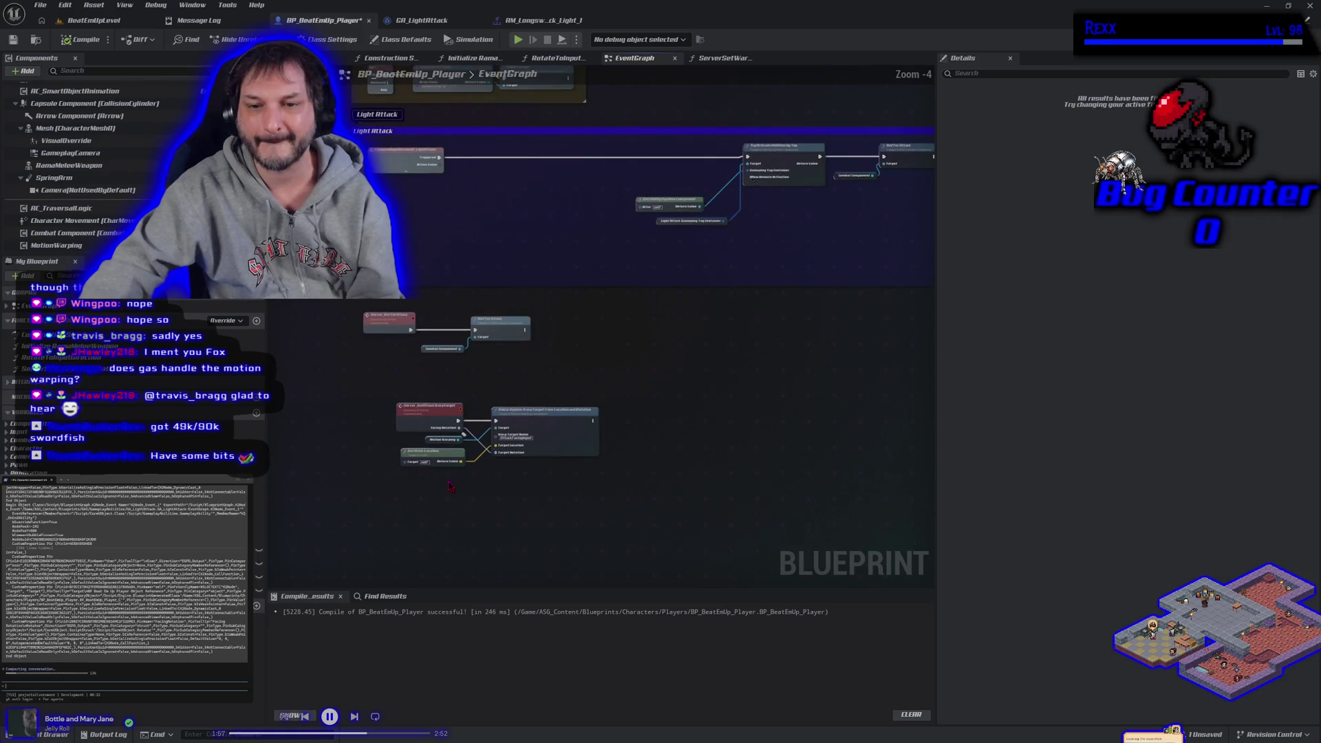
pyautogui.scroll(1, 449, 487)
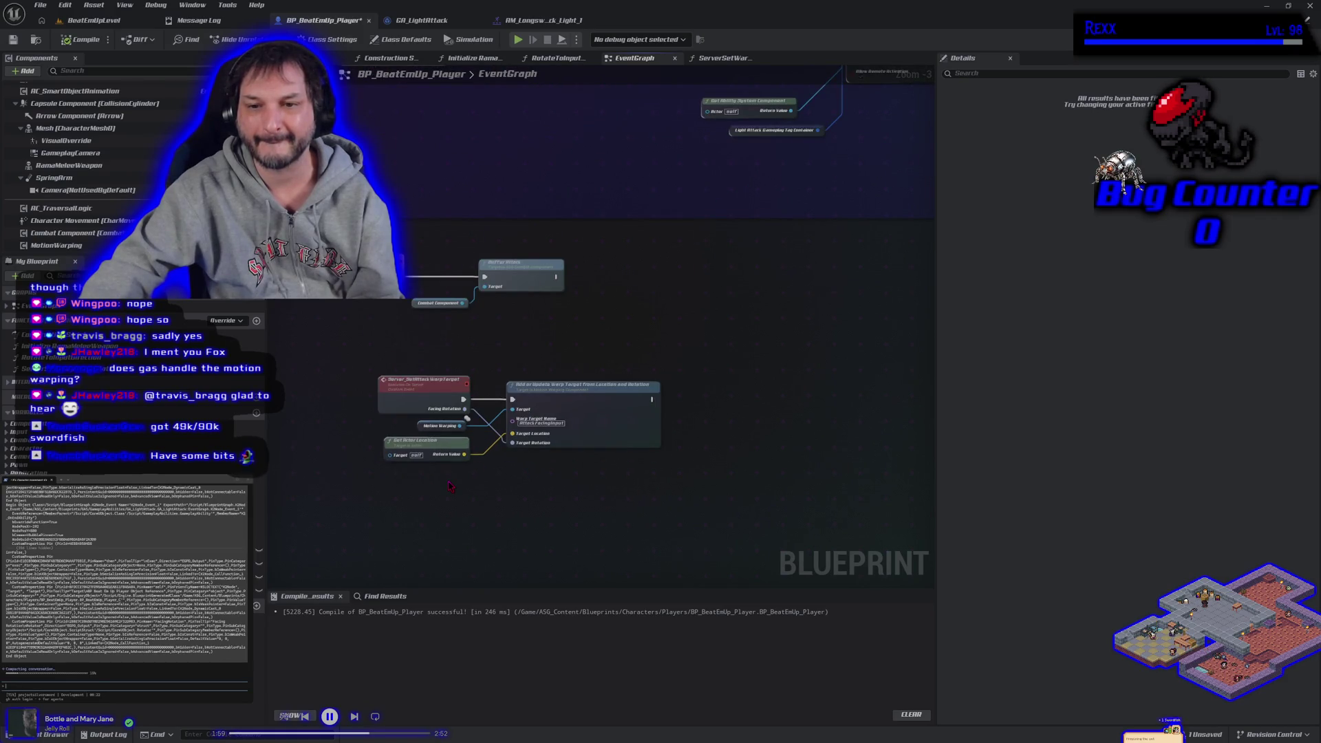
pyautogui.scroll(-1, 448, 487)
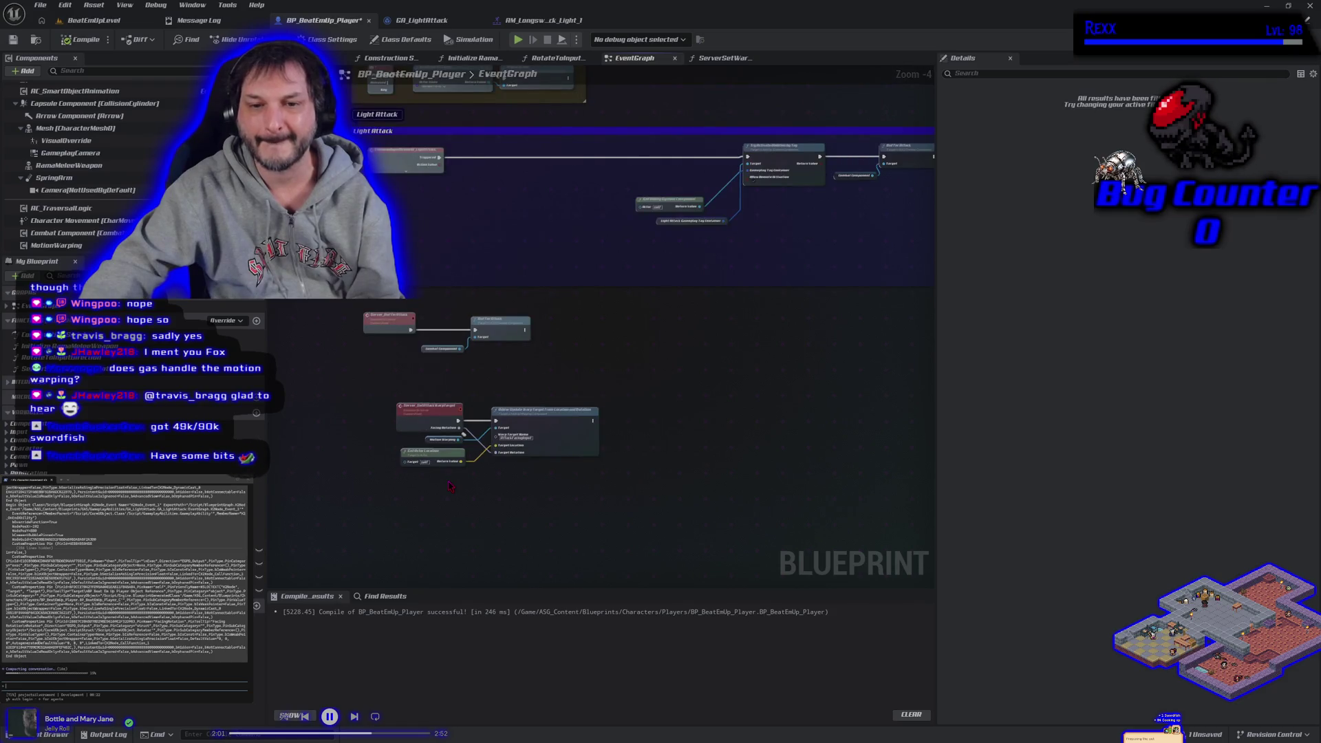
pyautogui.scroll(-1, 449, 486)
pyautogui.click(14, 42)
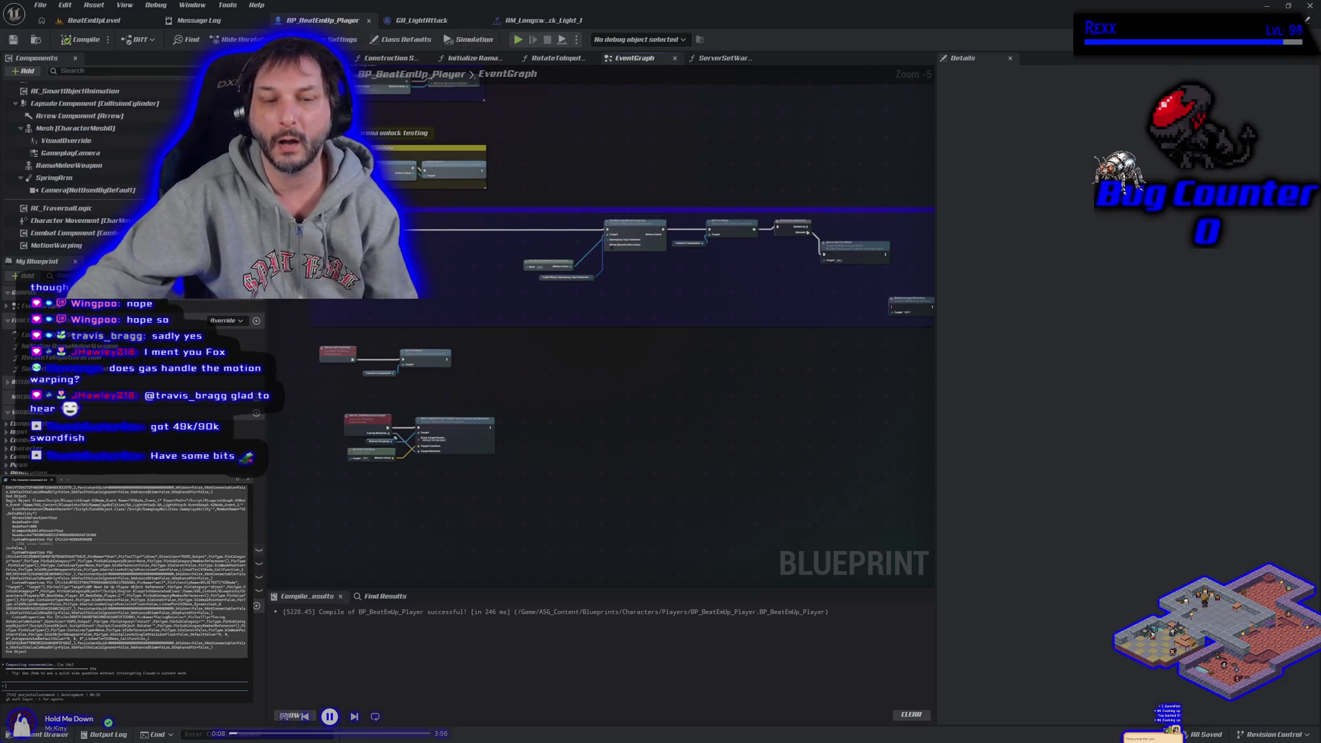
# Step: Open the longsword light attack montage from the Content Drawer, then return to BP_BeatEmUp_Player
pyautogui.hotkey('ctrl', 'space')
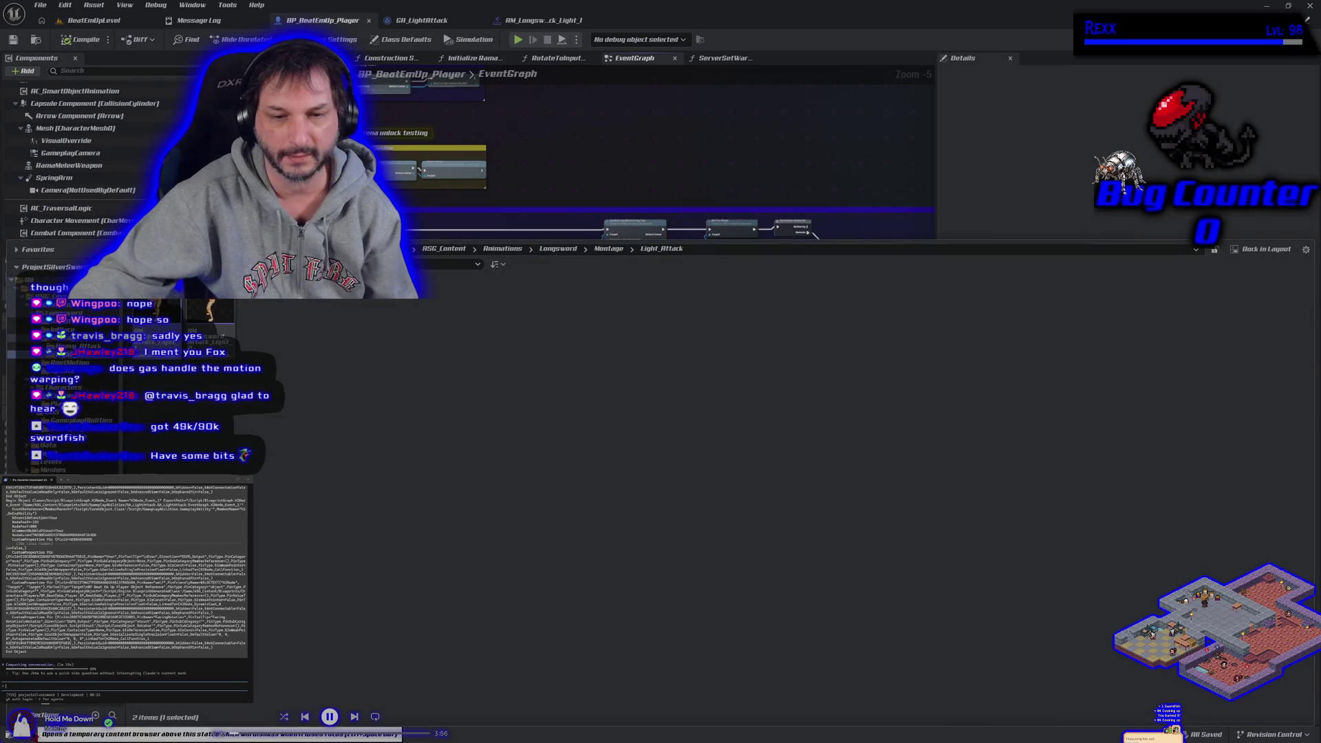
pyautogui.click(543, 21)
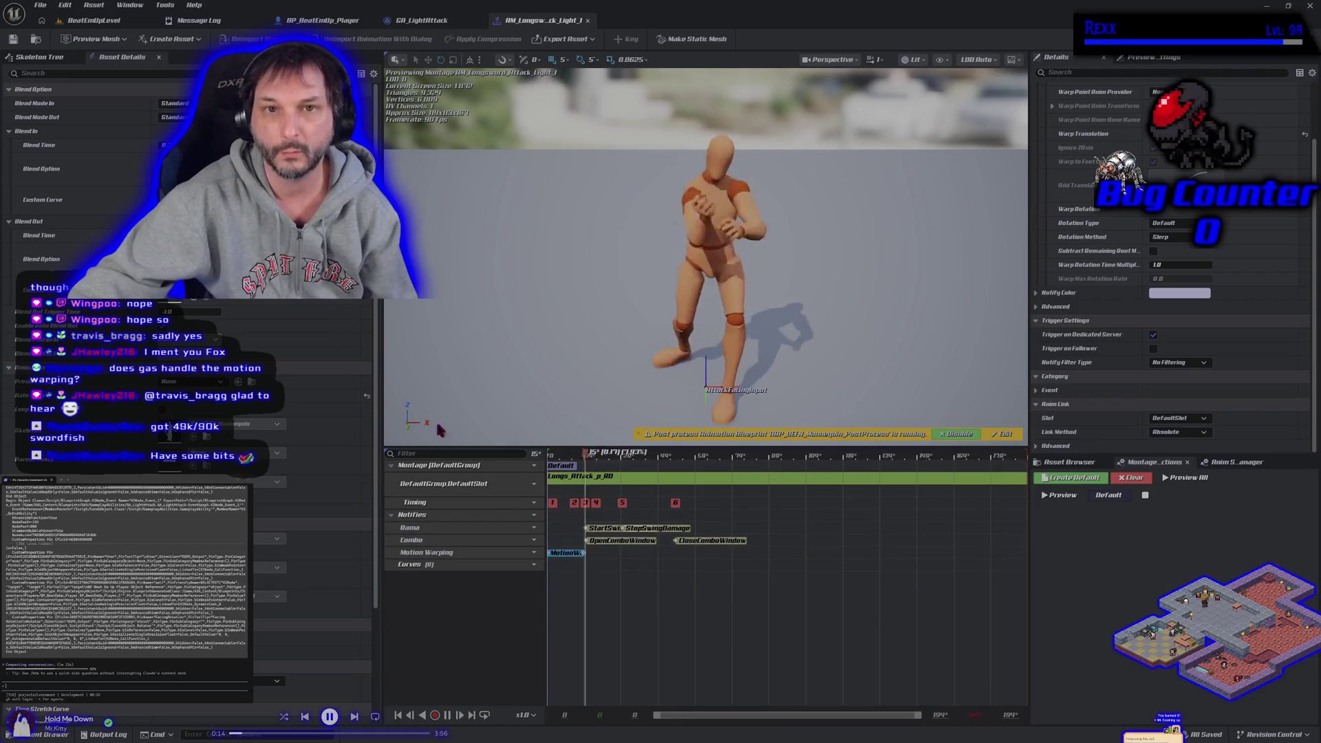
pyautogui.click(324, 20)
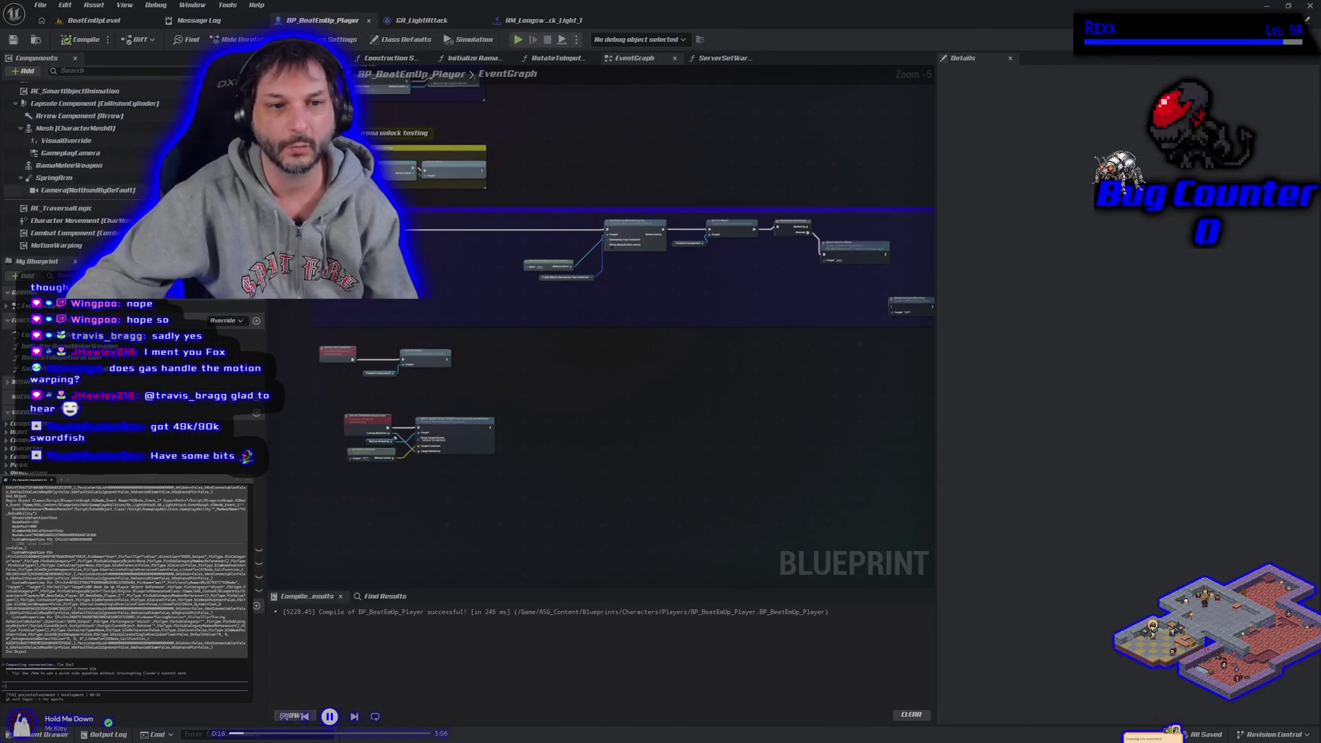
# Step: Inspect the MotionWarping component's details, then open the AM_Longsword_Attack_Light_1 montage
pyautogui.click(56, 245)
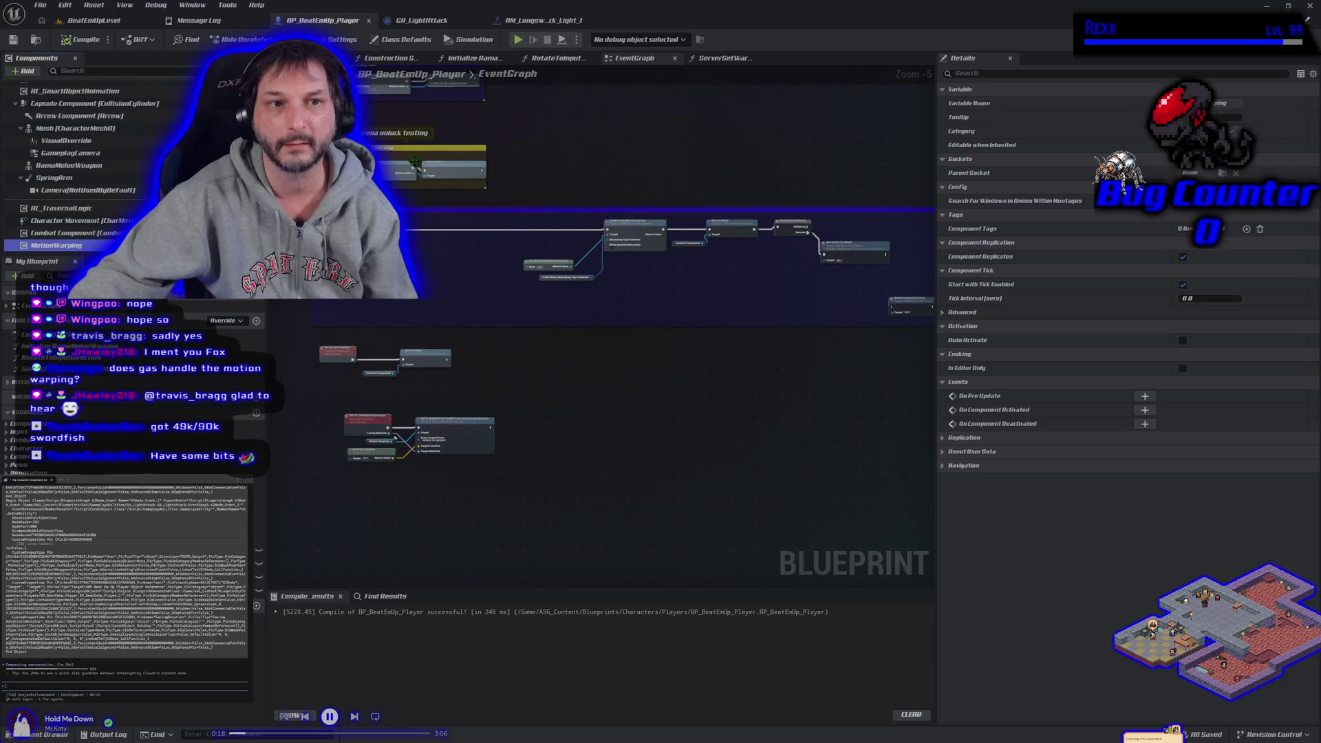
pyautogui.click(501, 25)
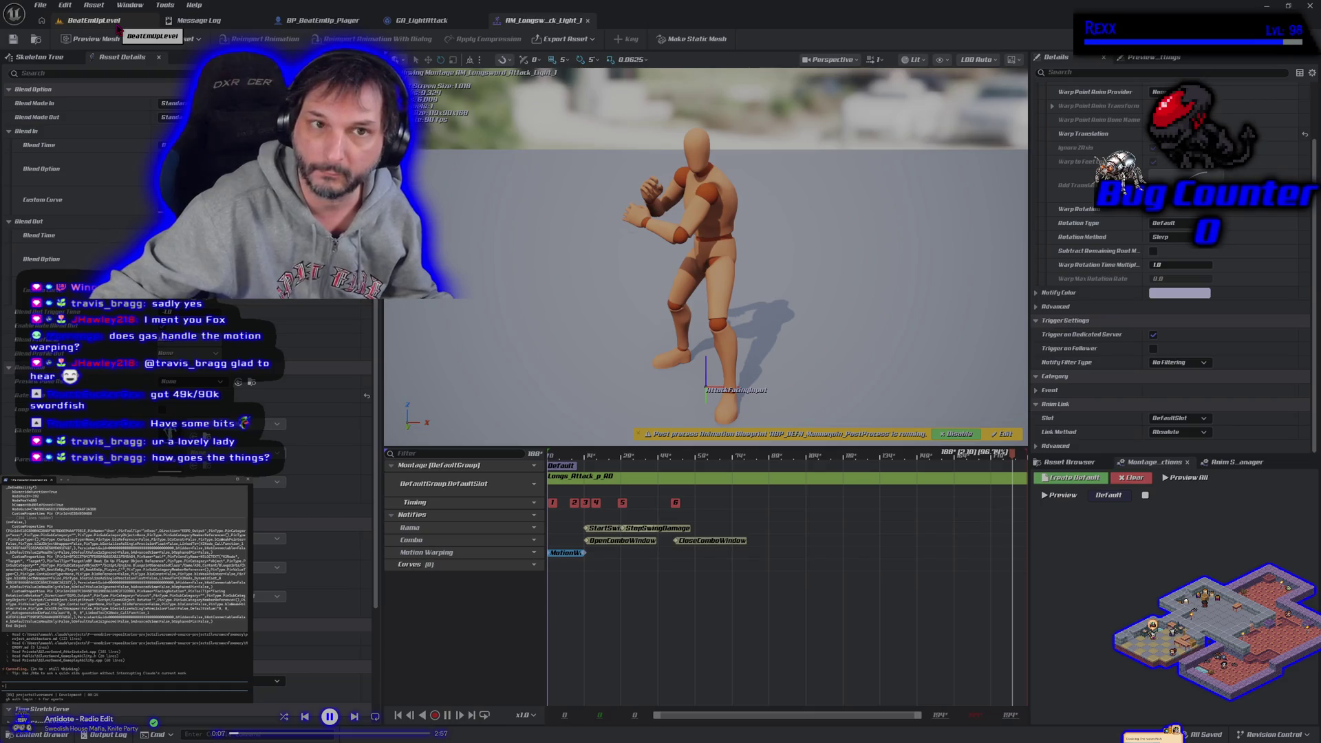
# Step: Start a multiplayer play-in-editor test of BeatEmUpLevel with a client window
pyautogui.click(118, 28)
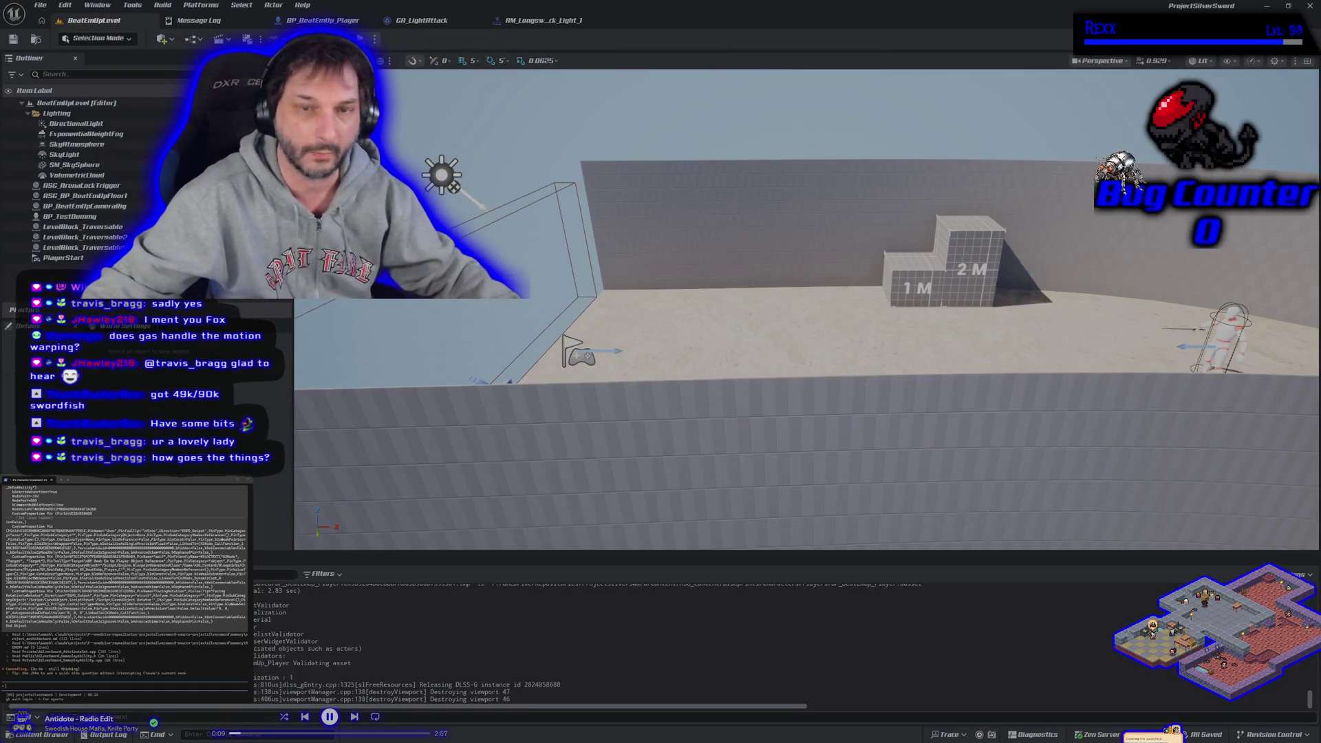
pyautogui.hotkey('alt', 'p')
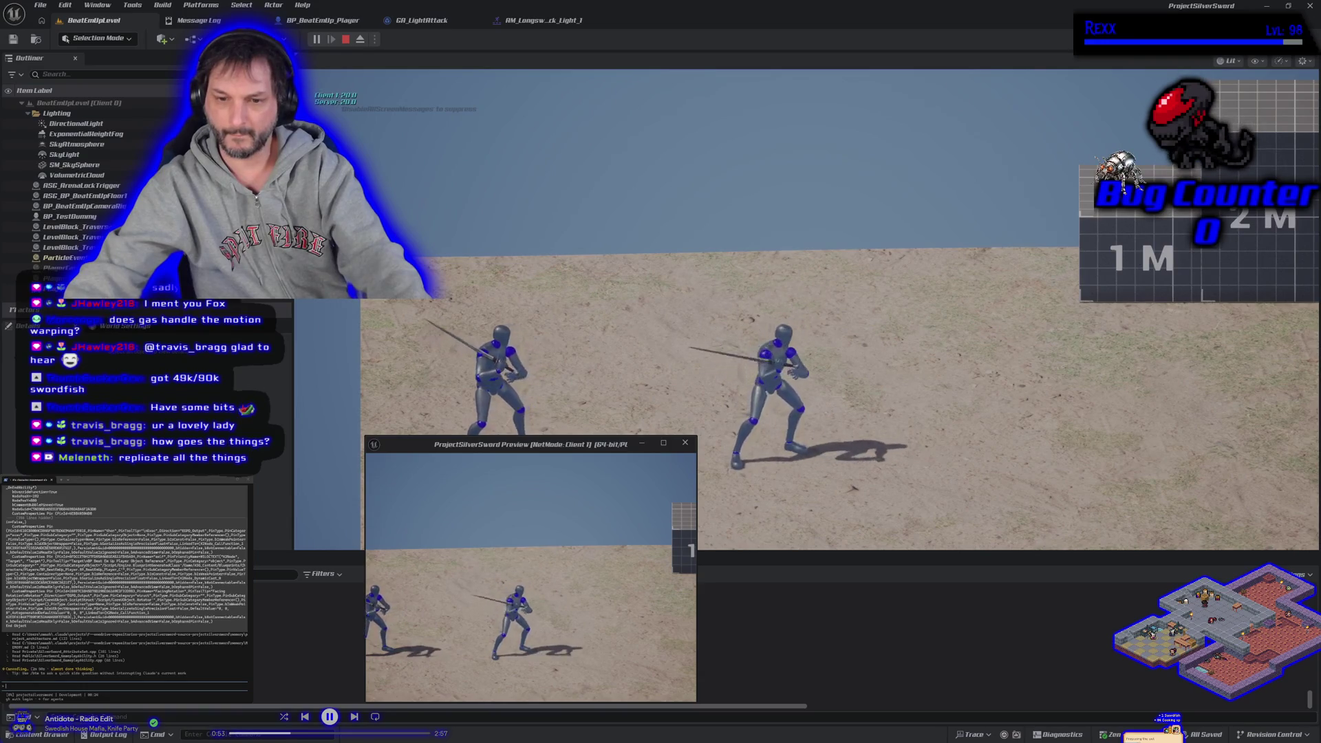
# Step: Stop the play test and look over the montage and BP_BeatEmUp_Player before reaching GA_LightAttack
pyautogui.press('Escape')
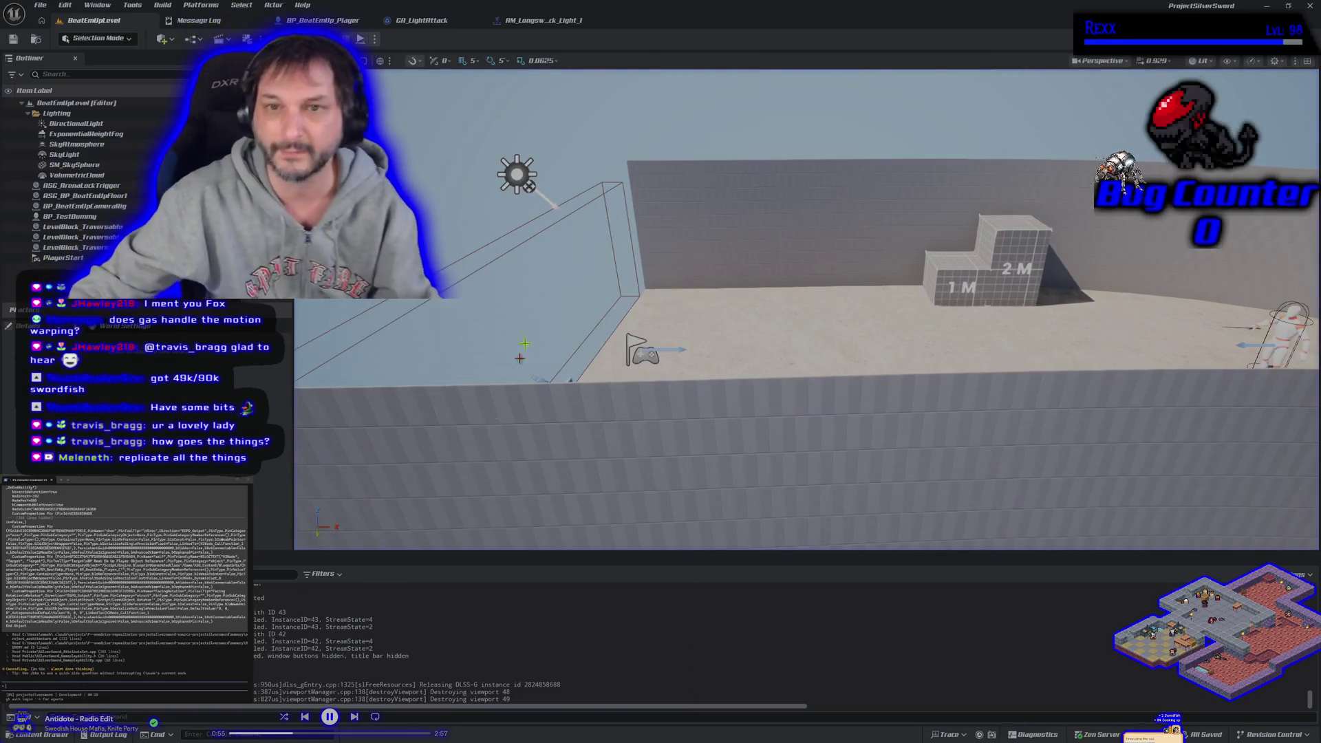
pyautogui.click(515, 21)
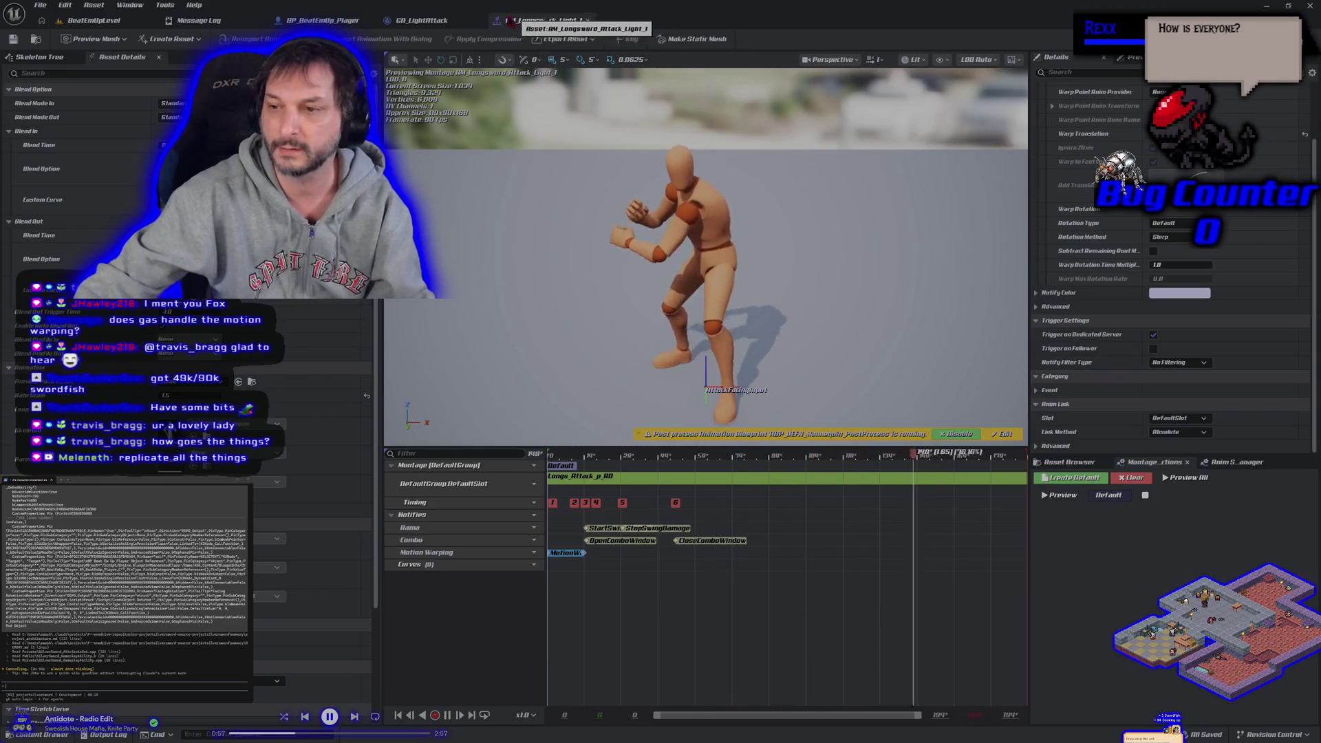
pyautogui.click(422, 21)
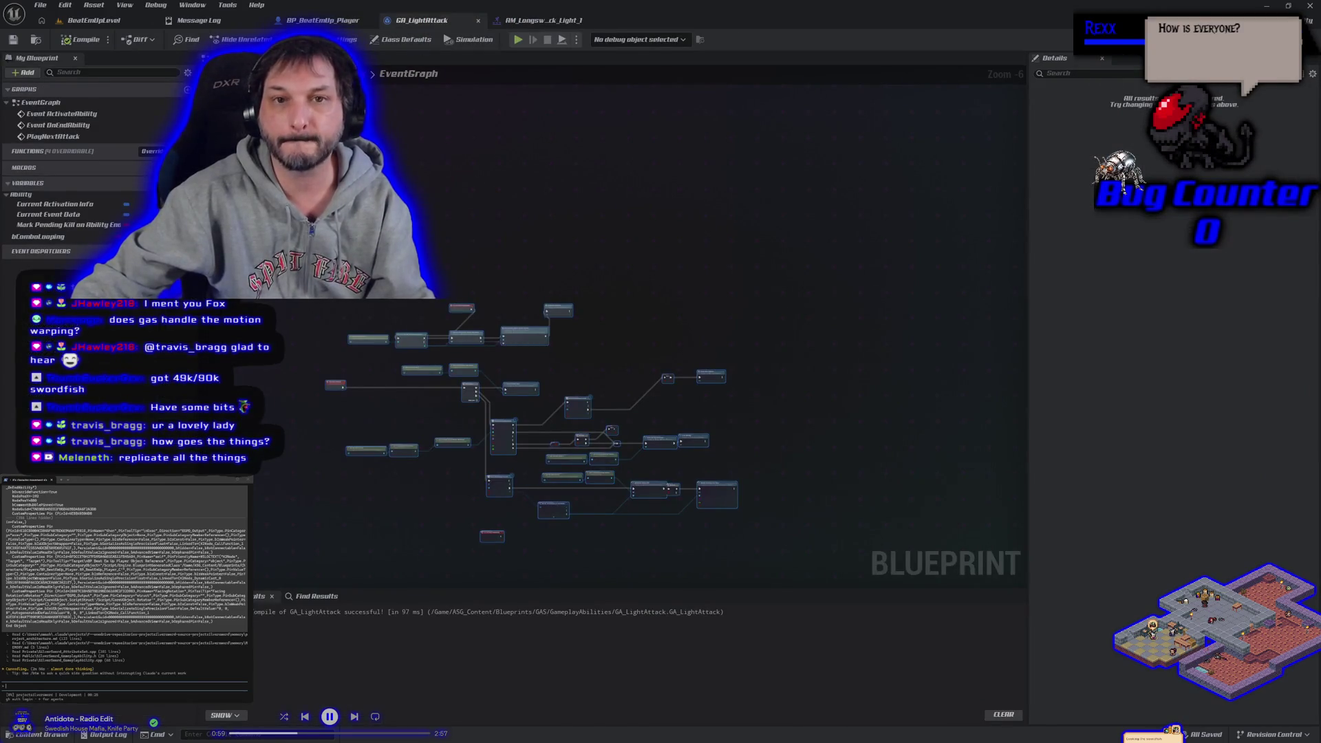
pyautogui.click(322, 21)
pyautogui.scroll(2, 459, 422)
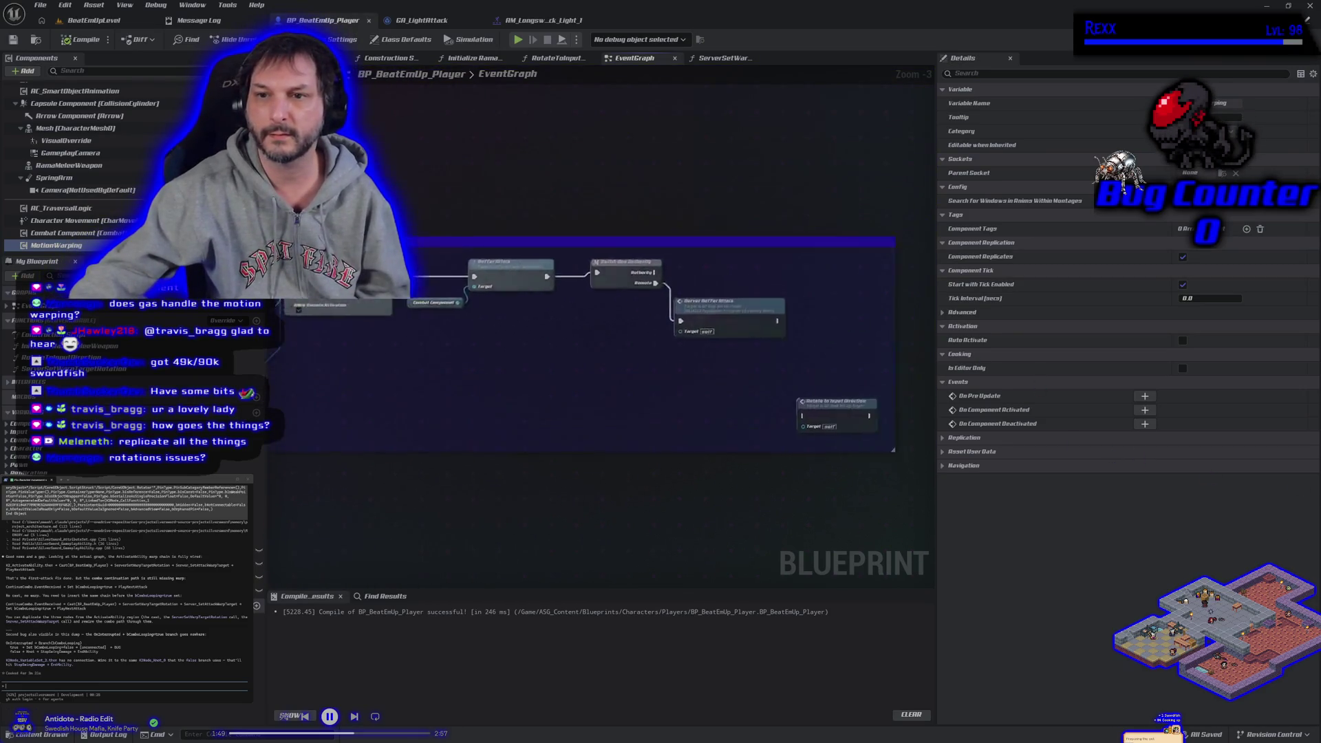
pyautogui.click(422, 18)
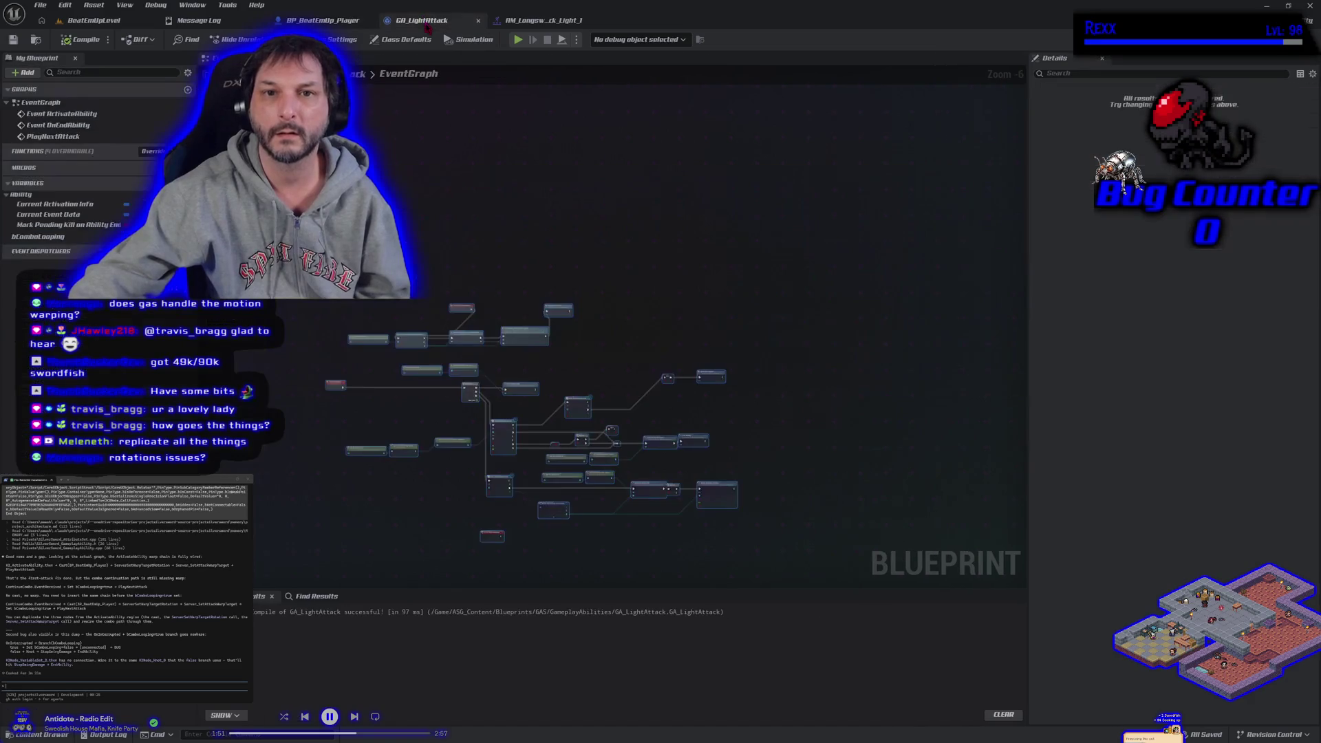
# Step: Paste copies of the Cast and Server Set Attack Warp Target nodes beside the gameplay event
pyautogui.scroll(3, 589, 393)
pyautogui.moveTo(589, 393)
pyautogui.mouseDown()
pyautogui.moveTo(590, 372)
pyautogui.moveTo(412, 344)
pyautogui.moveTo(436, 319)
pyautogui.moveTo(409, 349)
pyautogui.moveTo(858, 371)
pyautogui.moveTo(895, 327)
pyautogui.moveTo(908, 368)
pyautogui.moveTo(819, 356)
pyautogui.mouseUp()
pyautogui.scroll(-2, 716, 306)
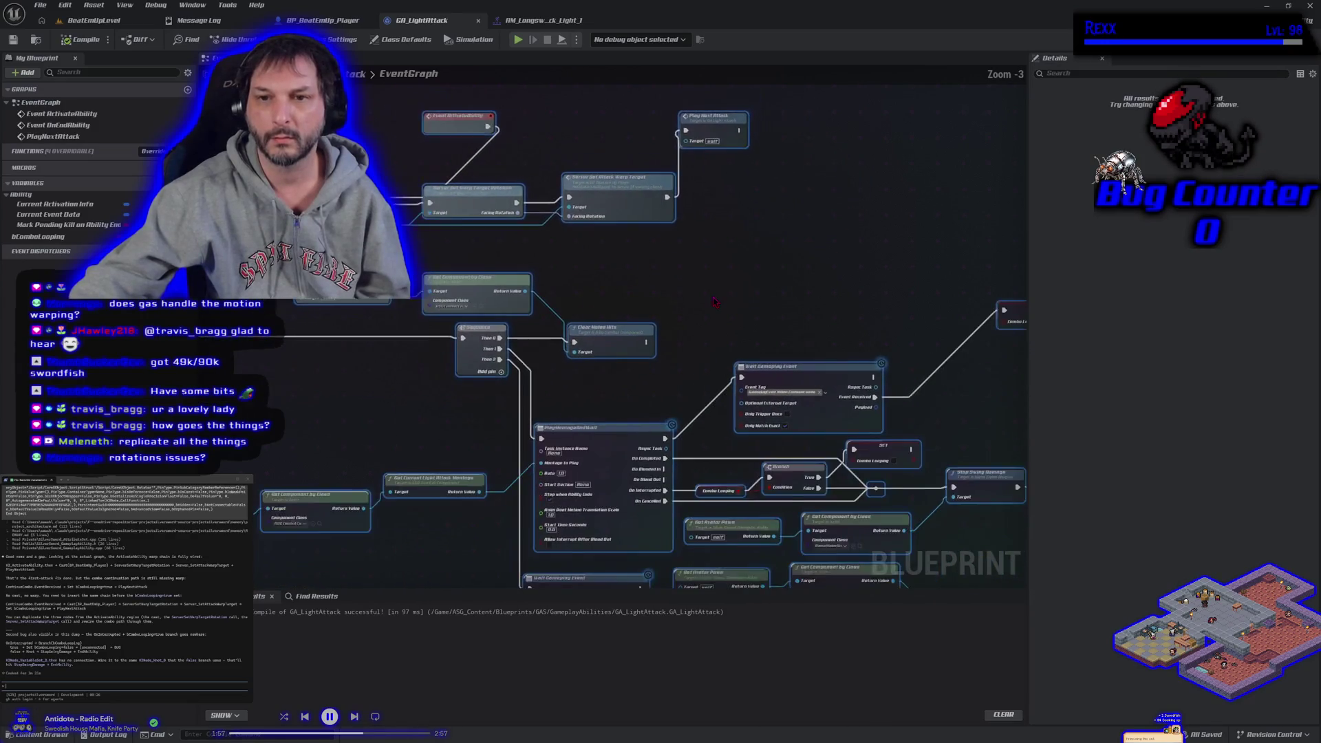
pyautogui.moveTo(714, 301)
pyautogui.mouseDown()
pyautogui.moveTo(584, 268)
pyautogui.moveTo(671, 278)
pyautogui.mouseUp()
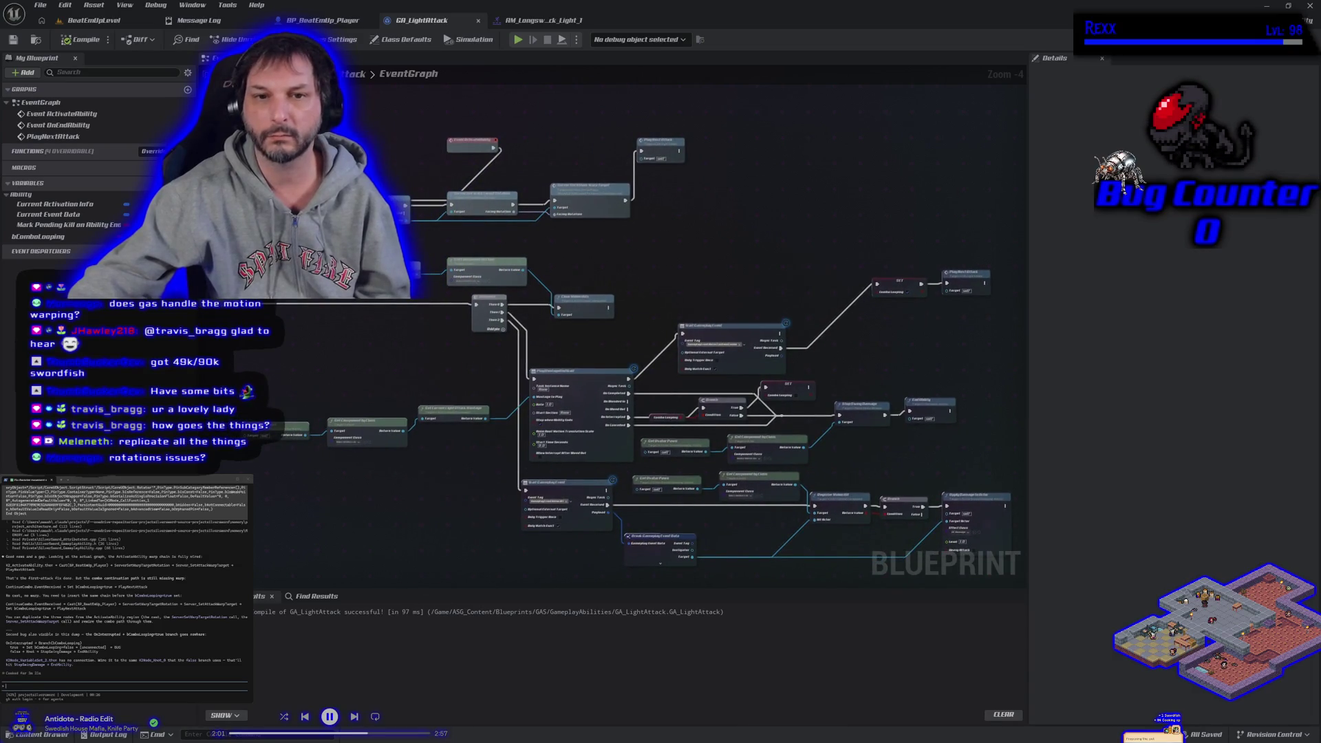
pyautogui.moveTo(547, 222); pyautogui.dragTo(557, 215)
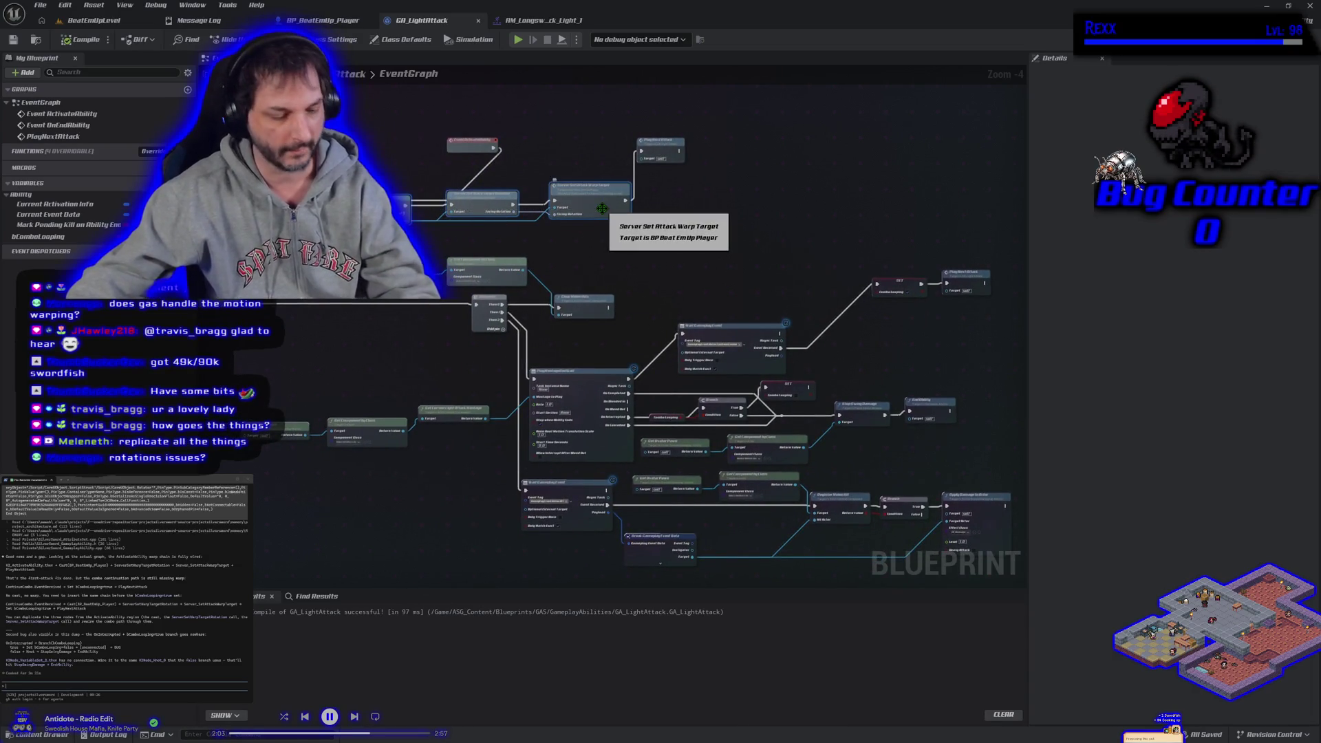
pyautogui.moveTo(875, 382)
pyautogui.mouseDown()
pyautogui.moveTo(559, 365)
pyautogui.moveTo(636, 338)
pyautogui.mouseUp()
pyautogui.hotkey('ctrl', 'v')
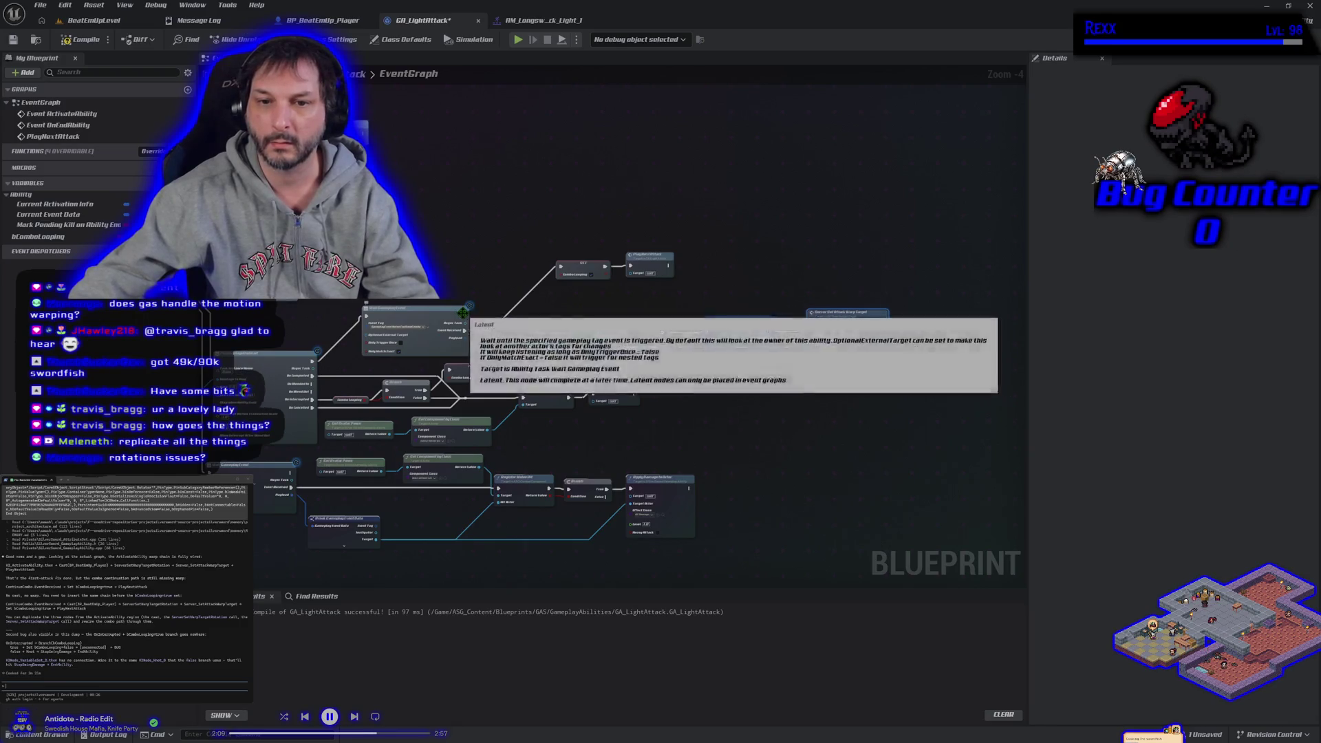
# Step: Wire Event Received into the cast and the warp-target node into SET, then compile and save
pyautogui.moveTo(465, 331); pyautogui.dragTo(601, 332)
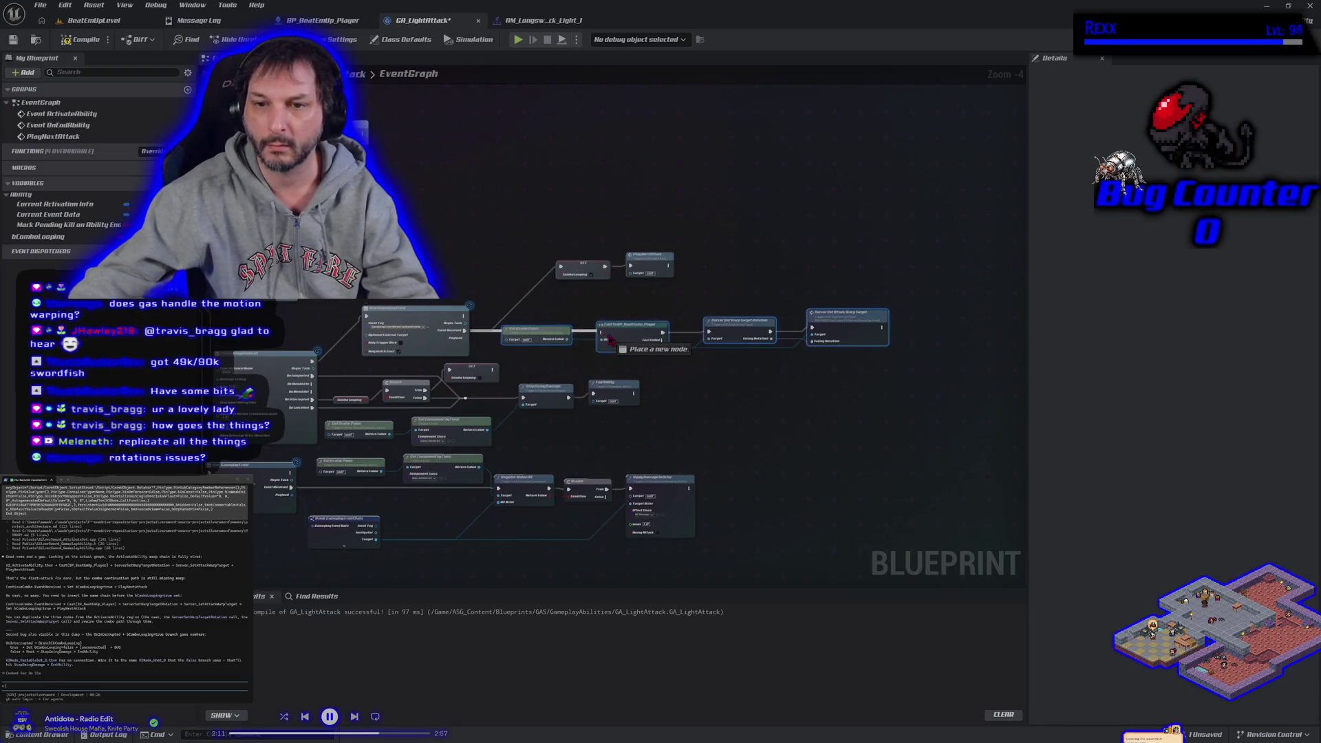
pyautogui.moveTo(883, 331); pyautogui.dragTo(557, 268)
pyautogui.click(69, 39)
pyautogui.click(40, 5)
pyautogui.click(66, 72)
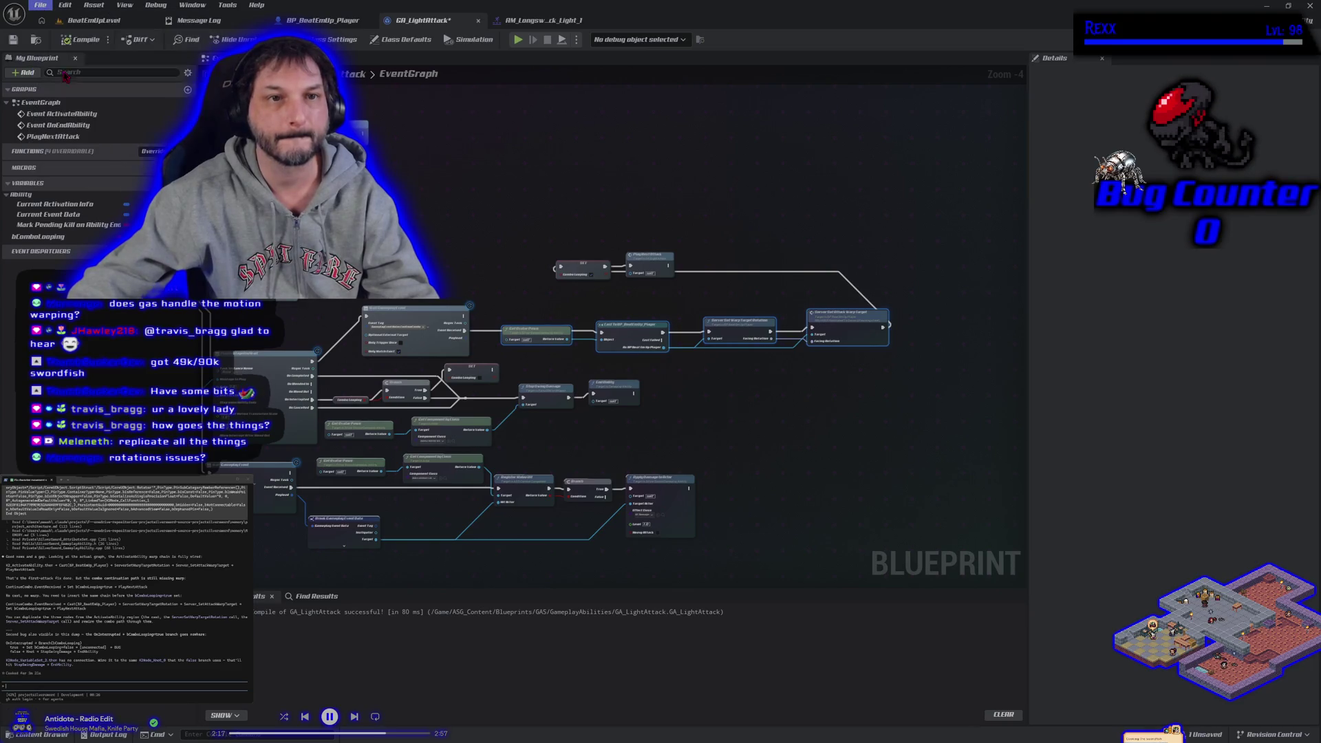
pyautogui.click(90, 20)
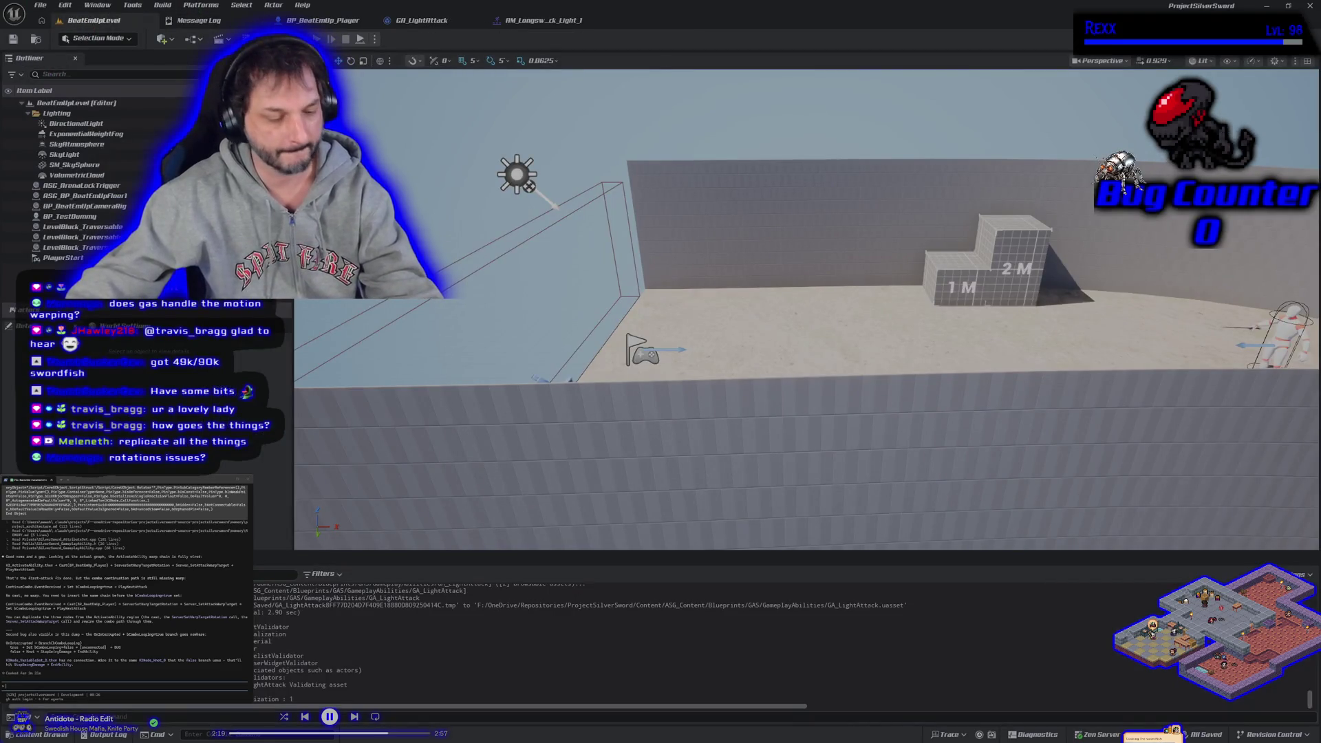
pyautogui.hotkey('alt', 'p')
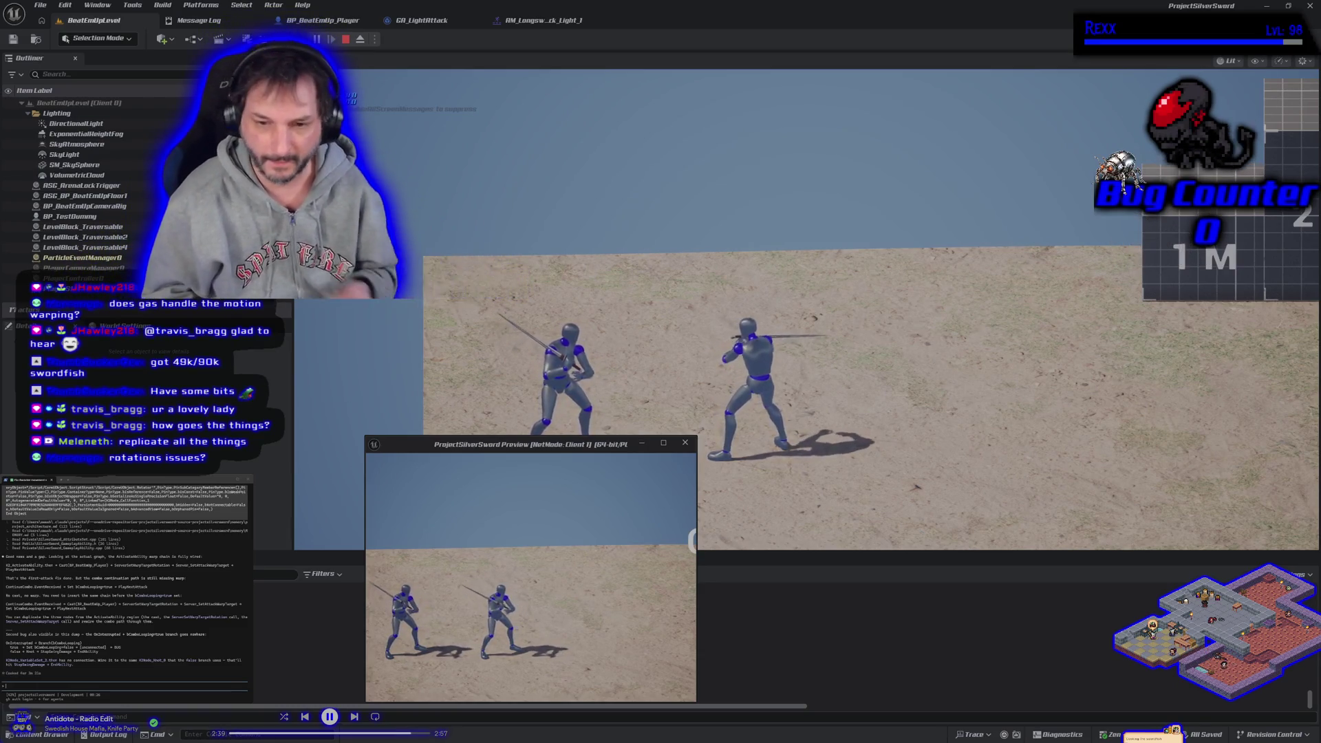
pyautogui.press('Escape')
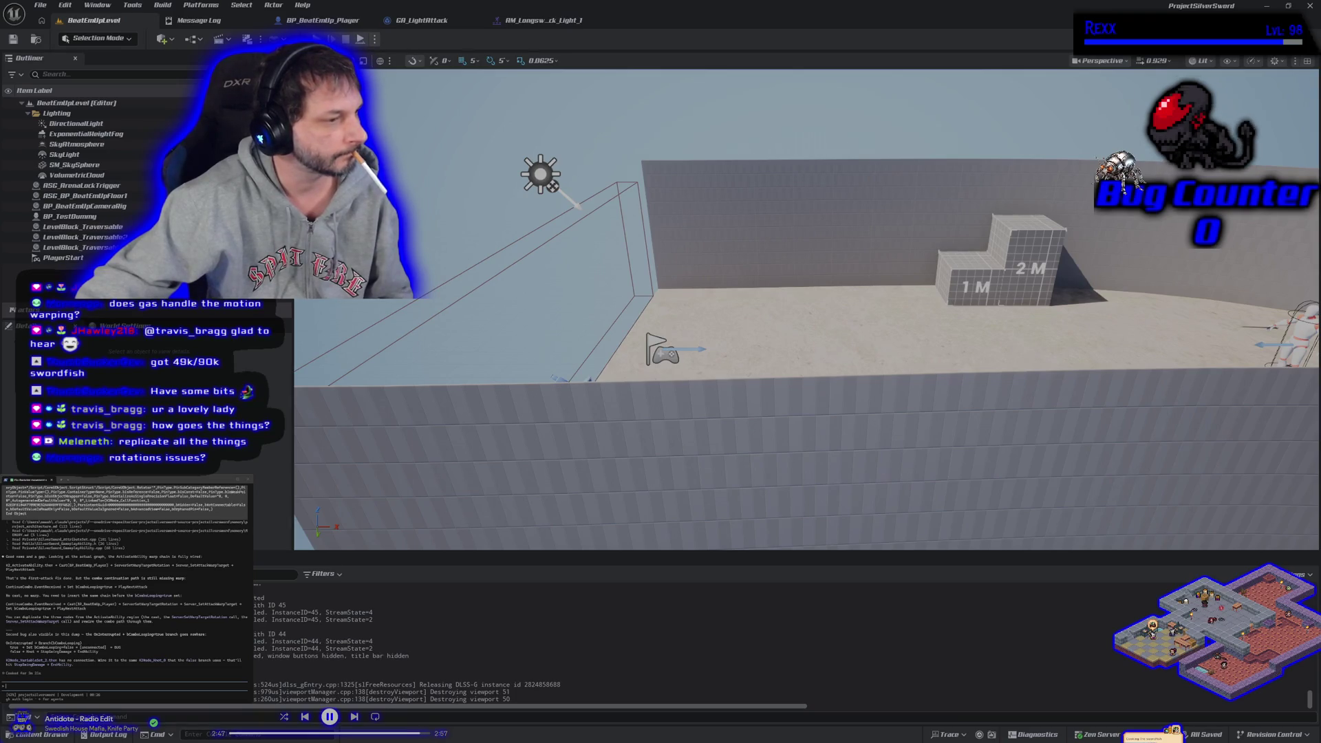
# Step: Connect GA_LightAttack's SET node output to the reroute point, then recompile and save
pyautogui.click(421, 20)
pyautogui.moveTo(440, 282)
pyautogui.mouseDown()
pyautogui.moveTo(523, 162)
pyautogui.moveTo(450, 191)
pyautogui.mouseUp()
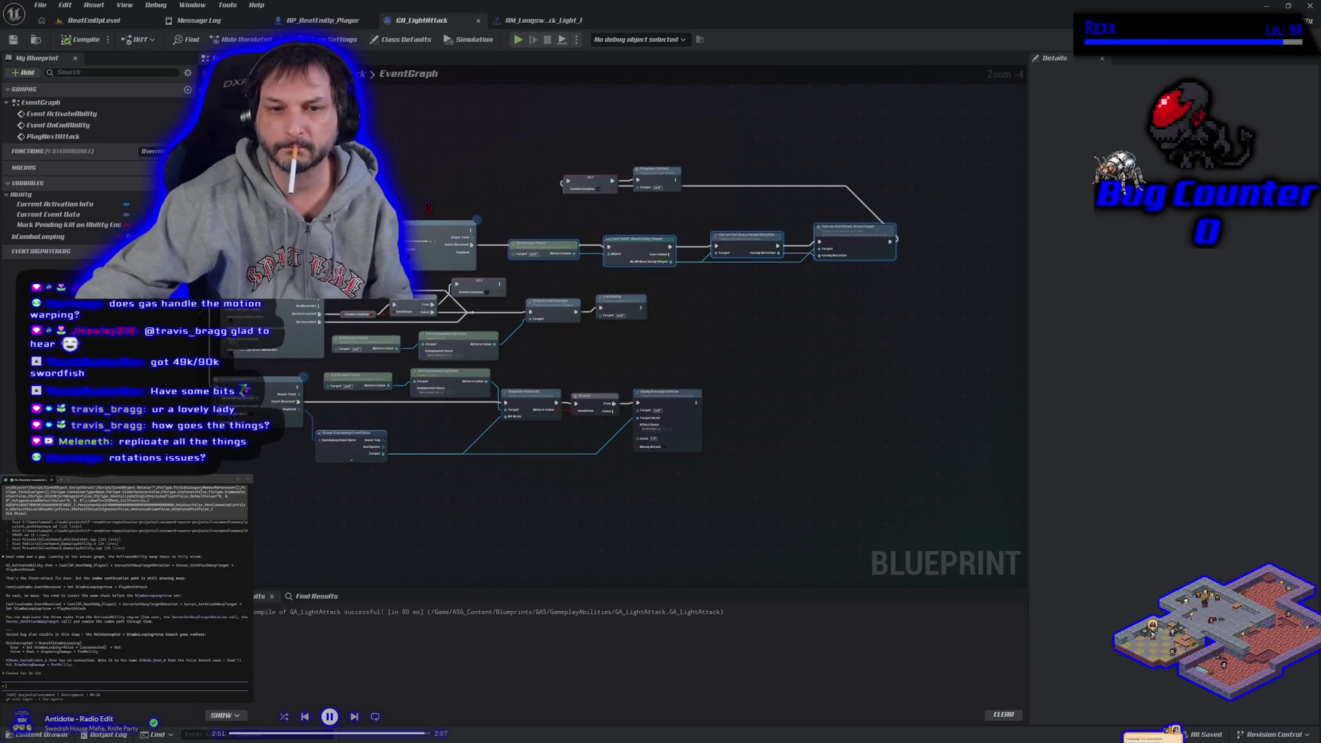
pyautogui.scroll(3, 427, 206)
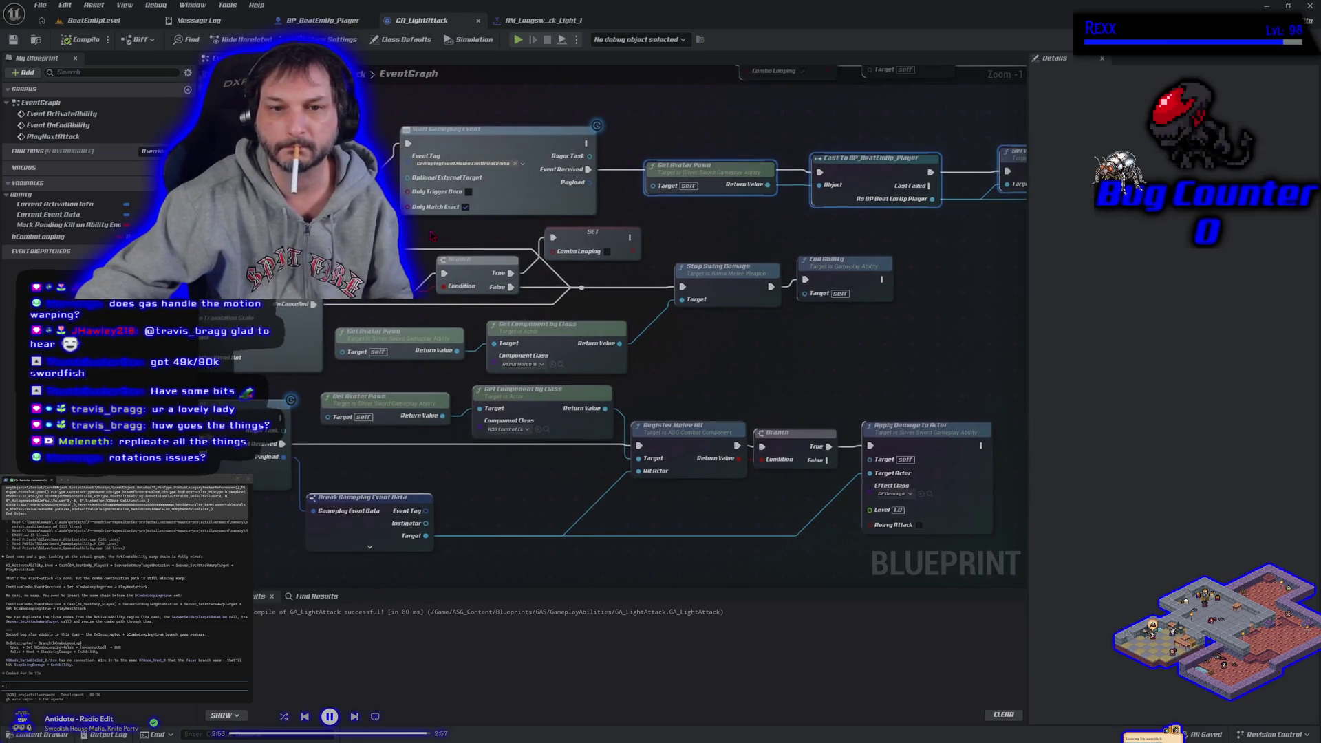
pyautogui.scroll(-1, 432, 236)
pyautogui.moveTo(662, 242)
pyautogui.mouseDown()
pyautogui.moveTo(661, 283)
pyautogui.moveTo(650, 270)
pyautogui.mouseUp()
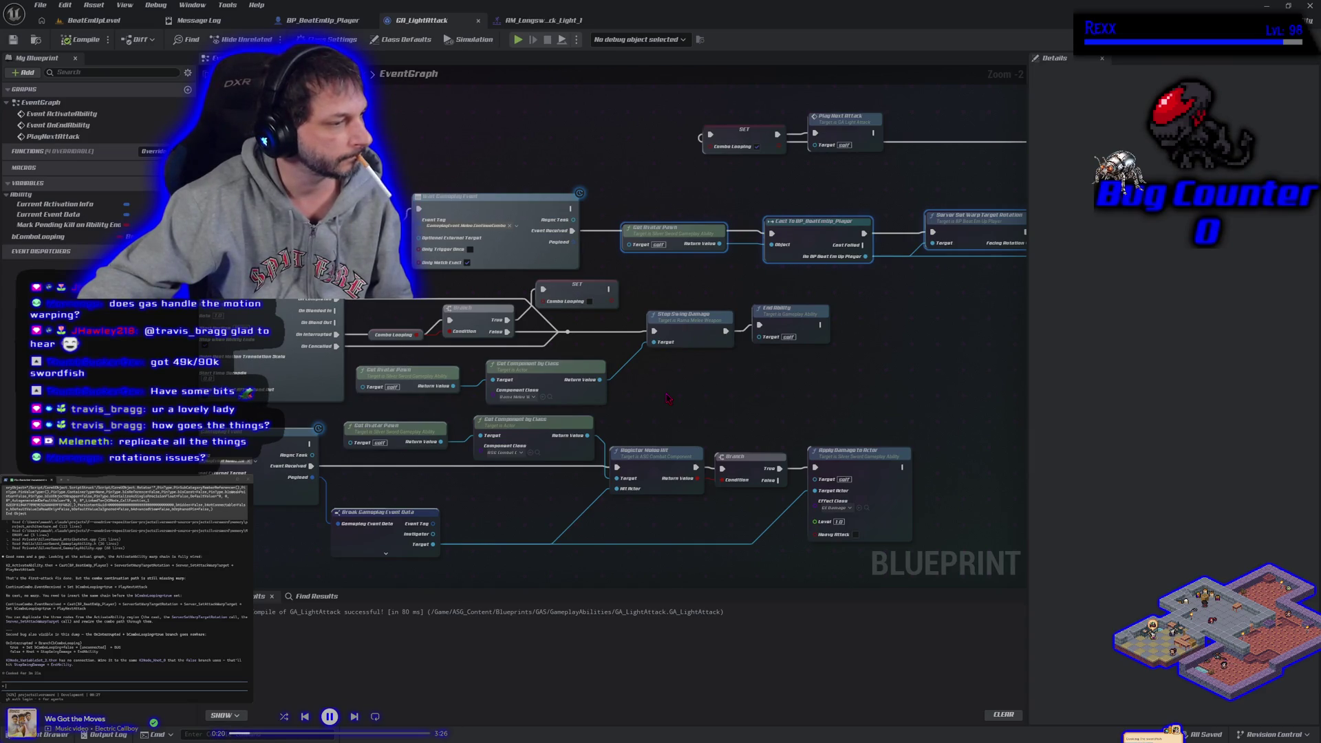
pyautogui.moveTo(609, 289)
pyautogui.mouseDown()
pyautogui.moveTo(634, 331)
pyautogui.moveTo(654, 331)
pyautogui.mouseUp()
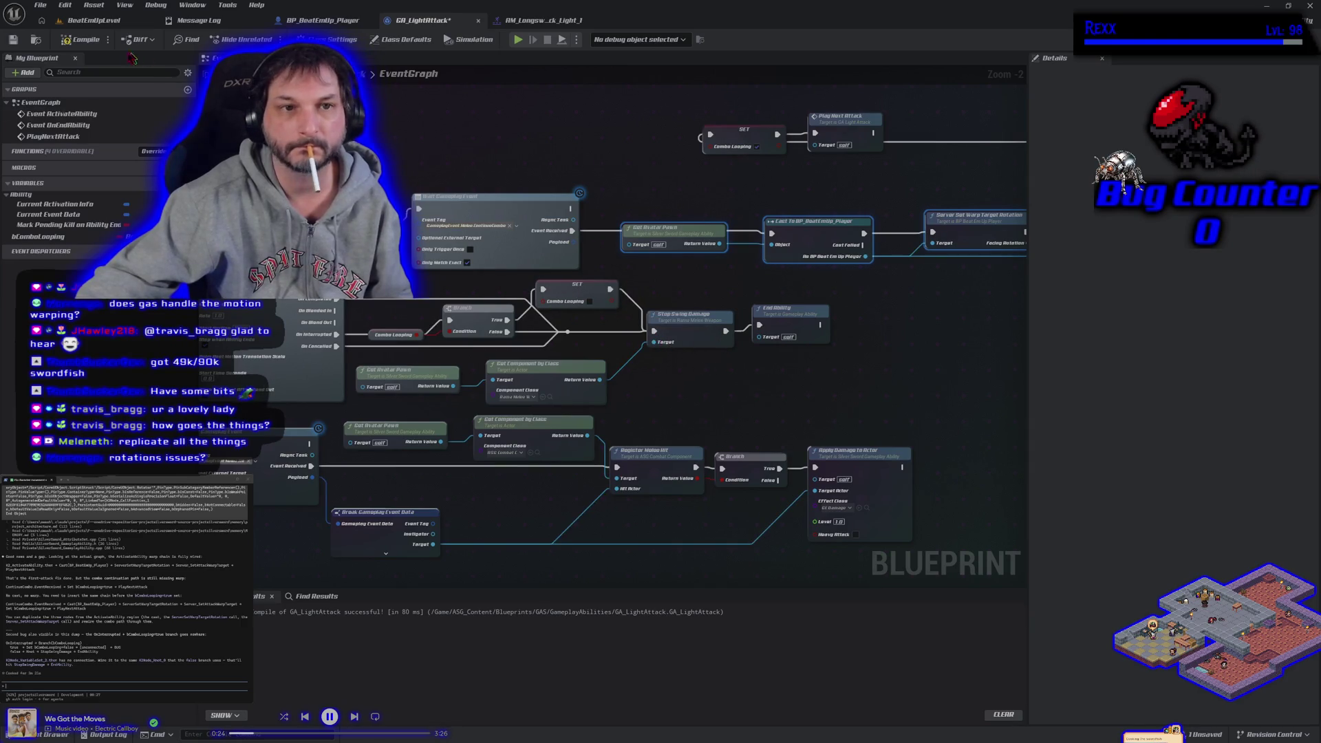
pyautogui.click(79, 40)
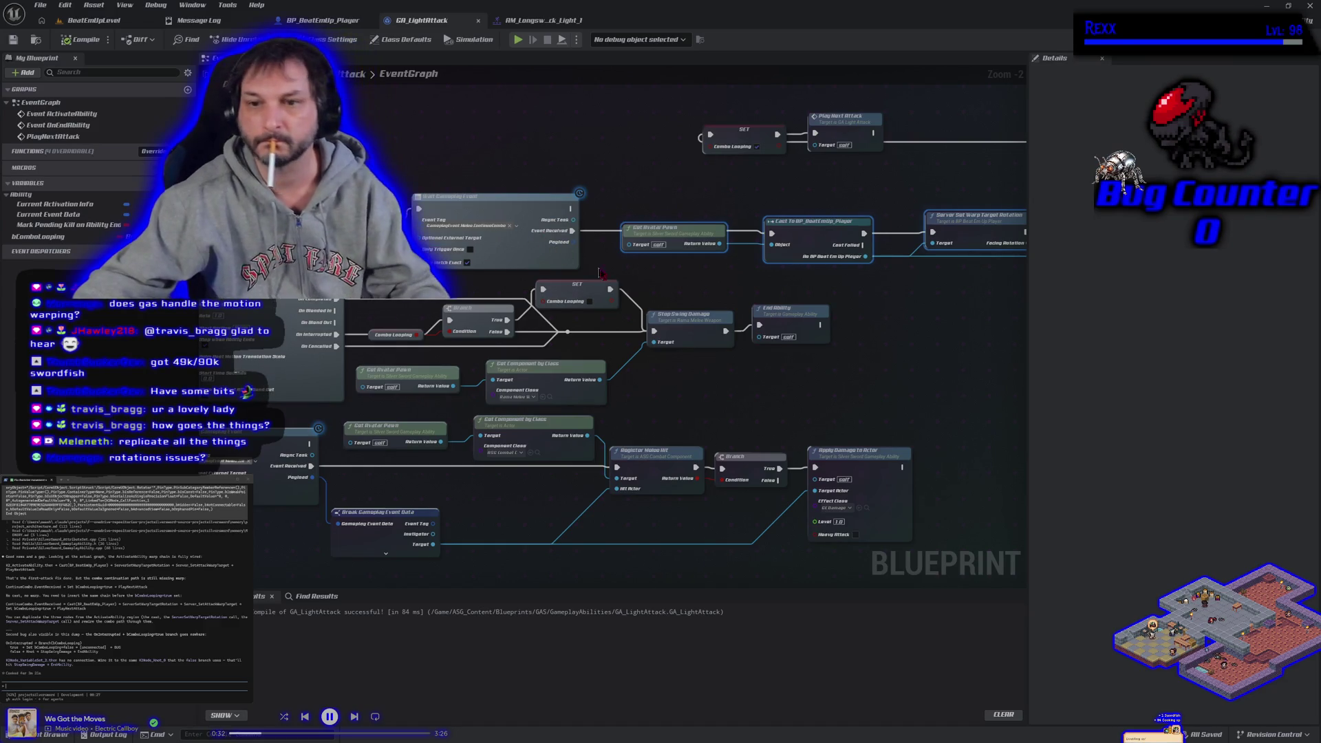
pyautogui.moveTo(610, 289)
pyautogui.mouseDown()
pyautogui.moveTo(619, 309)
pyautogui.moveTo(592, 338)
pyautogui.moveTo(567, 331)
pyautogui.moveTo(638, 332)
pyautogui.mouseUp()
pyautogui.click(567, 331)
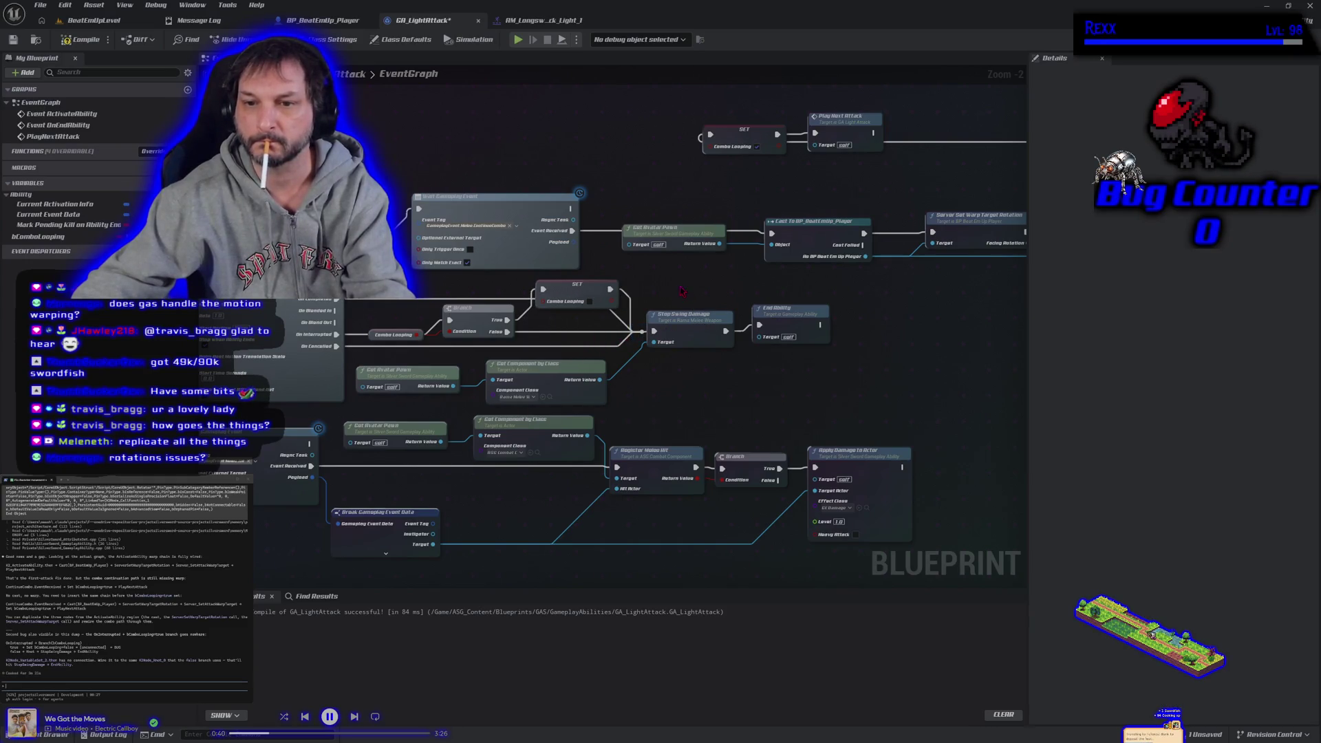
pyautogui.click(81, 39)
pyautogui.click(13, 41)
# Step: Paste and submit the long notes text, then pan across the ability graph's nodes
pyautogui.scroll(-4, 345, 348)
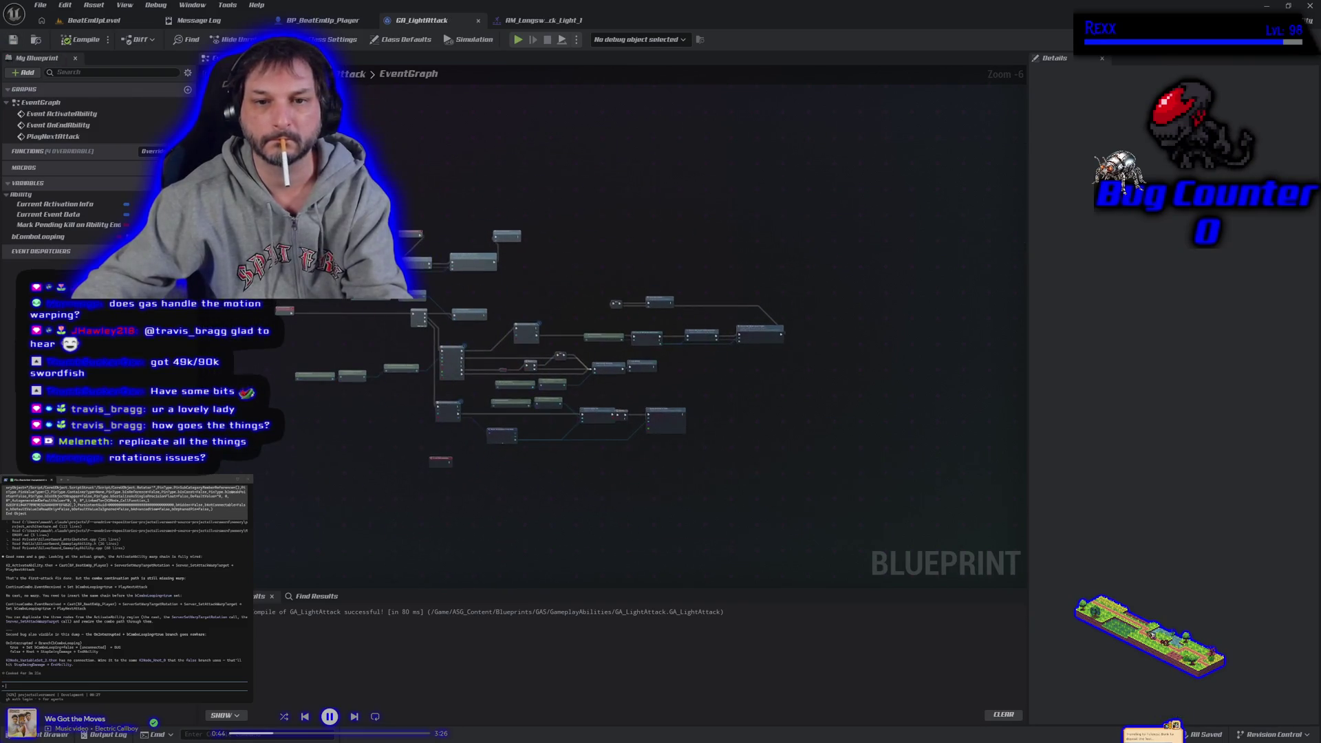
pyautogui.click(669, 414)
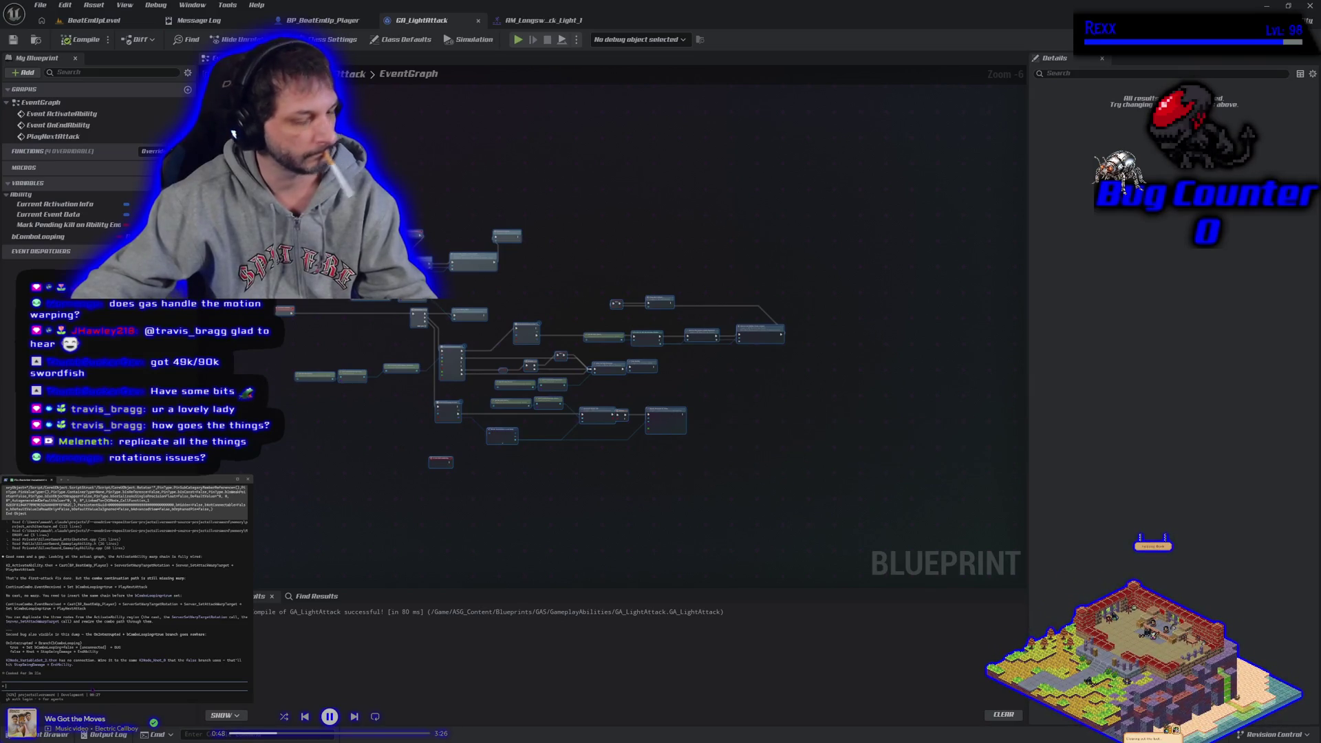
pyautogui.hotkey('ctrl', 'v')
pyautogui.click(98, 601)
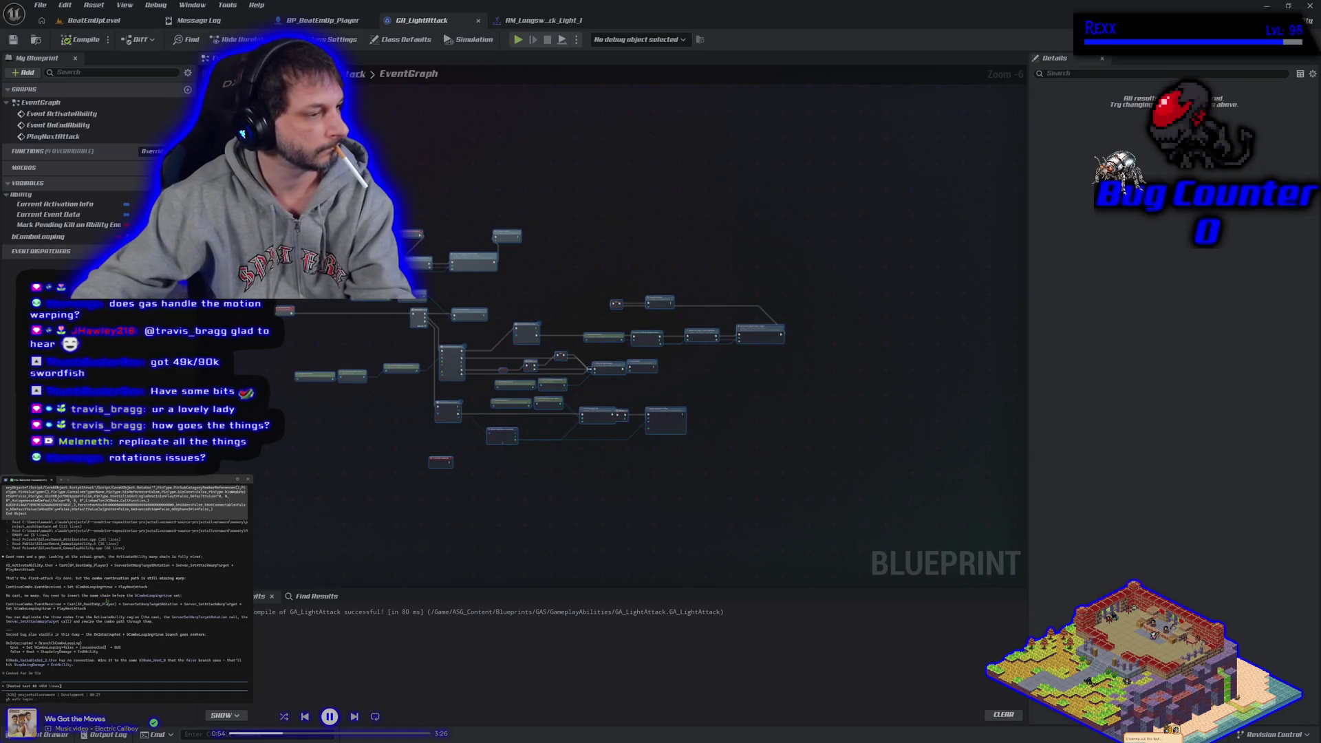
pyautogui.press('Return')
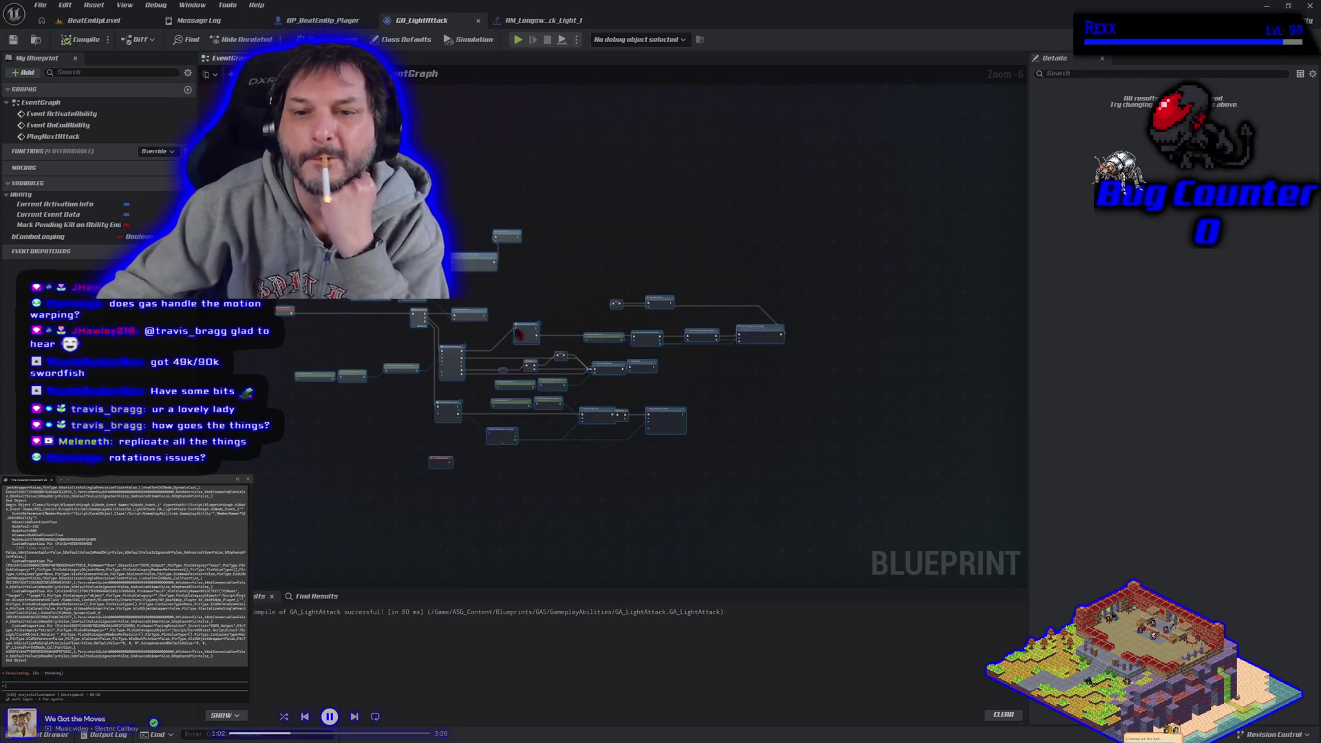
pyautogui.scroll(2, 539, 307)
pyautogui.scroll(1, 538, 308)
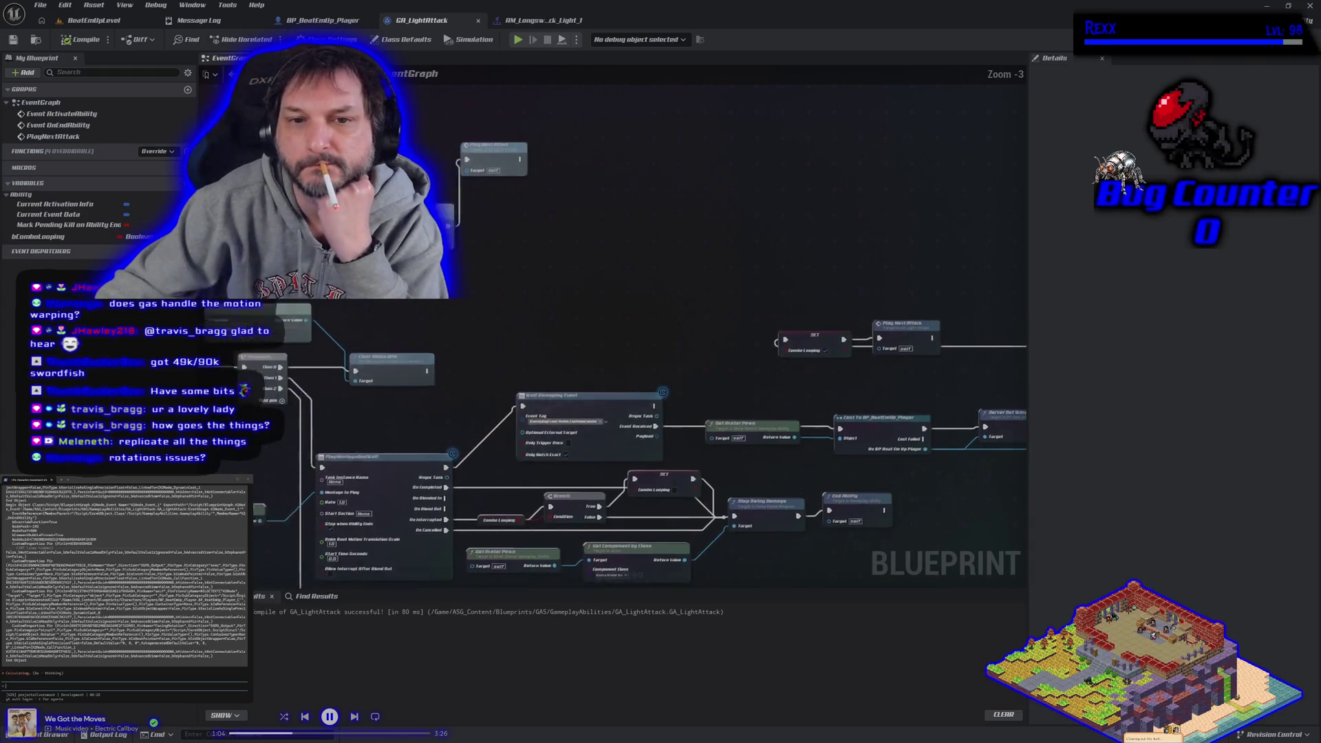
pyautogui.moveTo(515, 306)
pyautogui.mouseDown()
pyautogui.moveTo(670, 287)
pyautogui.moveTo(611, 276)
pyautogui.mouseUp()
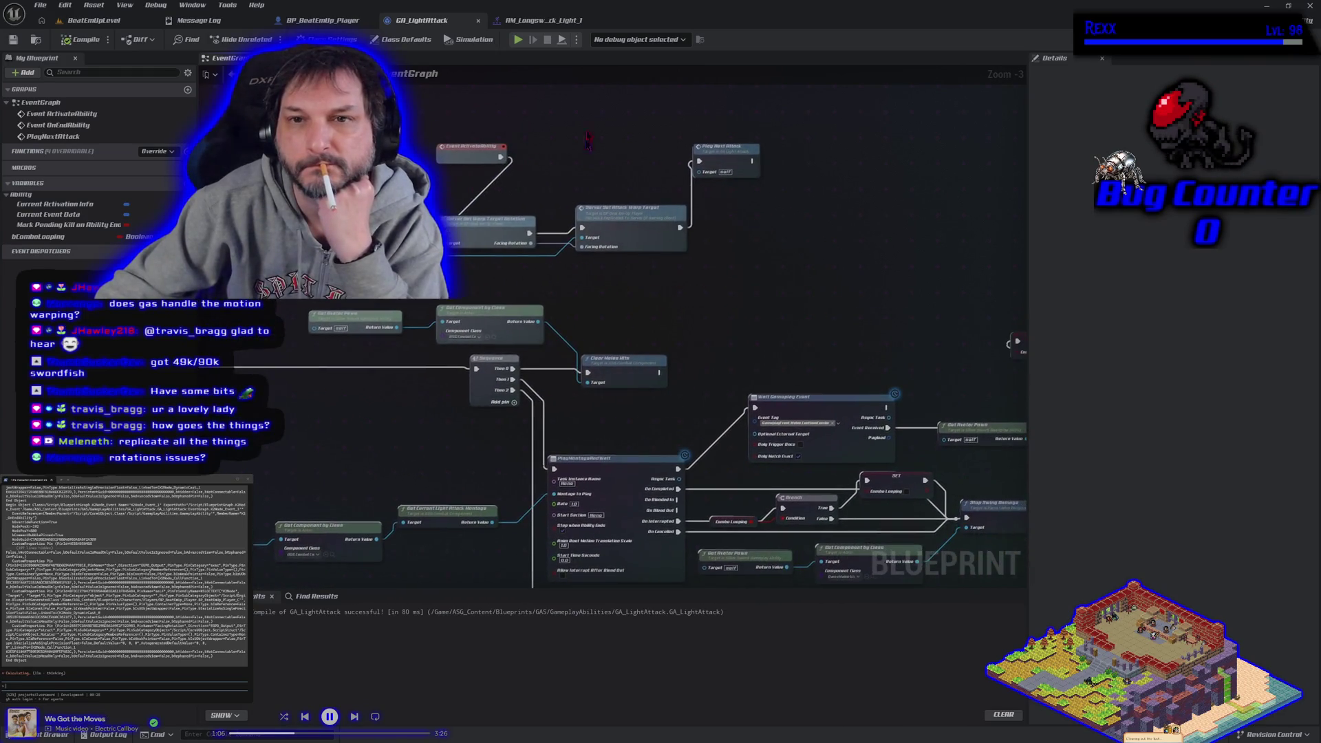
pyautogui.click(351, 23)
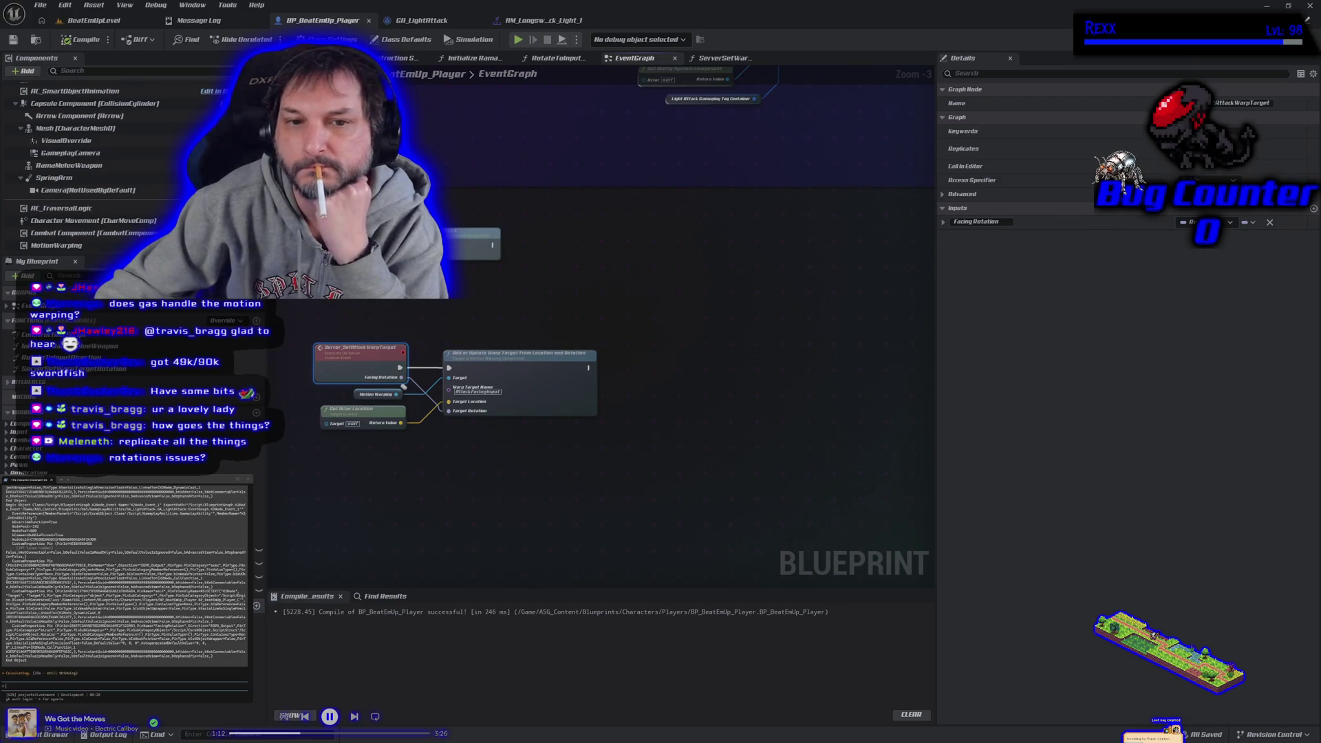
# Step: Inspect another event's input parameters, deselect it, and return to the BeatEmUpLevel viewport
pyautogui.click(1270, 221)
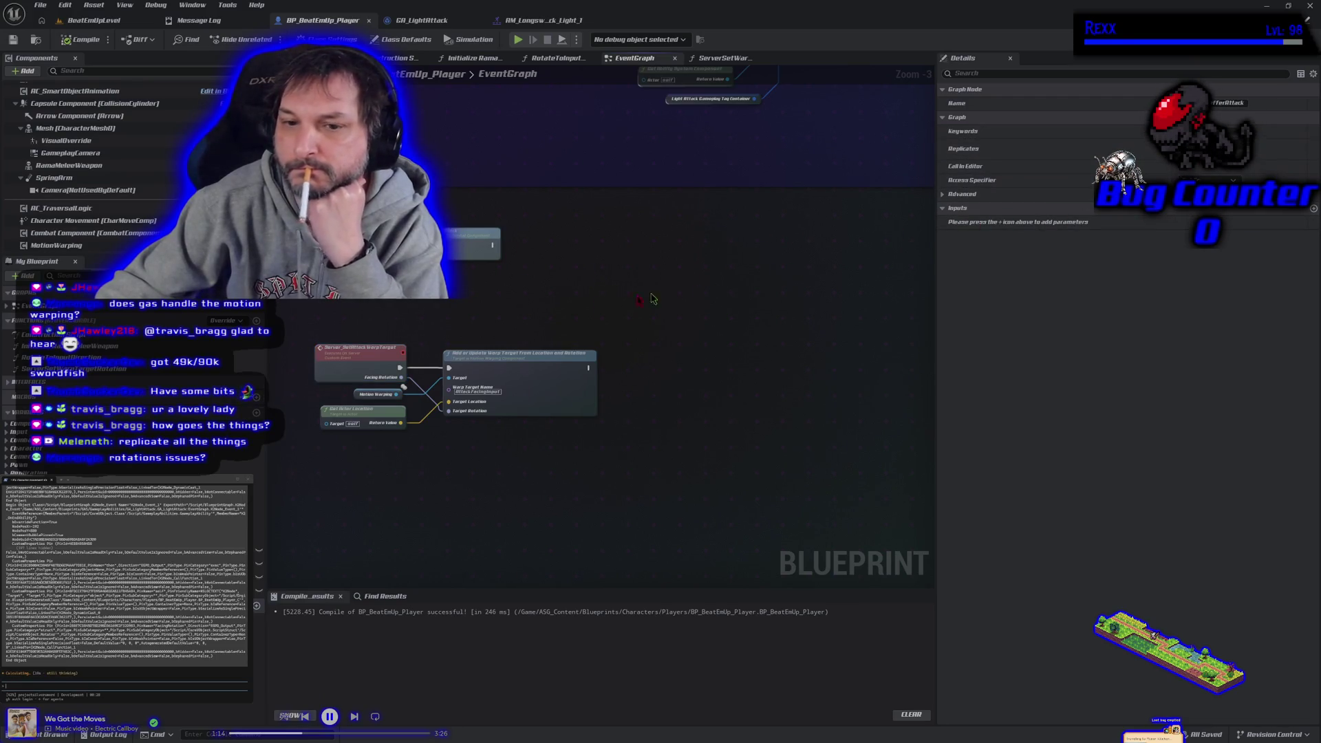
pyautogui.click(454, 330)
pyautogui.scroll(4, 454, 330)
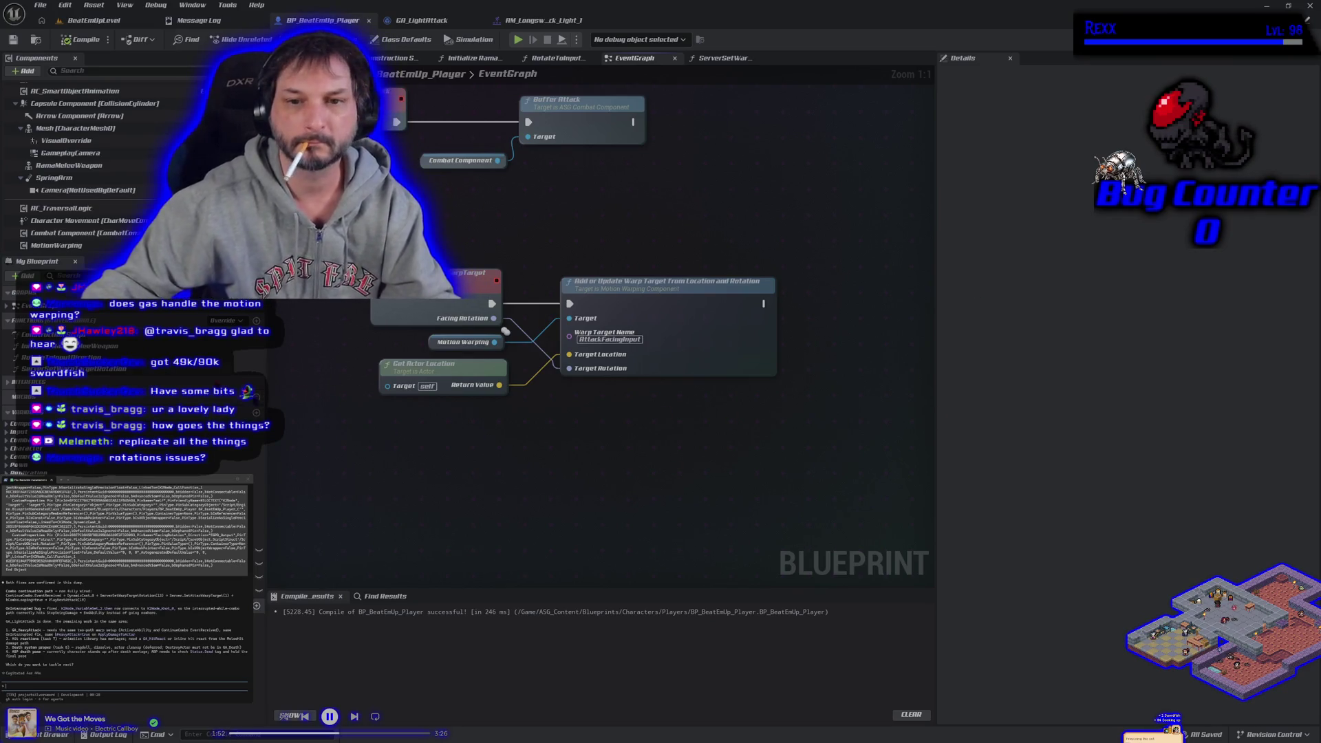
pyautogui.click(98, 21)
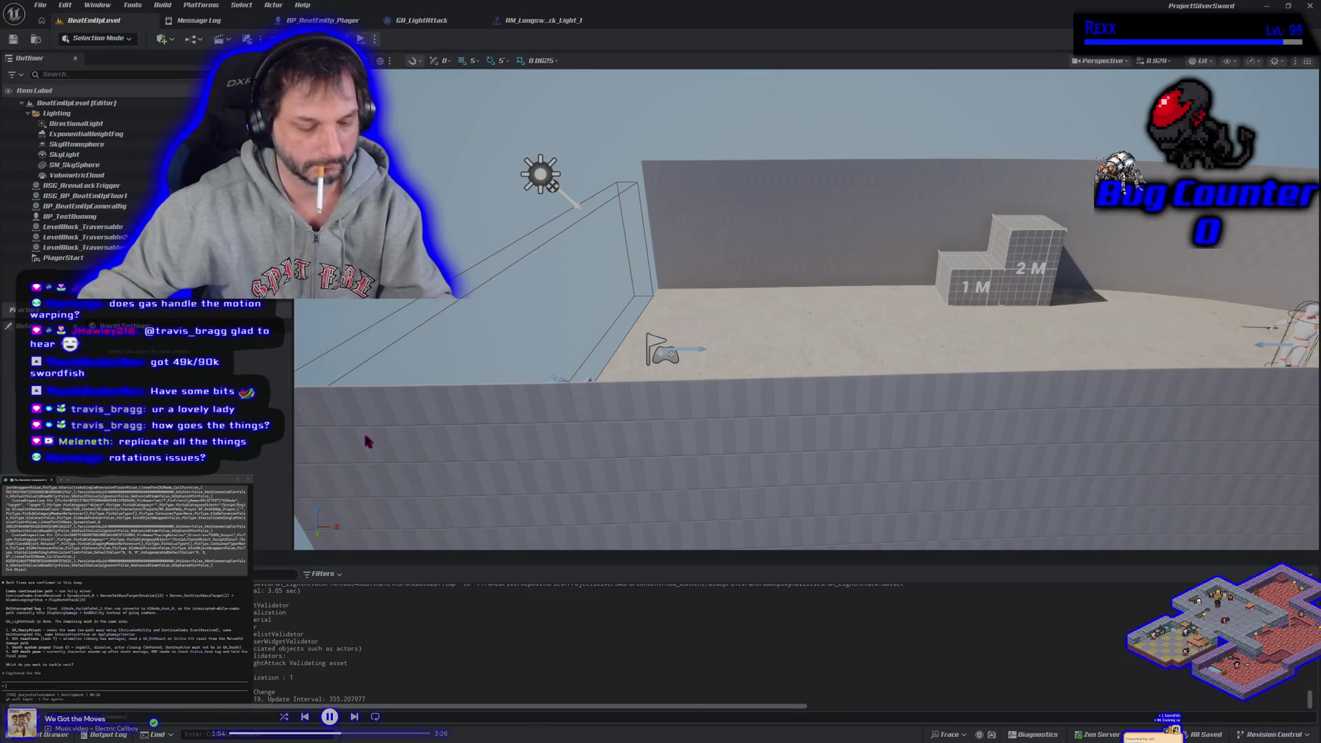
# Step: Launch a multiplayer play-in-editor session with a listen server and one client
pyautogui.hotkey('alt', 'p')
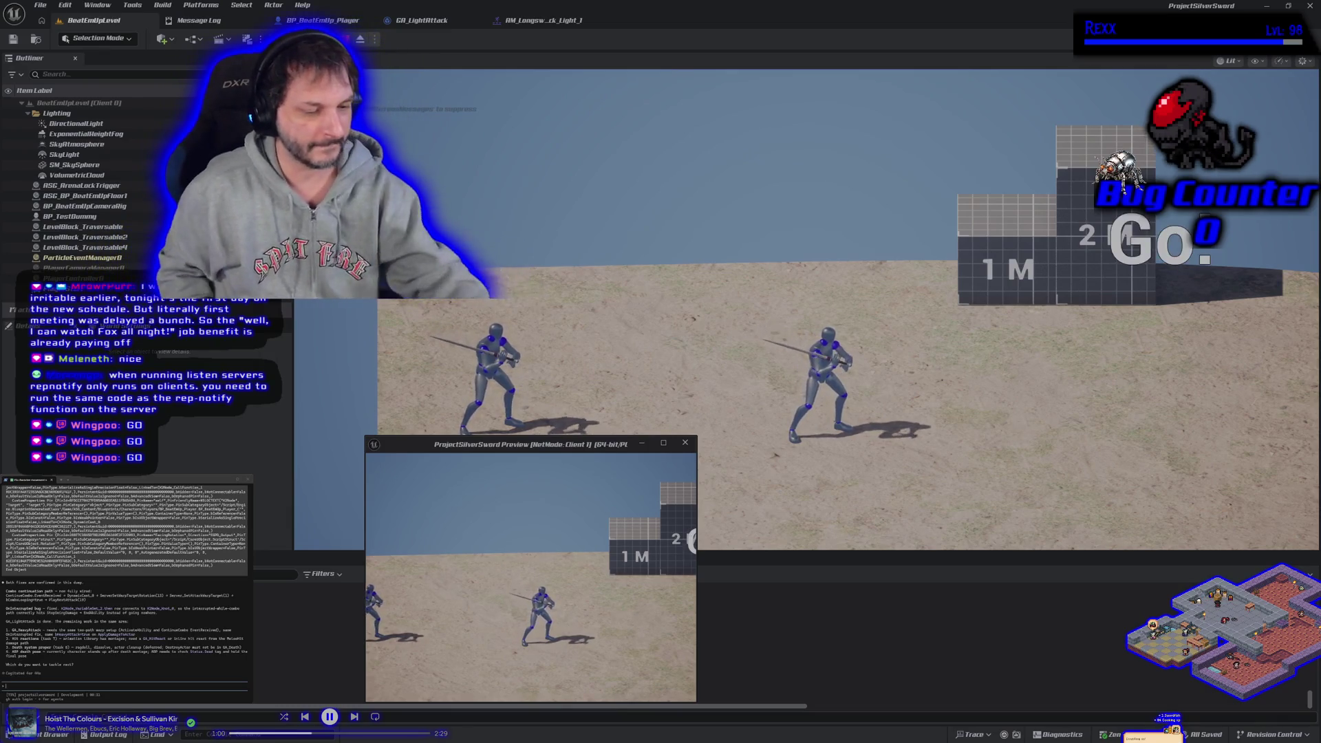
# Step: Stop the play session and go back to the BP_BeatEmUp_Player blueprint
pyautogui.press('Escape')
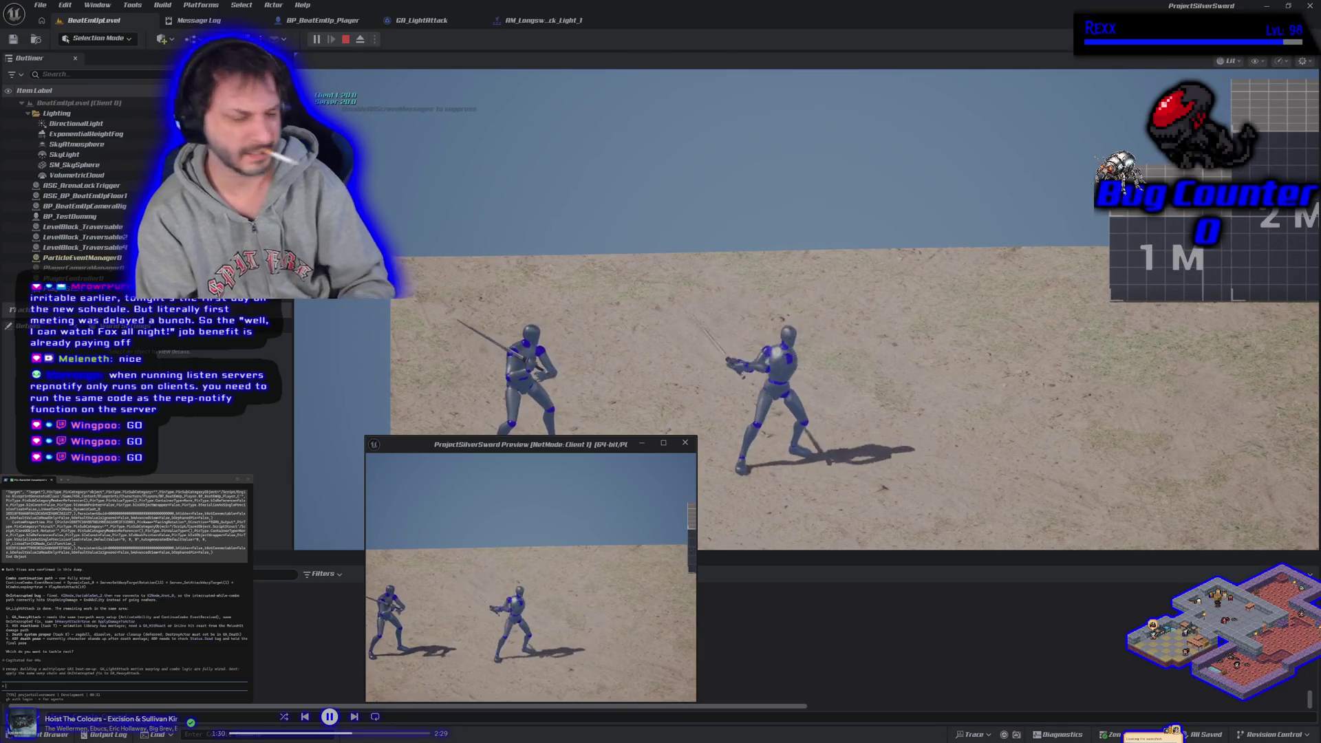
pyautogui.press('Escape')
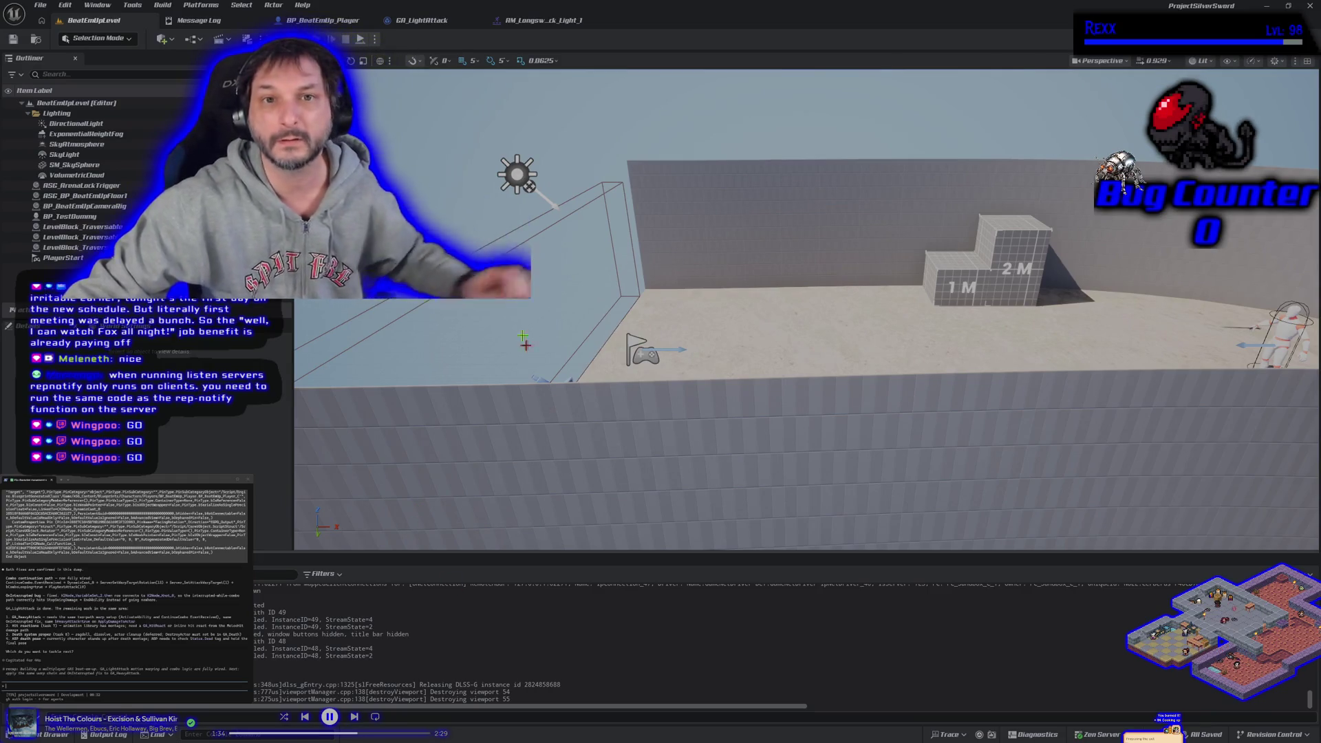
pyautogui.click(323, 20)
pyautogui.click(425, 21)
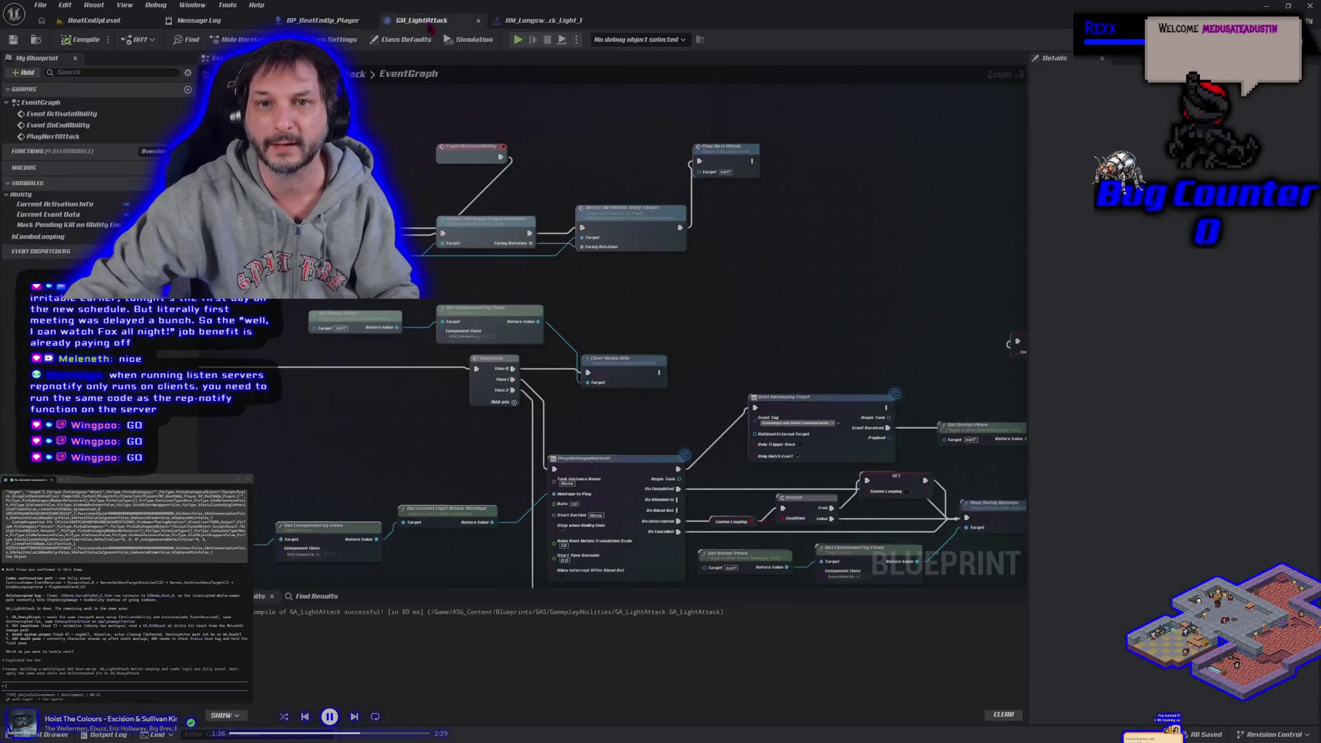
pyautogui.scroll(-1, 457, 193)
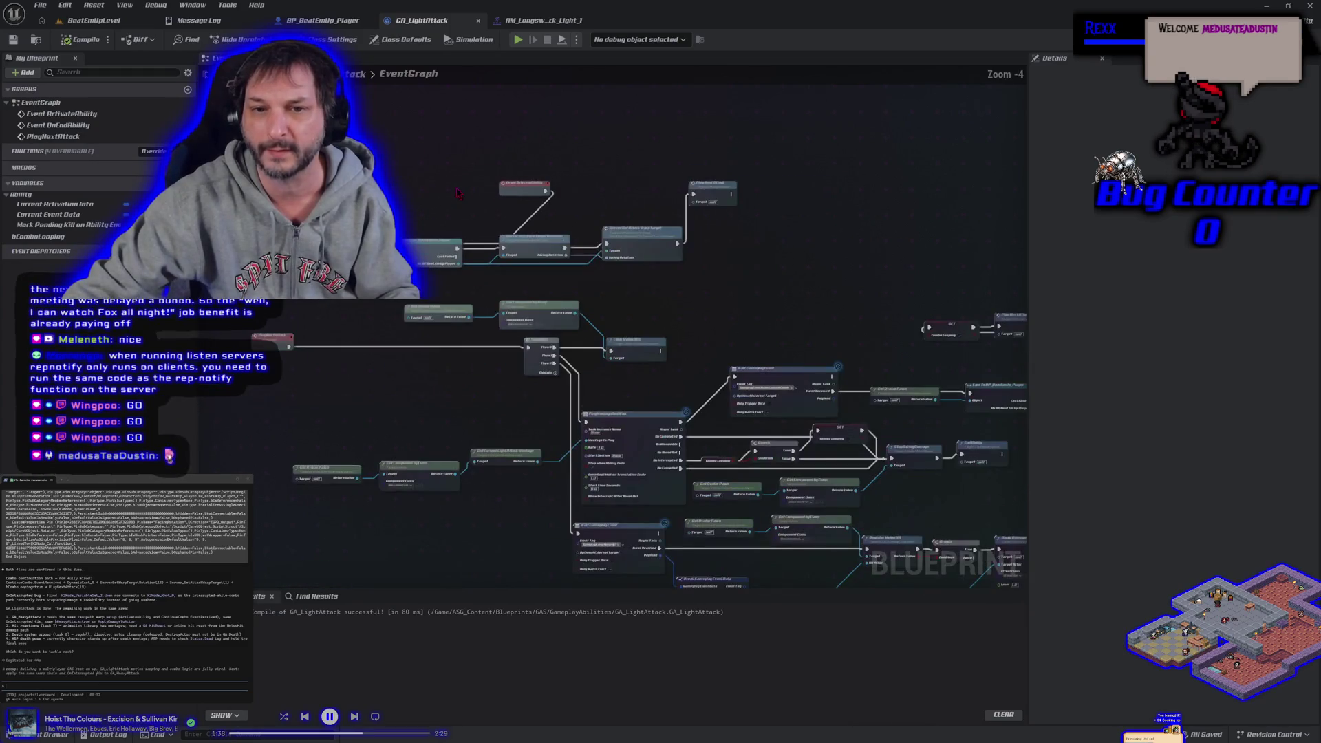
pyautogui.moveTo(505, 397)
pyautogui.mouseDown()
pyautogui.moveTo(416, 356)
pyautogui.moveTo(248, 313)
pyautogui.moveTo(430, 424)
pyautogui.mouseUp()
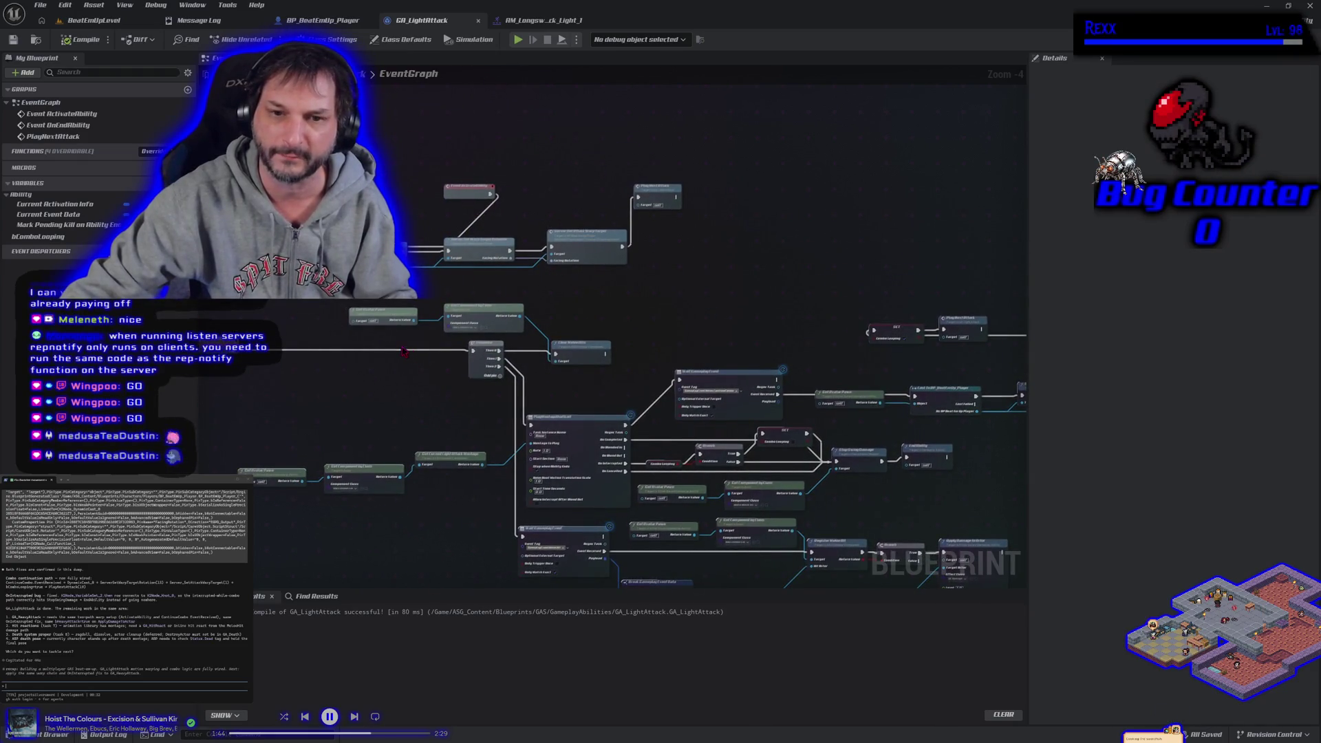
pyautogui.scroll(2, 405, 353)
pyautogui.scroll(1, 472, 351)
pyautogui.moveTo(472, 351); pyautogui.dragTo(582, 356)
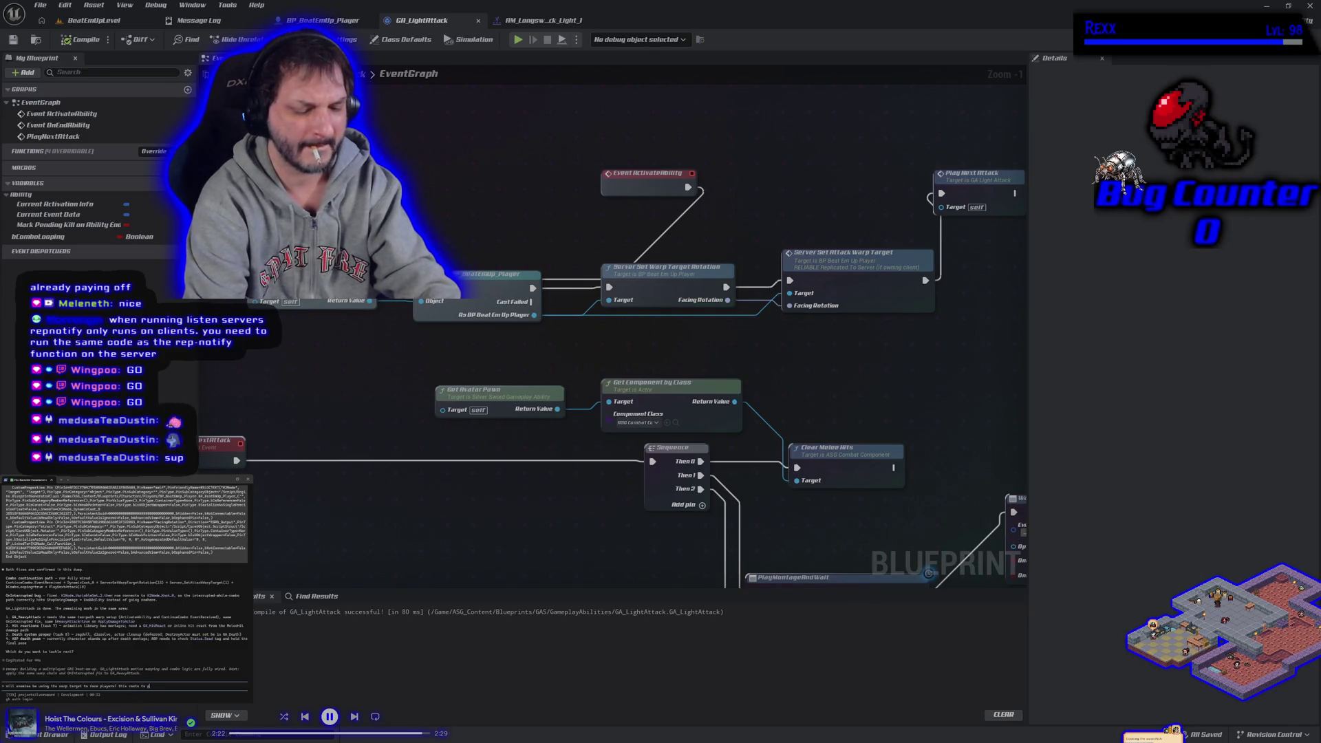
pyautogui.press('Return')
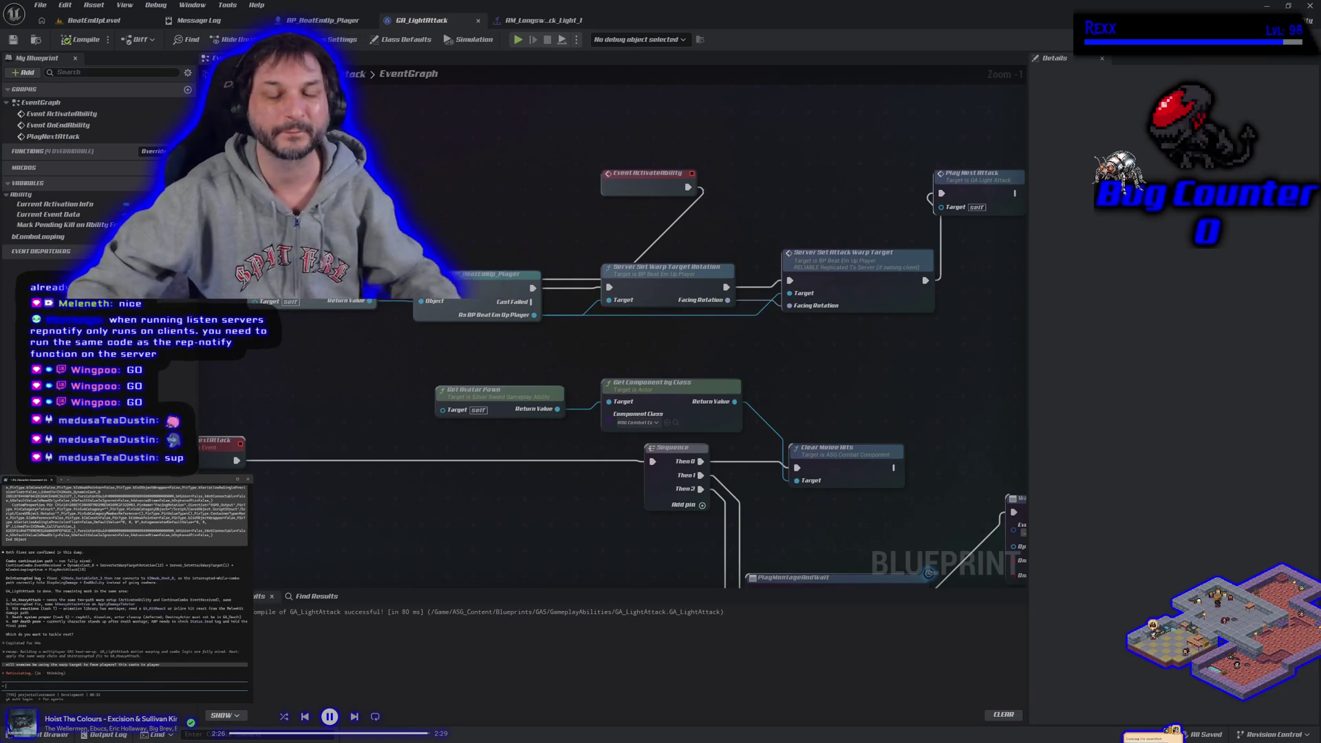
pyautogui.click(104, 20)
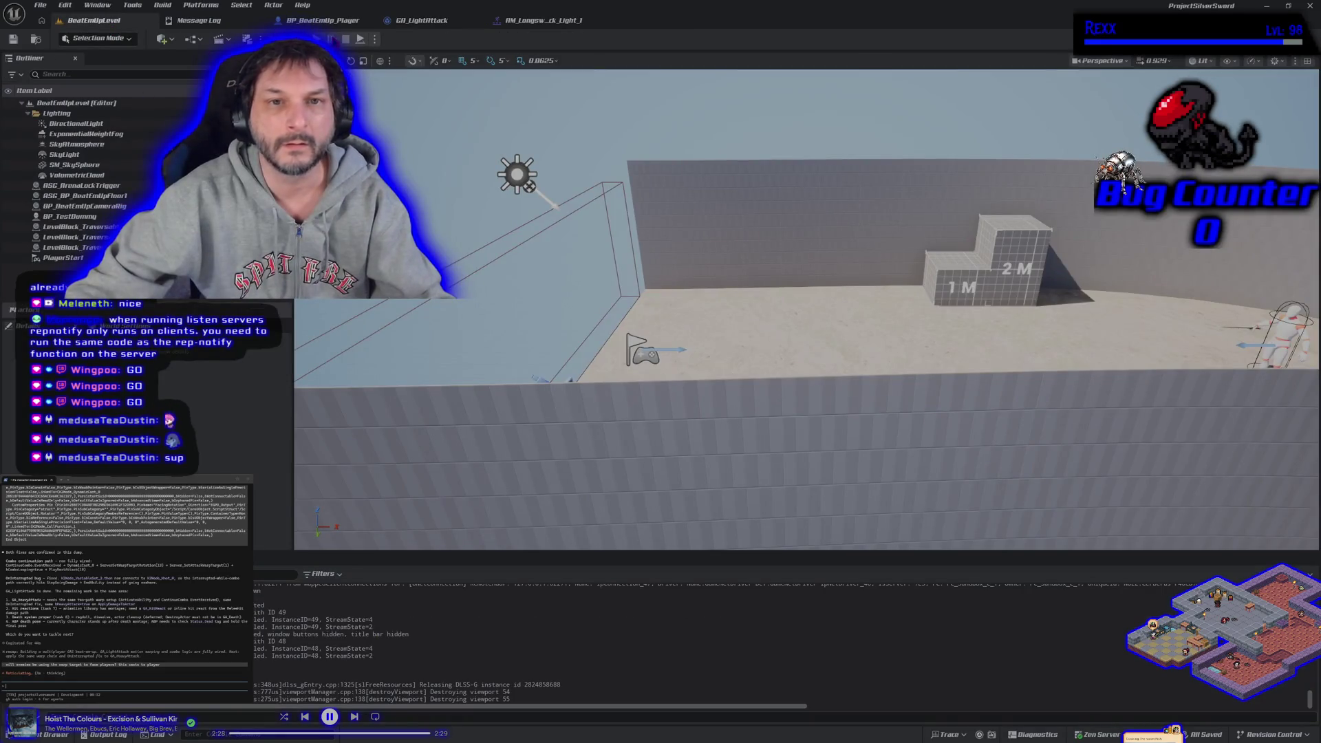
pyautogui.click(316, 39)
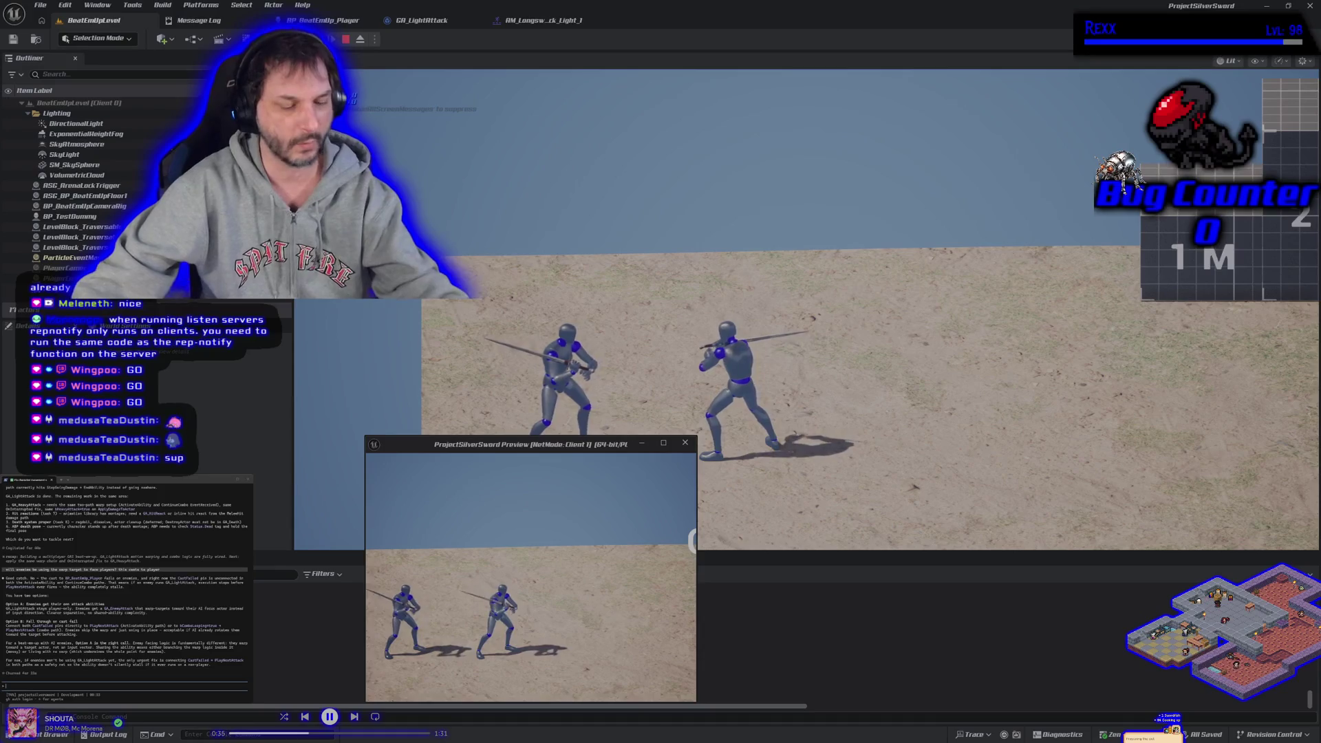
pyautogui.press('Escape')
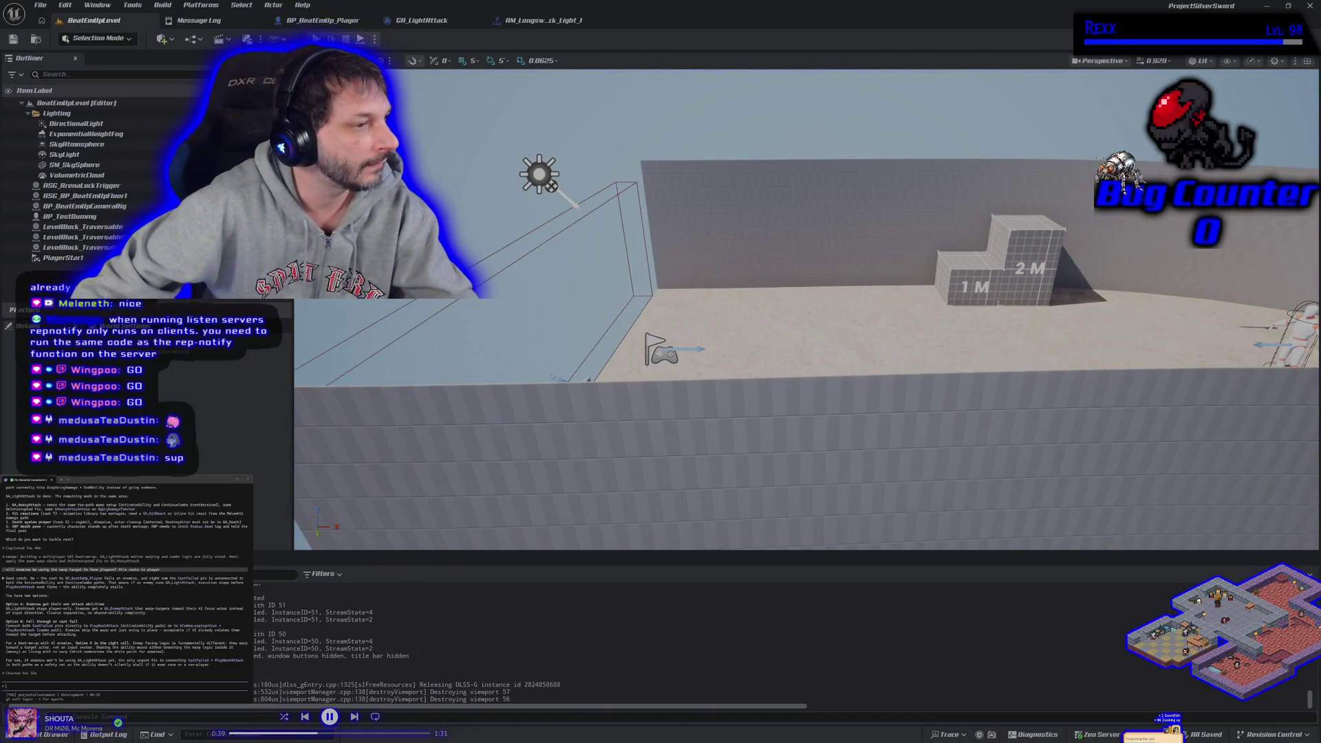
pyautogui.write('ok')
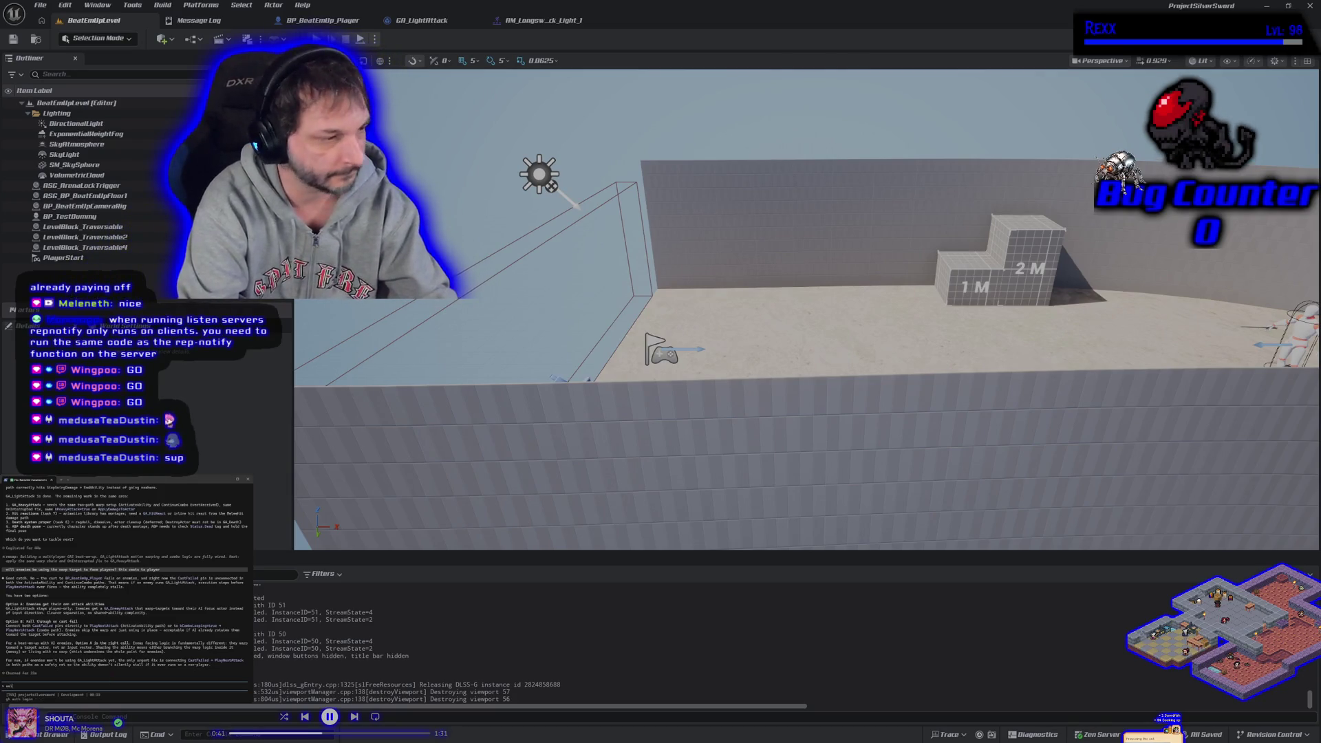
pyautogui.write('it wo')
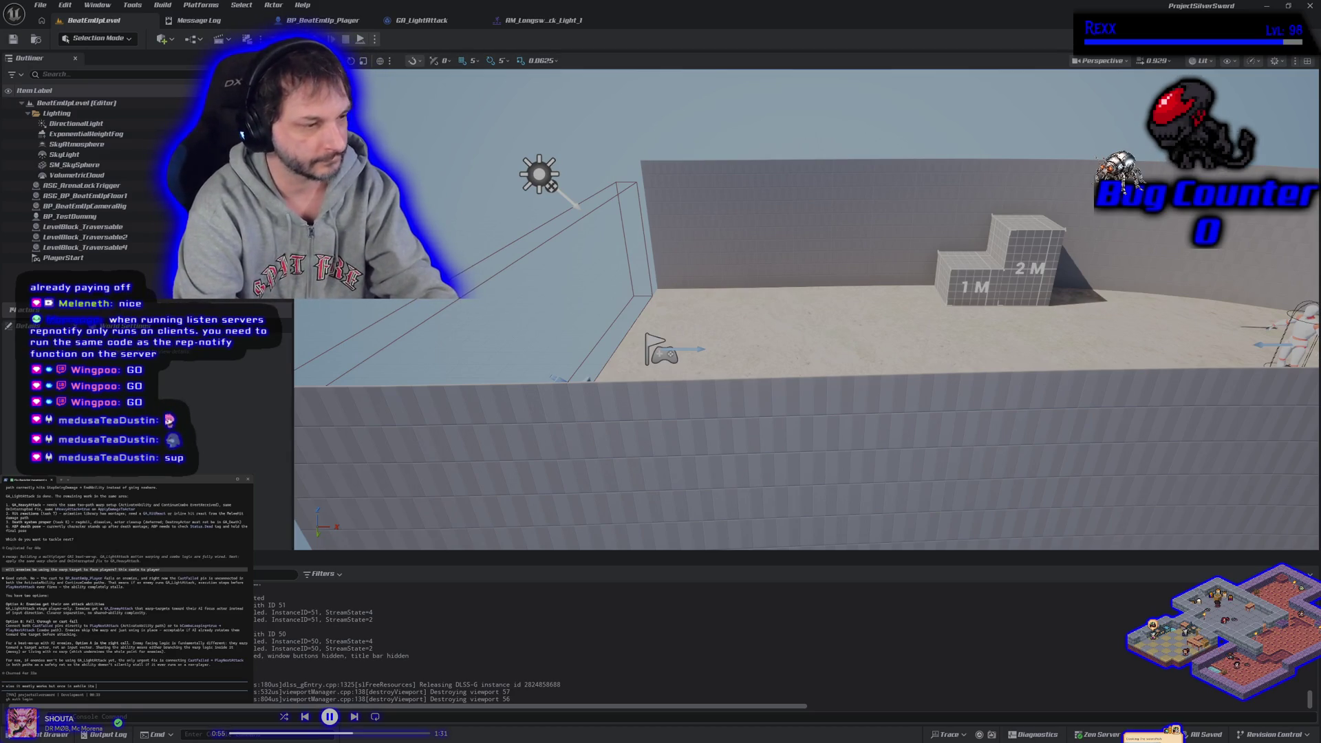
pyautogui.press('Return')
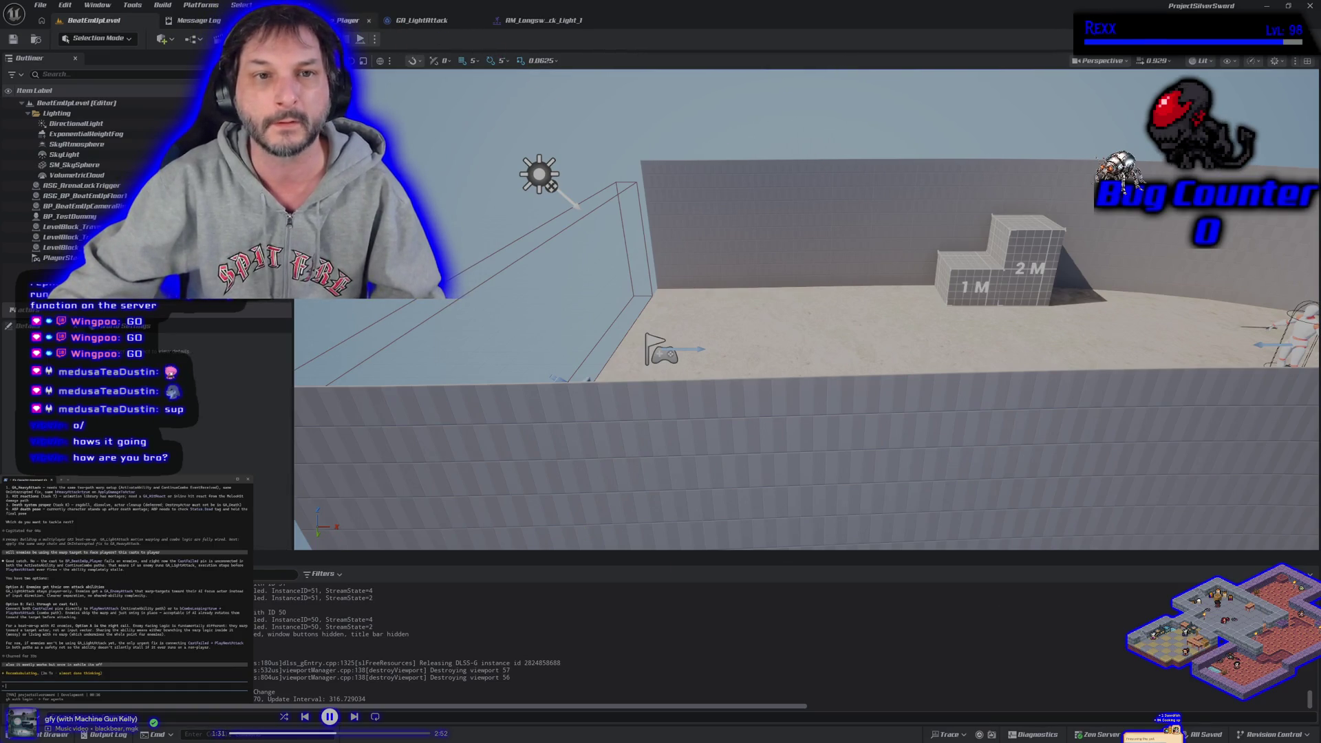
pyautogui.click(360, 39)
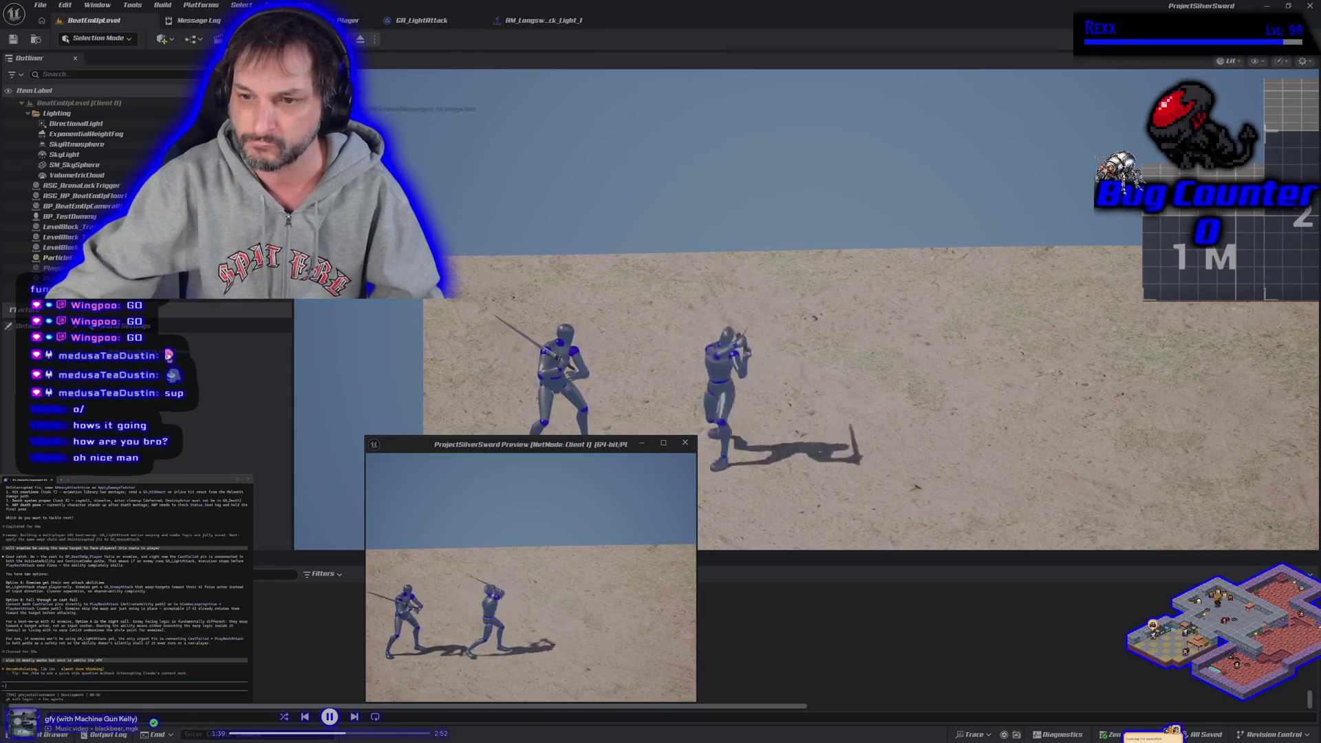
pyautogui.press('Escape')
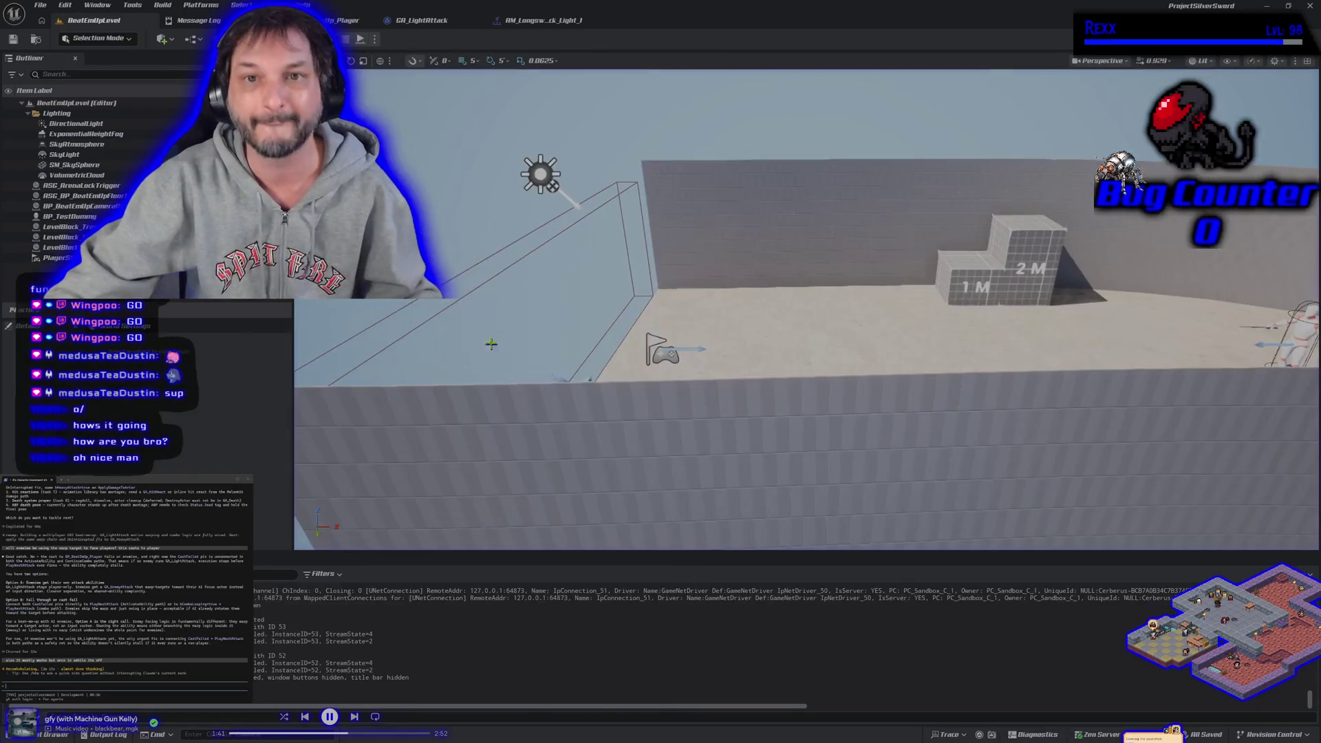
# Step: Show GA_LightAttack's event graph zoomed out to Zoom -4 with the attack logic framed
pyautogui.click(449, 21)
pyautogui.scroll(-3, 628, 239)
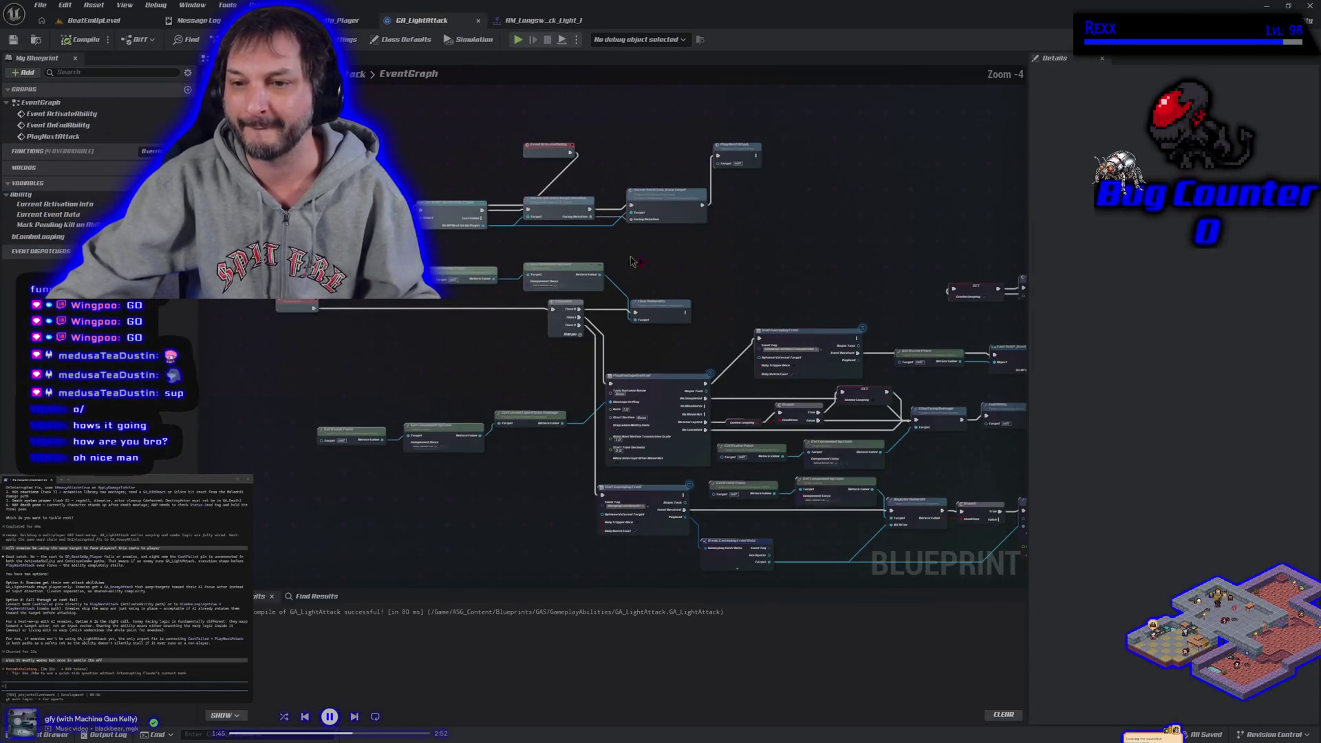
pyautogui.moveTo(629, 239)
pyautogui.mouseDown()
pyautogui.moveTo(489, 183)
pyautogui.moveTo(598, 253)
pyautogui.mouseUp()
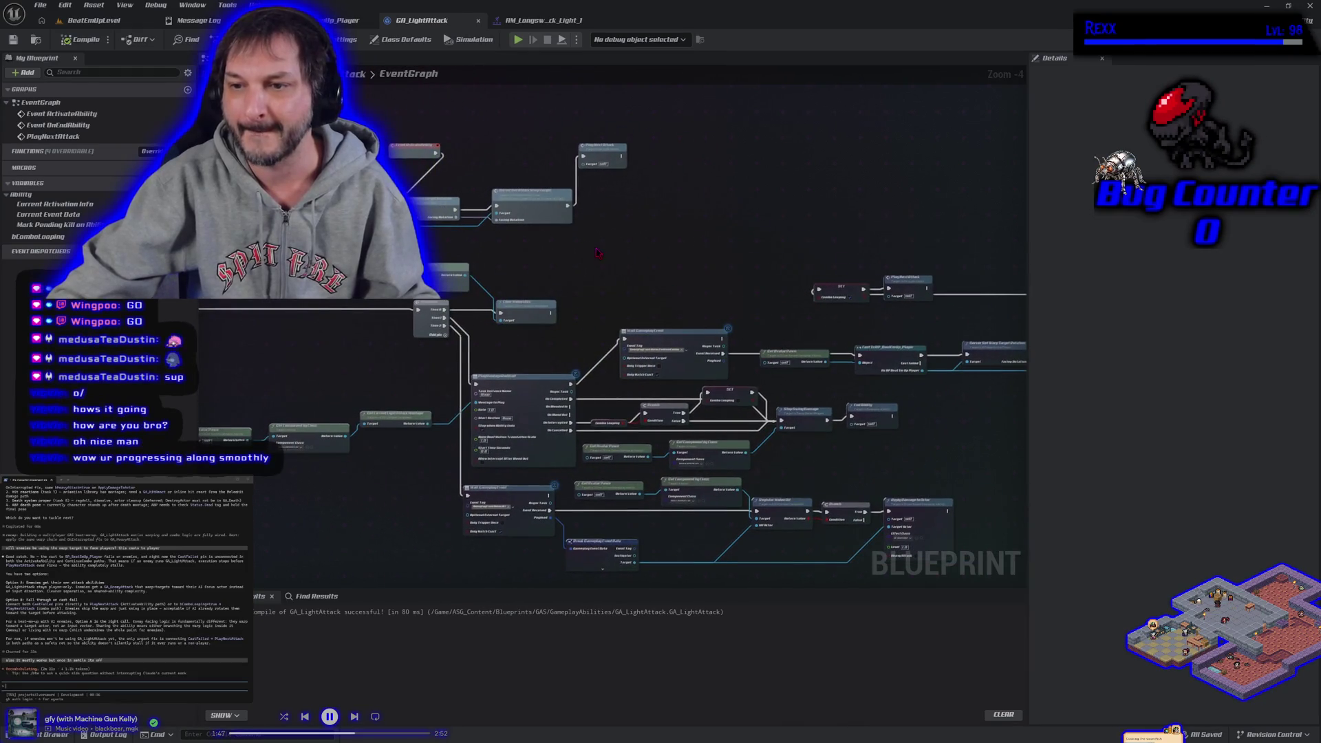
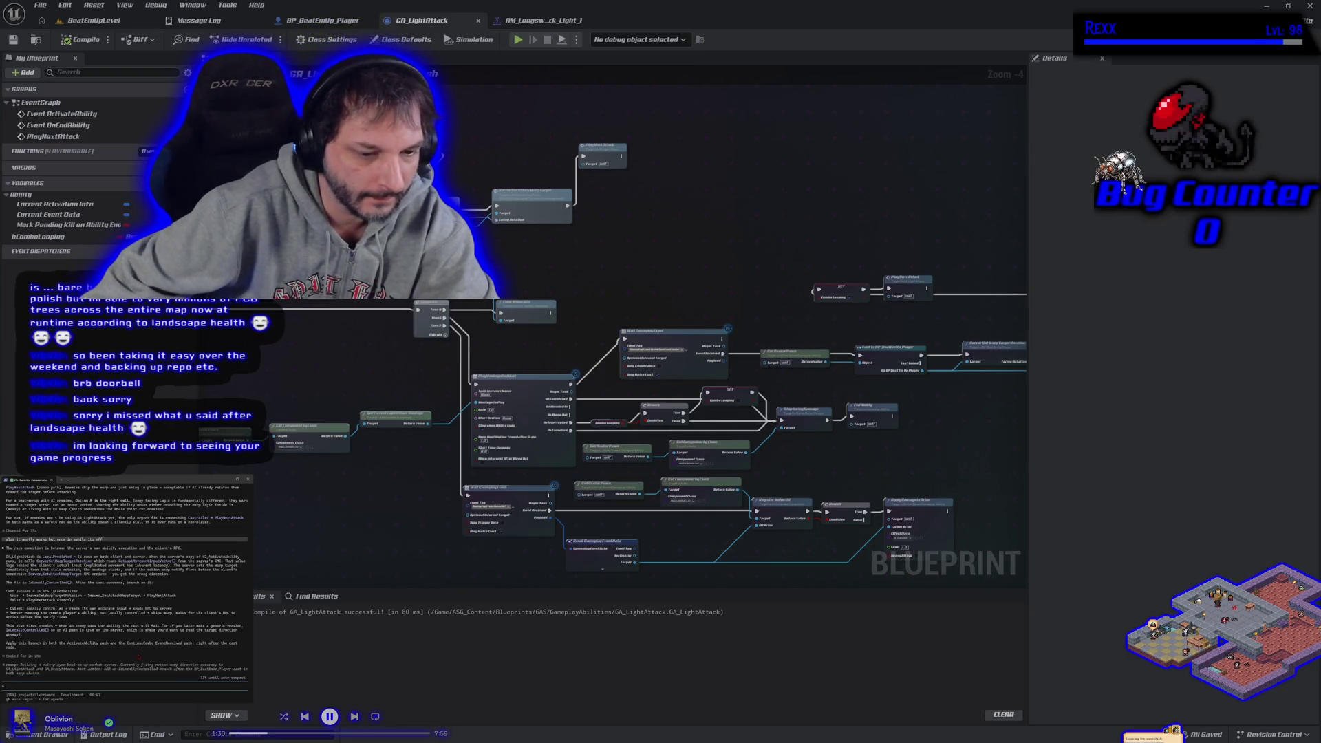
# Step: Play the BeatEmUpLevel in the editor, run at the dummy to try the light attack, then stop
pyautogui.click(94, 20)
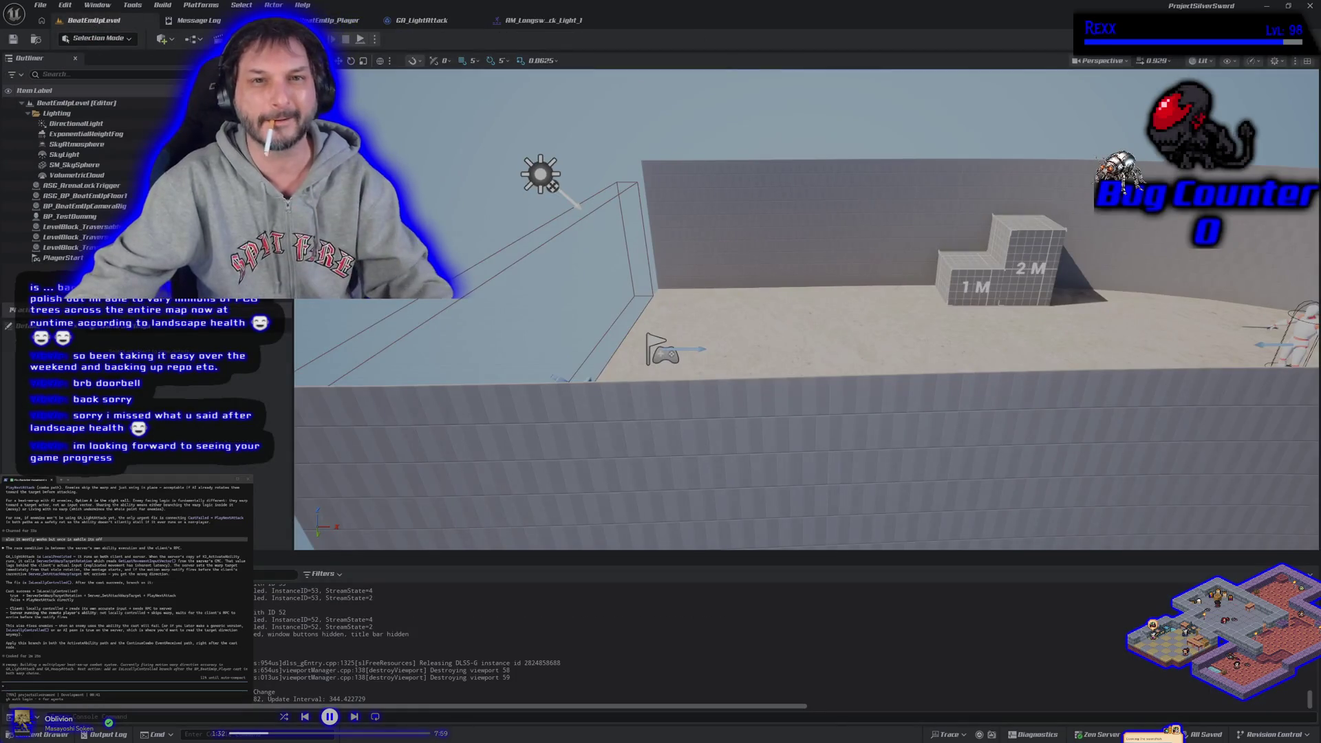
pyautogui.click(376, 39)
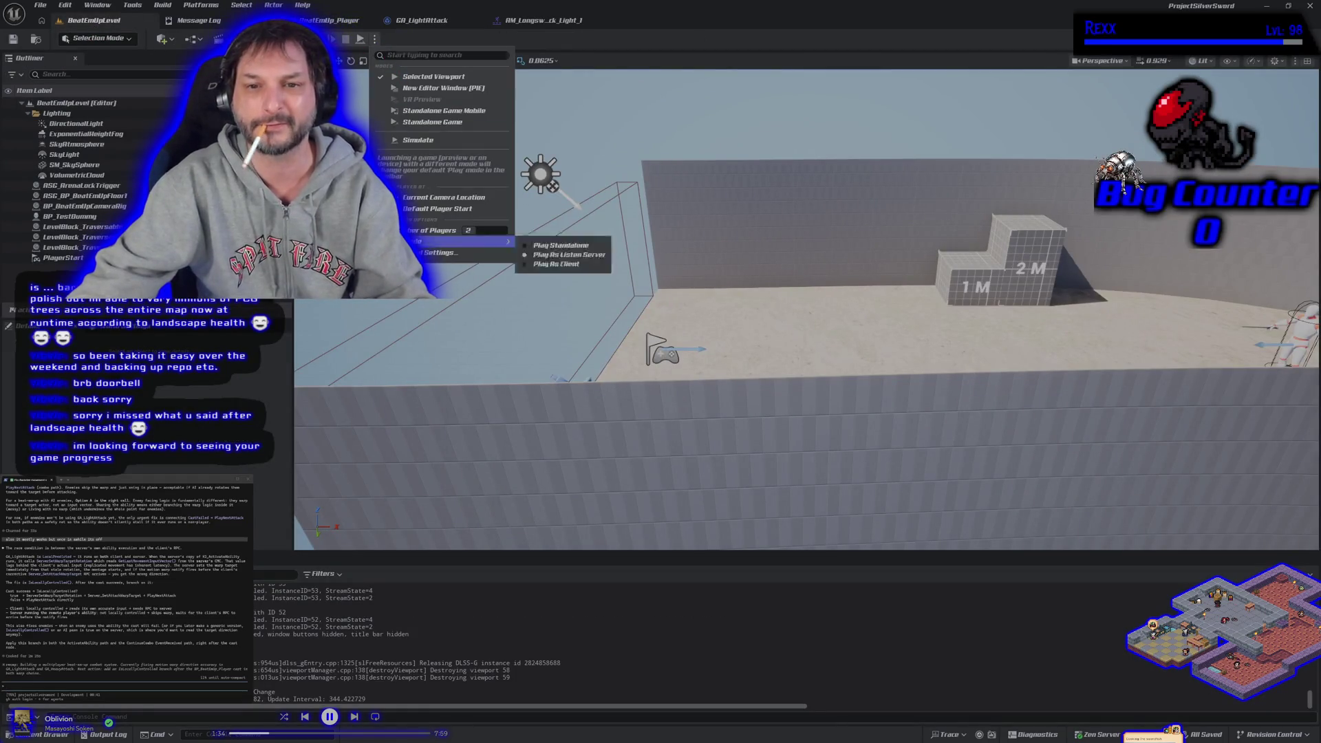
pyautogui.click(434, 77)
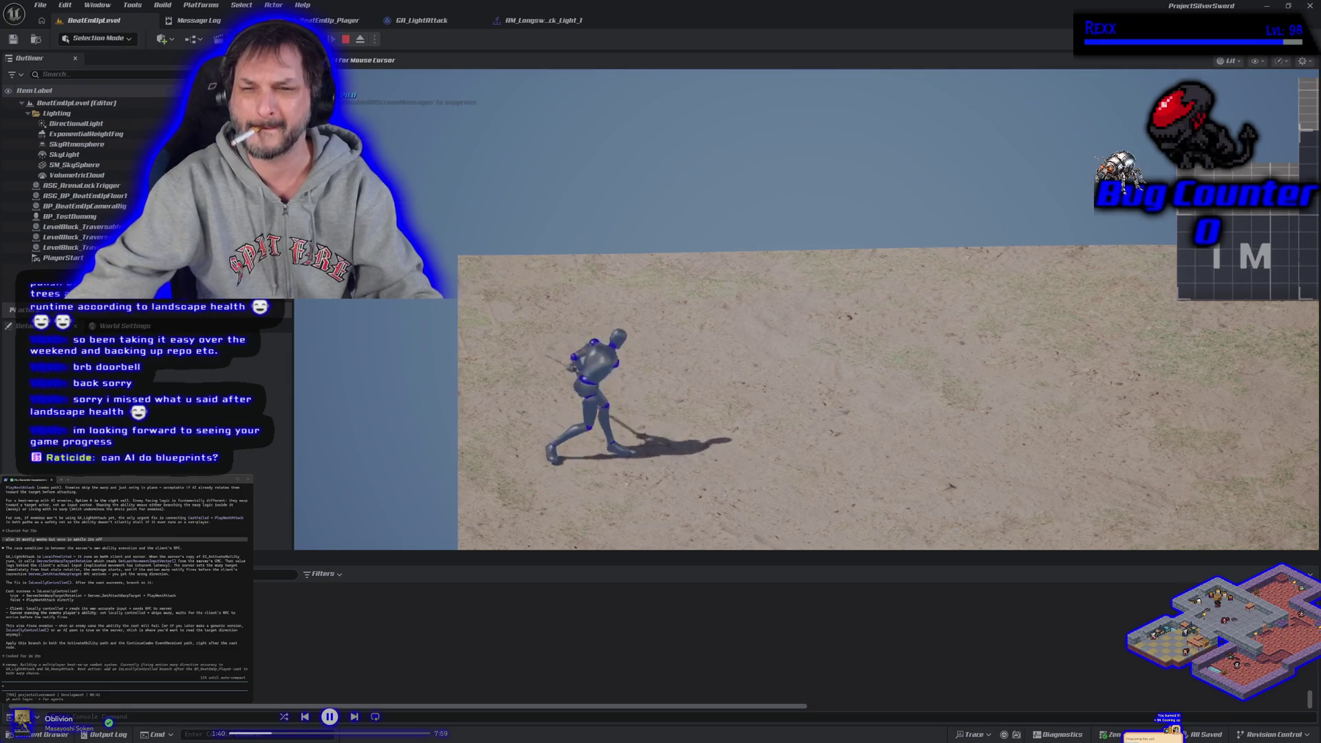
pyautogui.press('d')
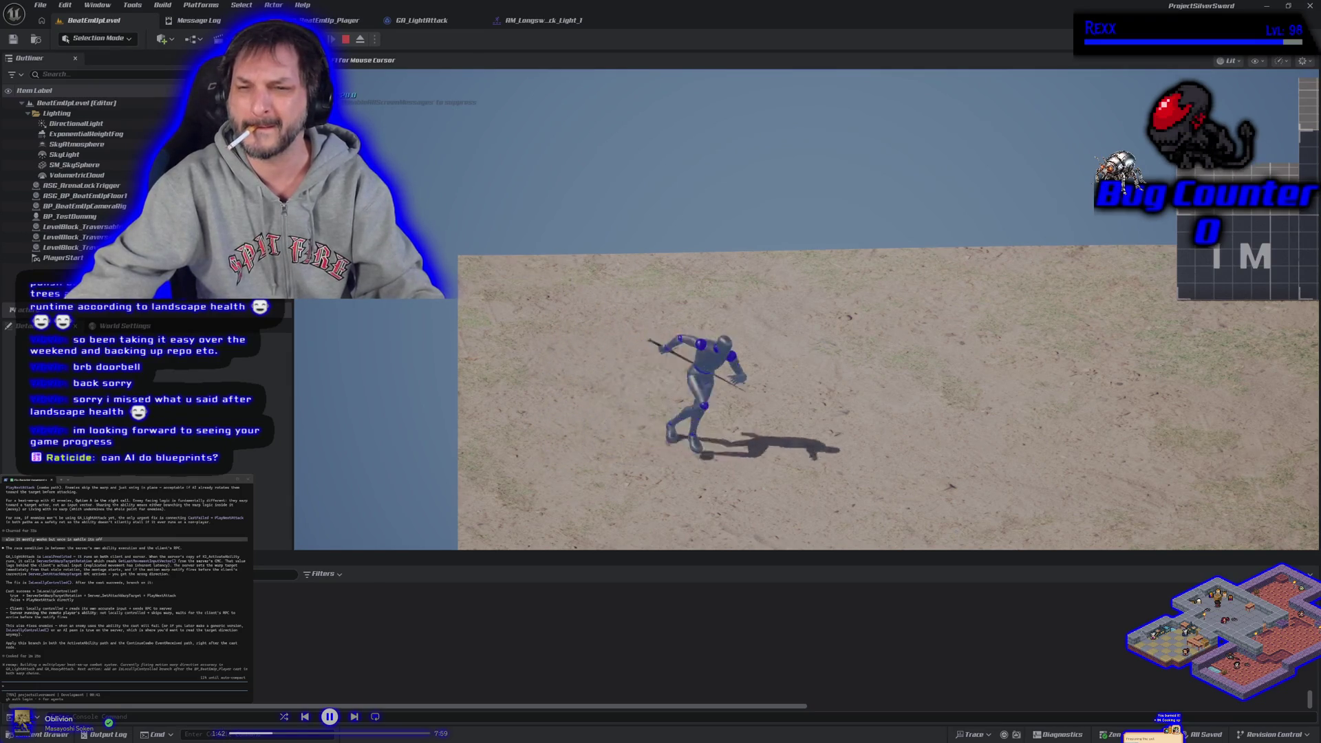
pyautogui.press('d')
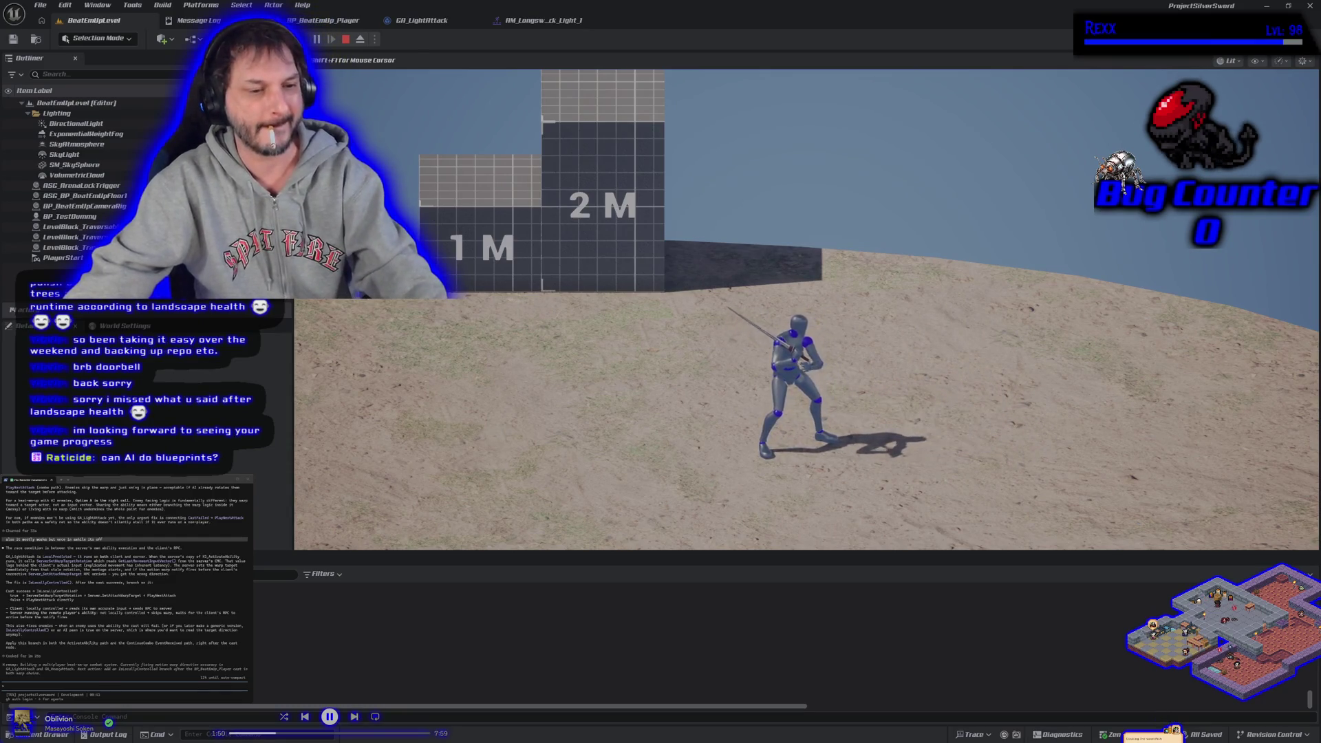
pyautogui.press('Escape')
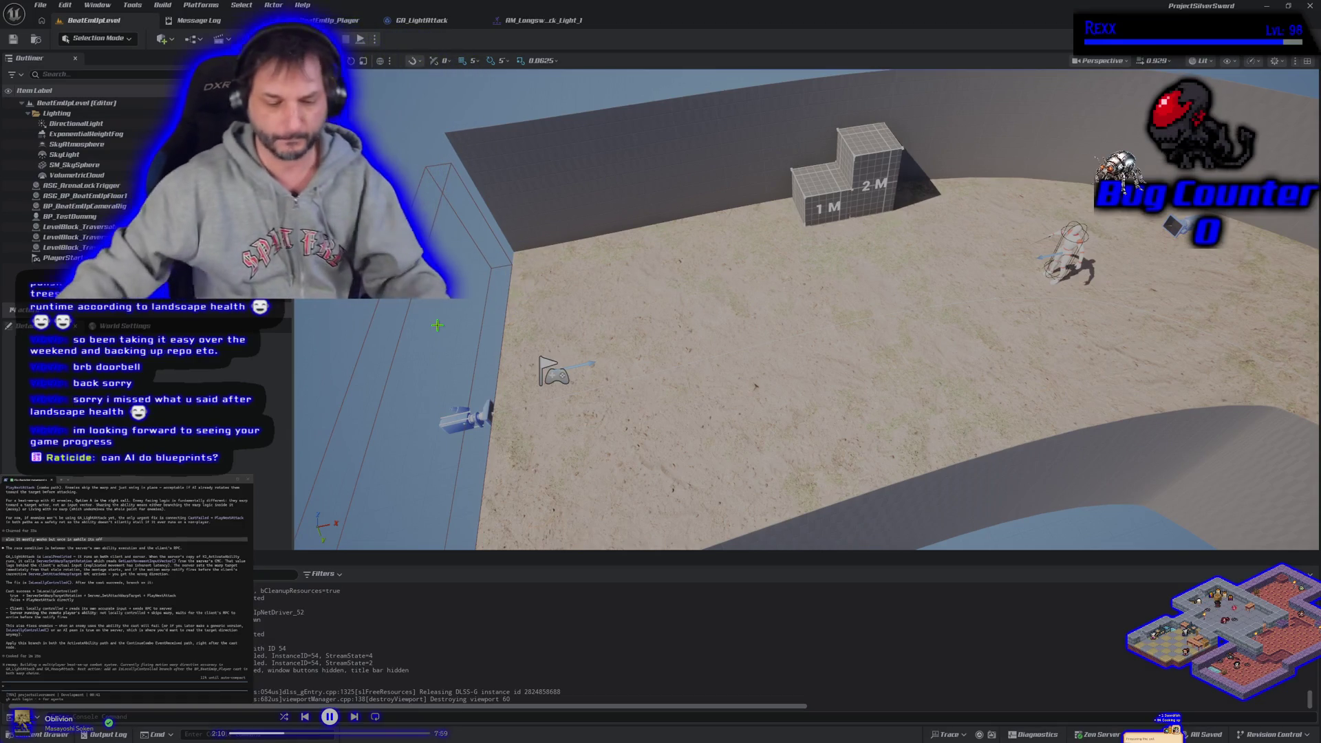
pyautogui.moveTo(688, 345)
pyautogui.mouseDown()
pyautogui.moveTo(826, 345)
pyautogui.moveTo(688, 358)
pyautogui.moveTo(554, 422)
pyautogui.mouseUp()
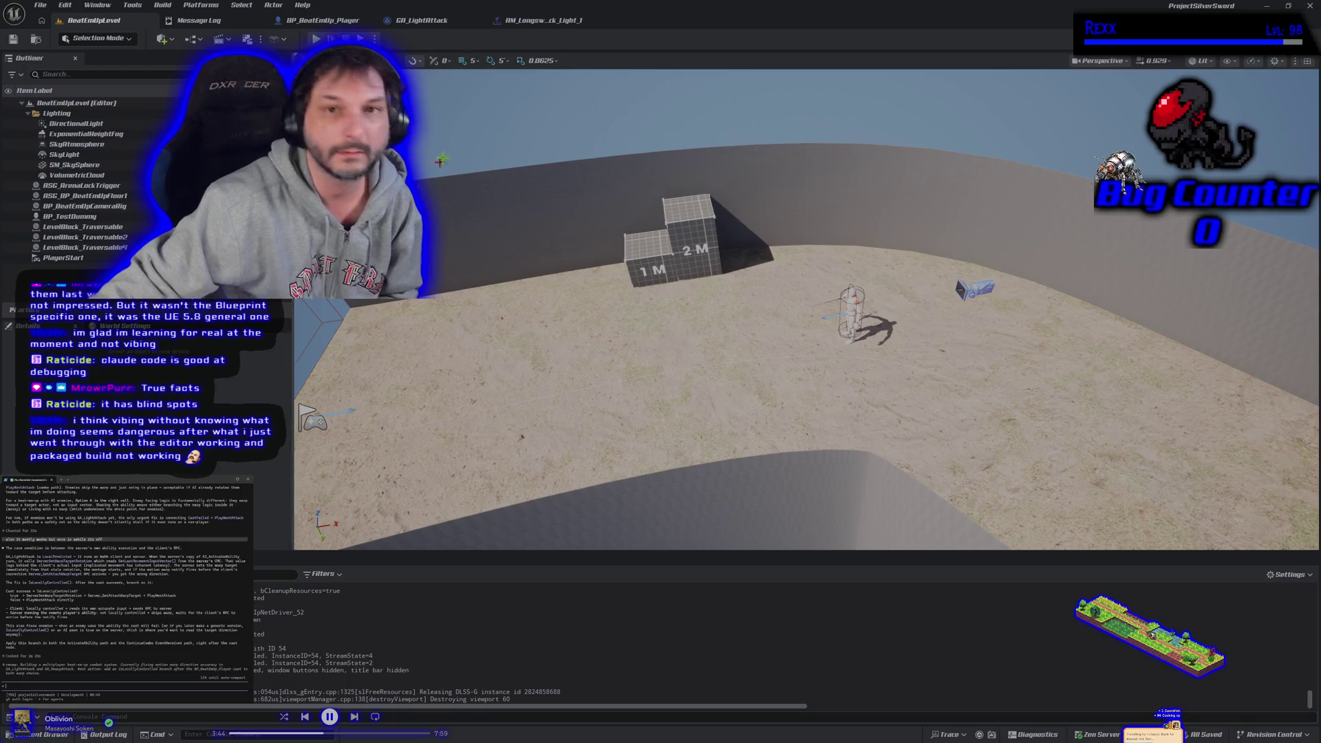
pyautogui.click(421, 20)
# Step: Move the warp-target and Play Next Attack nodes right to free space after the event
pyautogui.scroll(3, 484, 194)
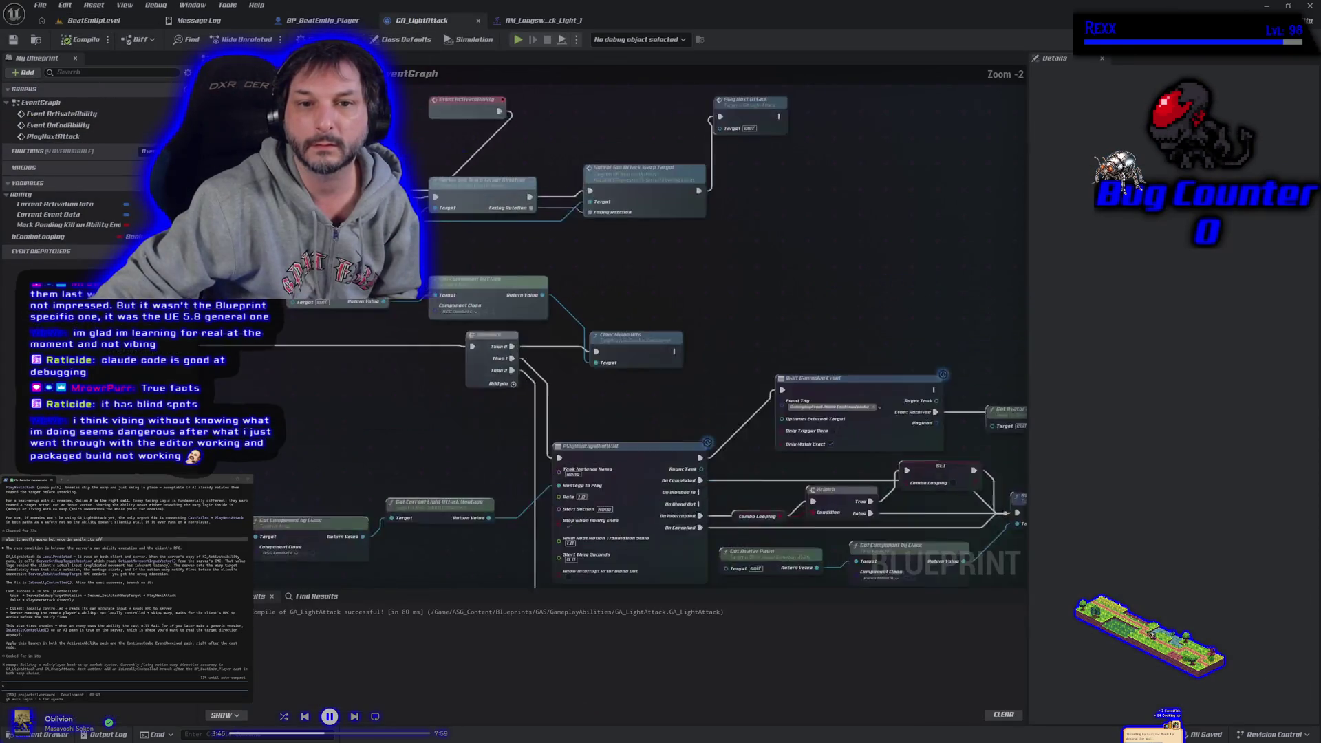
pyautogui.moveTo(484, 194)
pyautogui.mouseDown()
pyautogui.moveTo(528, 272)
pyautogui.moveTo(638, 304)
pyautogui.moveTo(763, 303)
pyautogui.mouseUp()
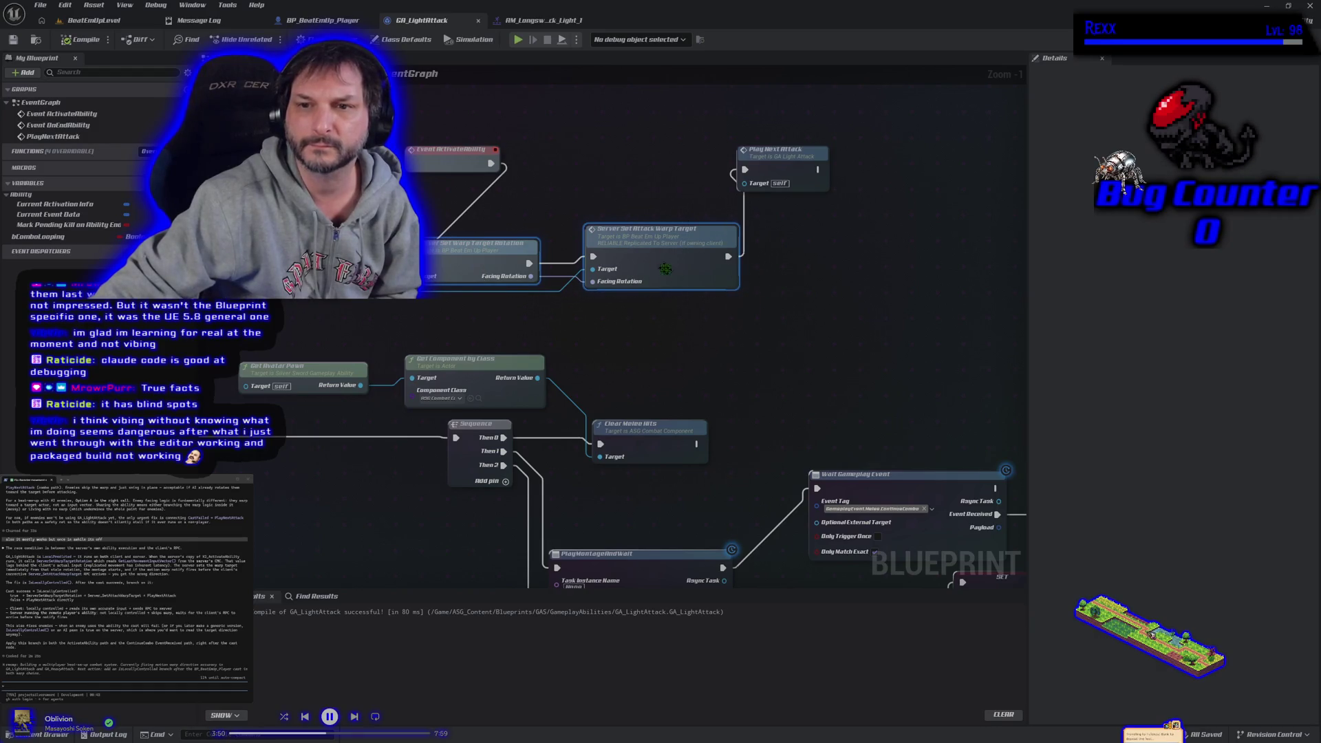
pyautogui.moveTo(786, 170)
pyautogui.mouseDown()
pyautogui.moveTo(821, 211)
pyautogui.moveTo(832, 264)
pyautogui.mouseUp()
pyautogui.moveTo(888, 296); pyautogui.dragTo(426, 224)
pyautogui.moveTo(511, 270)
pyautogui.mouseDown()
pyautogui.moveTo(554, 299)
pyautogui.moveTo(713, 271)
pyautogui.mouseUp()
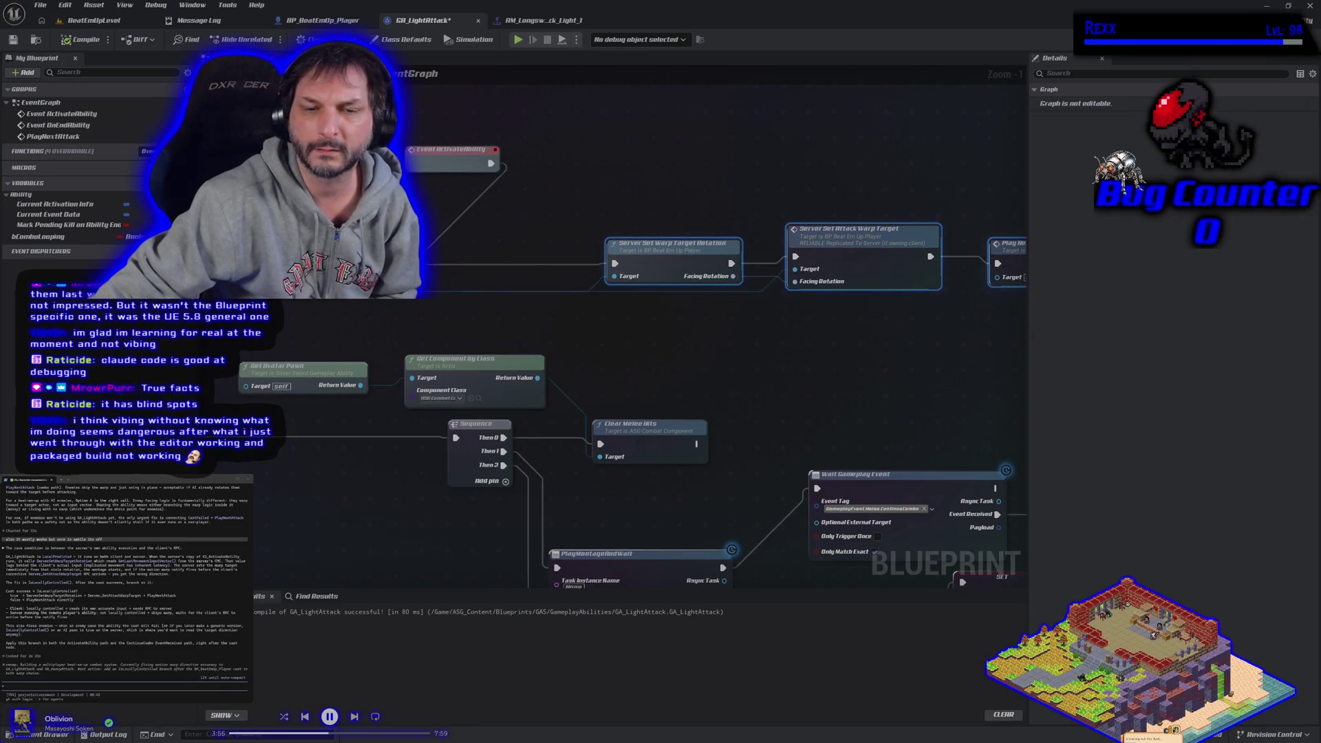
# Step: Add an Is Locally Controlled node beside the event via the 'is local' search
pyautogui.rightClick(415, 279)
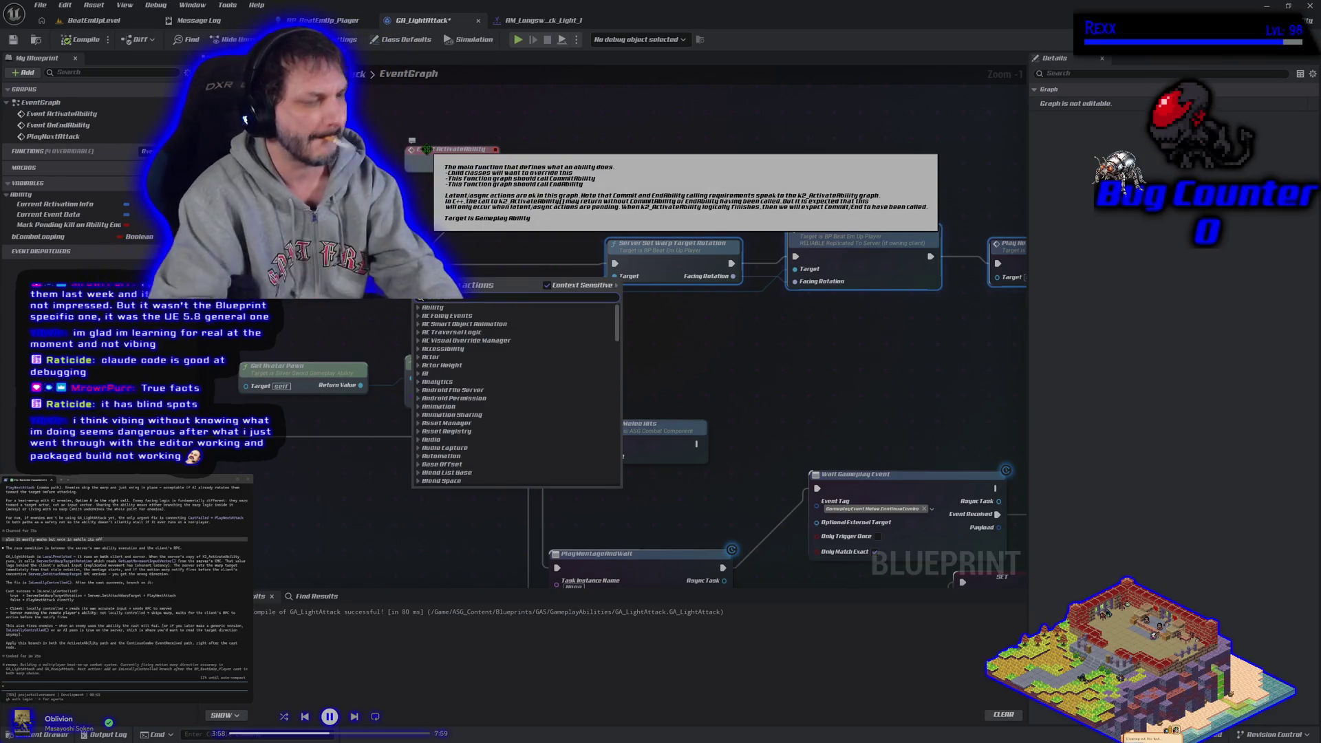
pyautogui.write('is local')
pyautogui.press('Return')
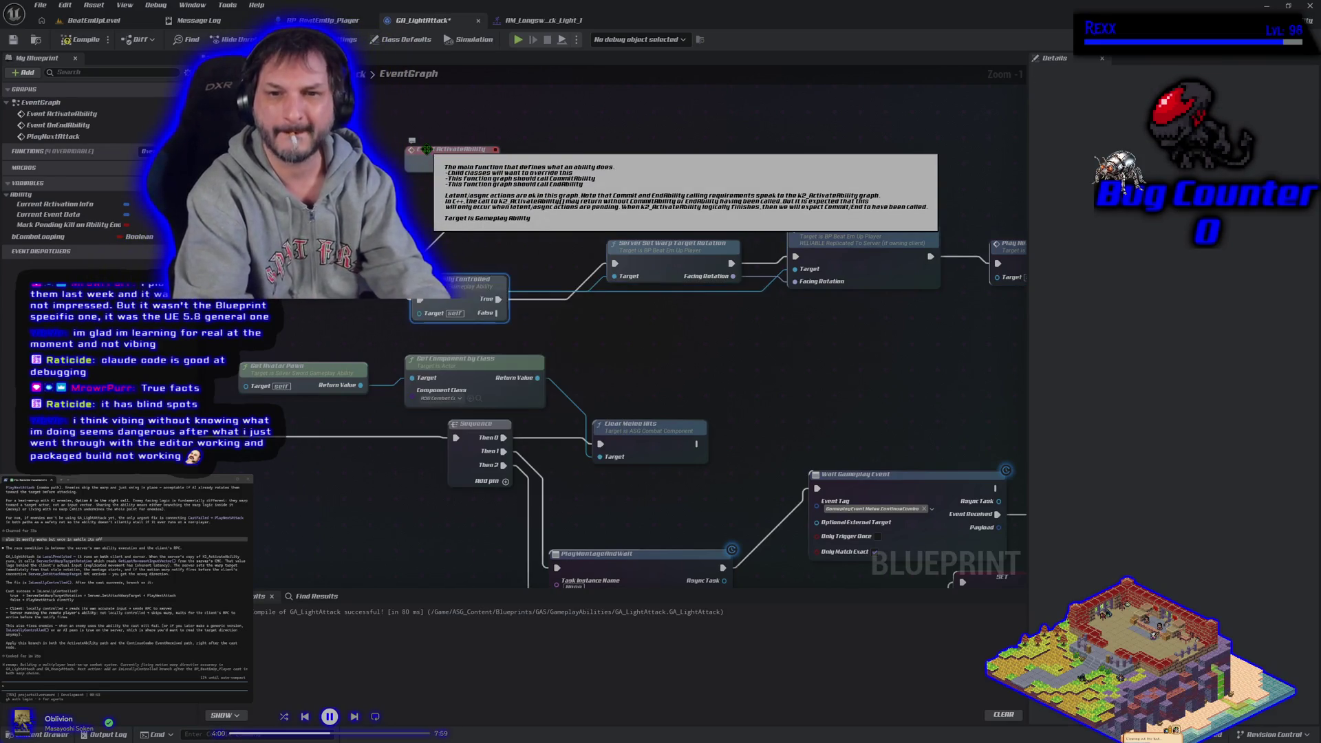
pyautogui.moveTo(437, 300); pyautogui.dragTo(471, 252)
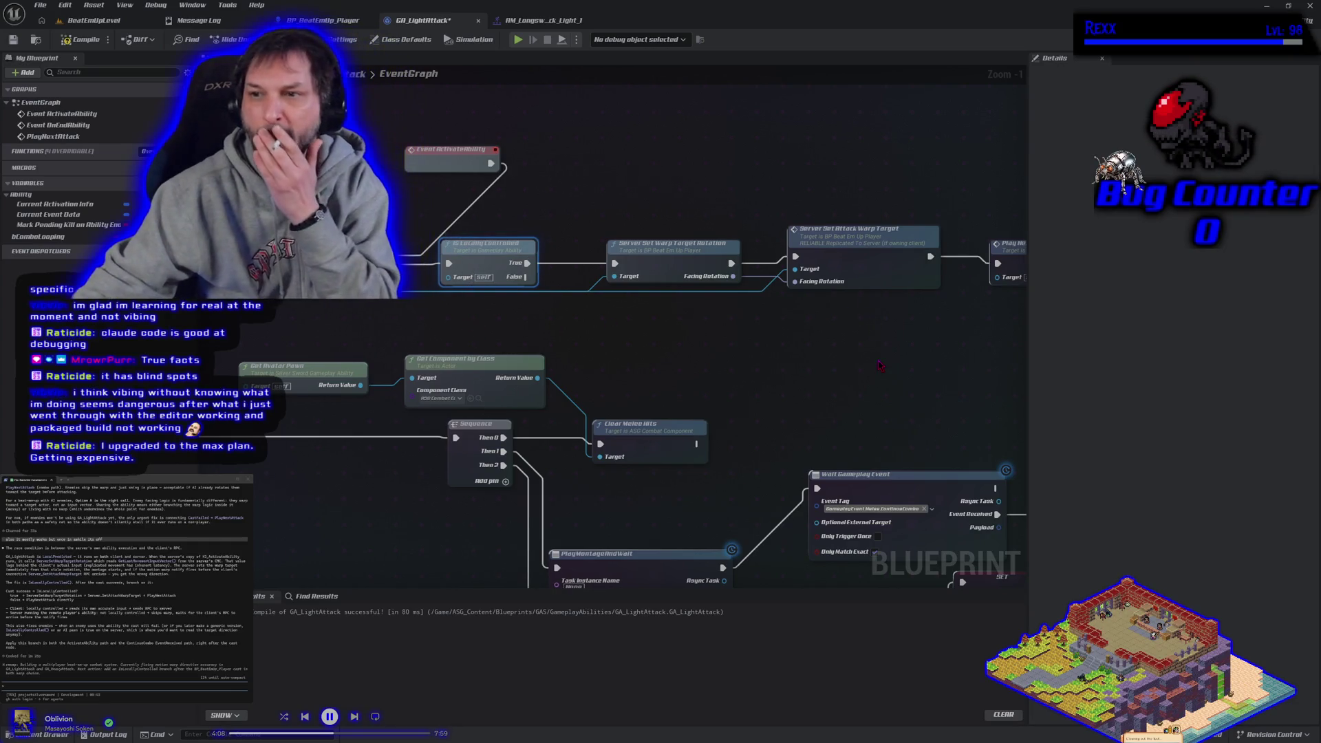
# Step: Paste and wire a copy of Play Next Attack, then compile and save GA_LightAttack
pyautogui.moveTo(881, 365); pyautogui.dragTo(761, 339)
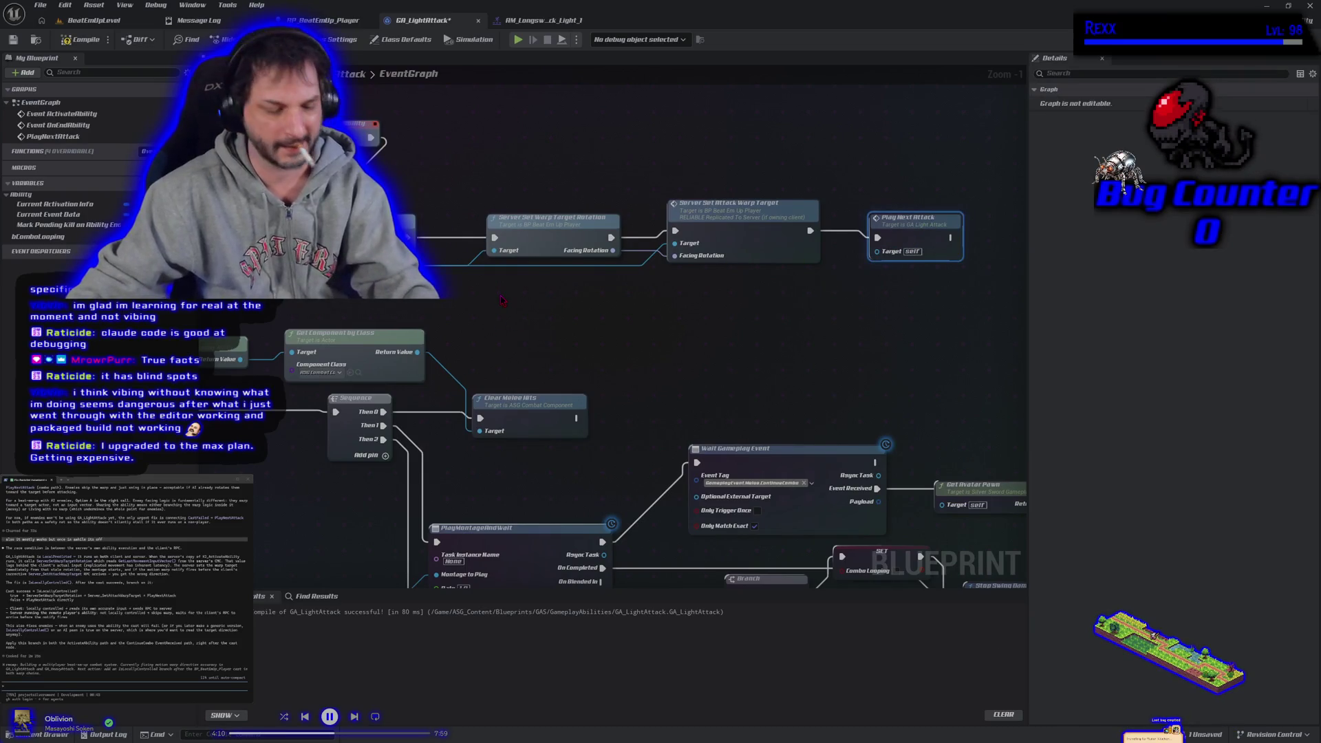
pyautogui.hotkey('ctrl', 'v')
pyautogui.moveTo(413, 252)
pyautogui.mouseDown()
pyautogui.moveTo(500, 318)
pyautogui.moveTo(517, 305)
pyautogui.mouseUp()
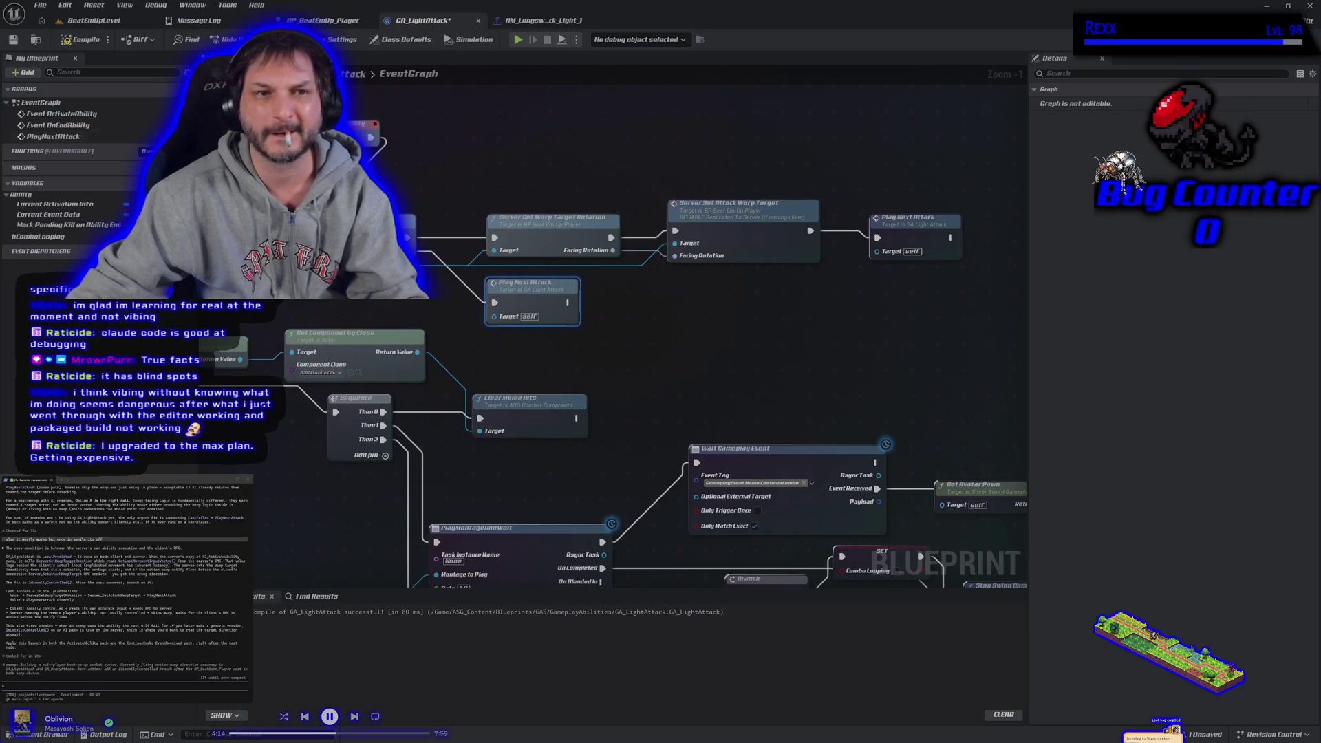
pyautogui.click(81, 39)
pyautogui.click(14, 40)
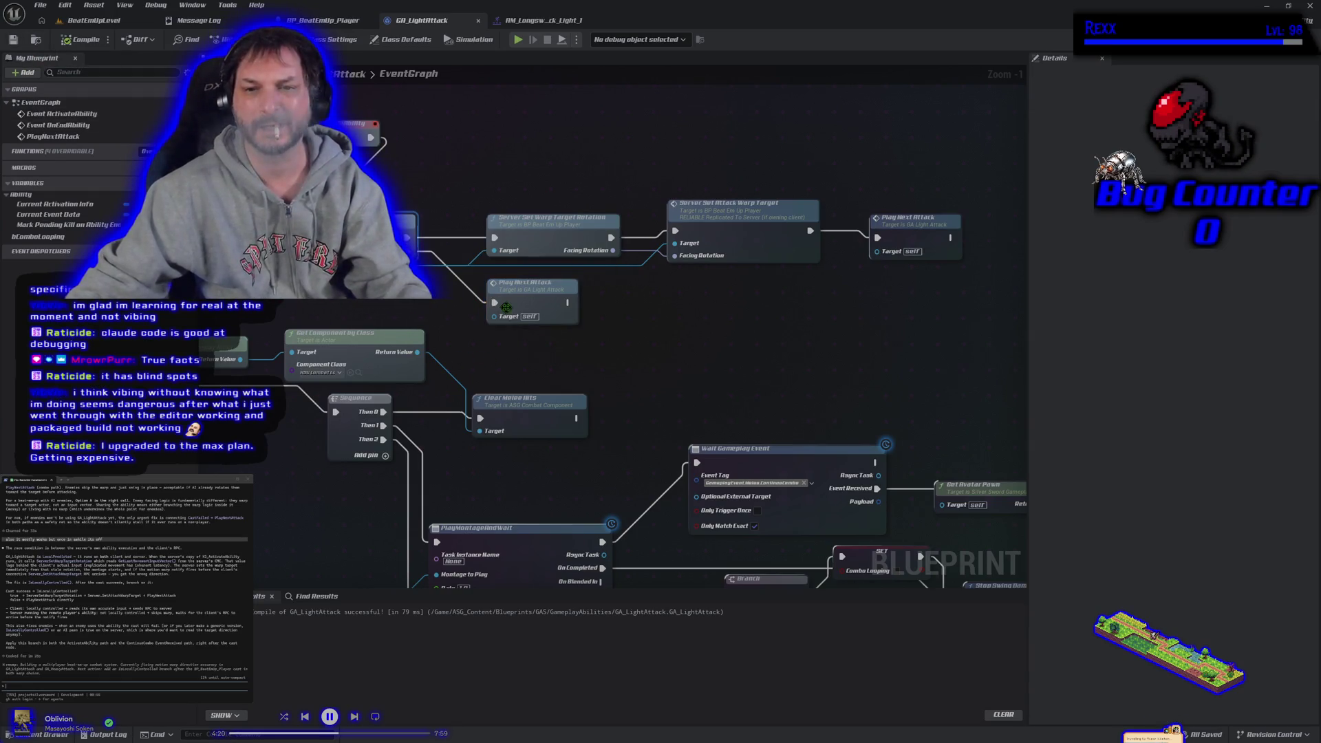
# Step: Wire the Cast output into Is Locally Controlled, True into Server Set Warp Target Rotation, and save
pyautogui.moveTo(685, 341)
pyautogui.mouseDown()
pyautogui.moveTo(533, 307)
pyautogui.moveTo(612, 413)
pyautogui.moveTo(688, 471)
pyautogui.mouseUp()
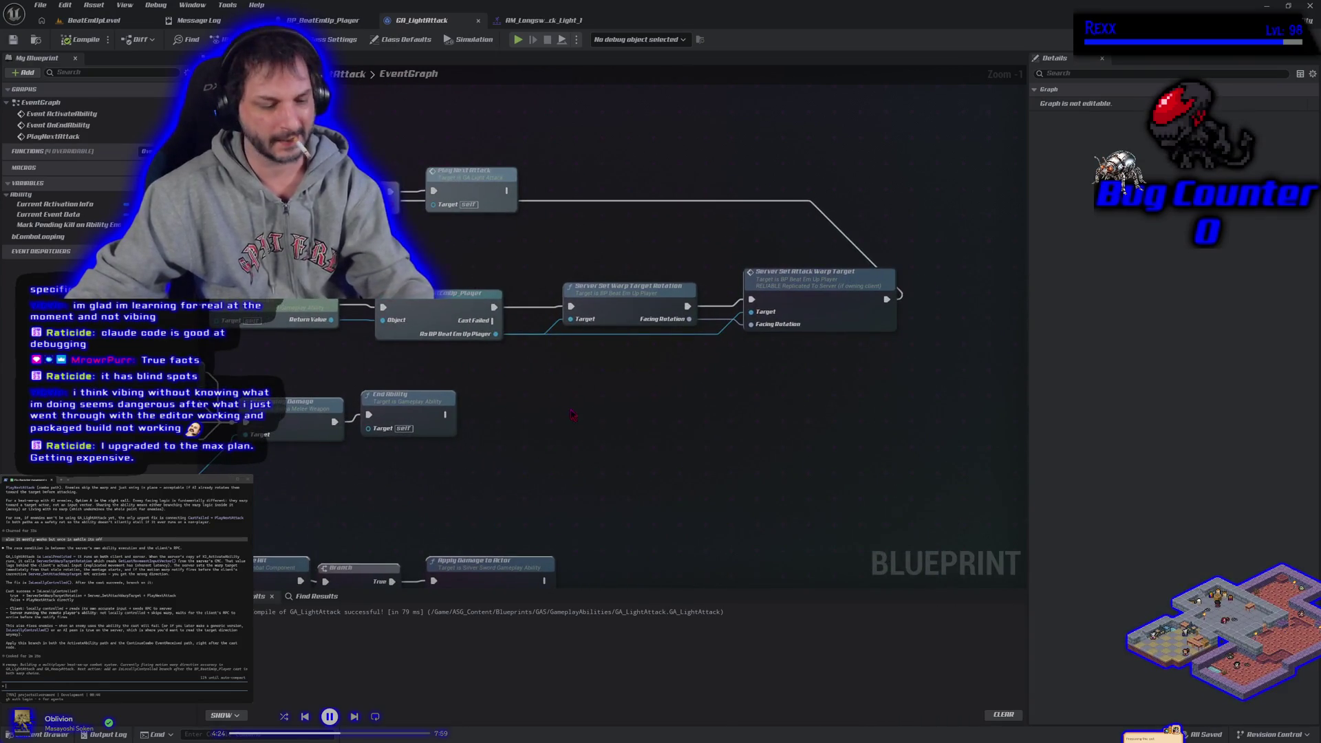
pyautogui.hotkey('ctrl', 'v')
pyautogui.moveTo(625, 302); pyautogui.dragTo(683, 310)
pyautogui.moveTo(878, 300); pyautogui.dragTo(957, 307)
pyautogui.moveTo(468, 174)
pyautogui.mouseDown()
pyautogui.moveTo(719, 197)
pyautogui.moveTo(970, 282)
pyautogui.moveTo(645, 295)
pyautogui.moveTo(605, 372)
pyautogui.moveTo(618, 368)
pyautogui.mouseUp()
pyautogui.moveTo(486, 290); pyautogui.dragTo(483, 369)
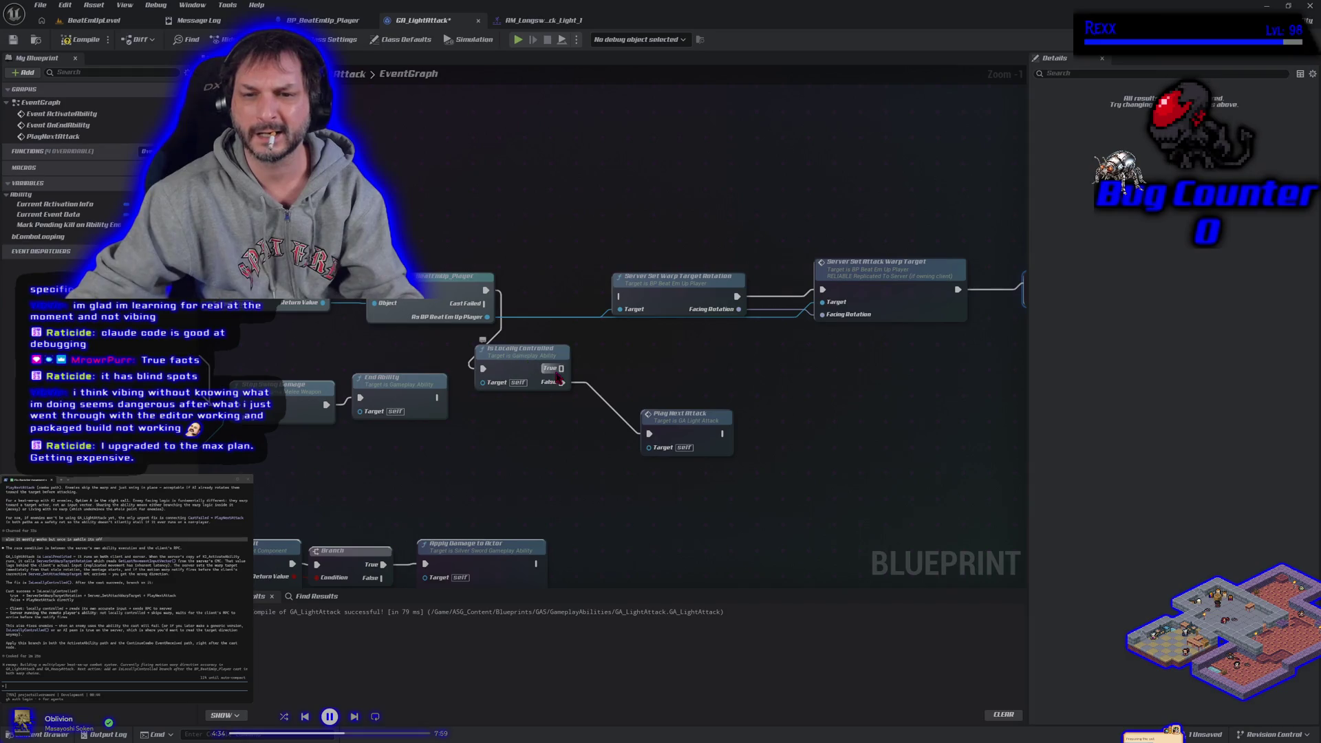
pyautogui.moveTo(560, 368); pyautogui.dragTo(618, 296)
pyautogui.moveTo(525, 352)
pyautogui.mouseDown()
pyautogui.moveTo(568, 289)
pyautogui.moveTo(554, 282)
pyautogui.mouseUp()
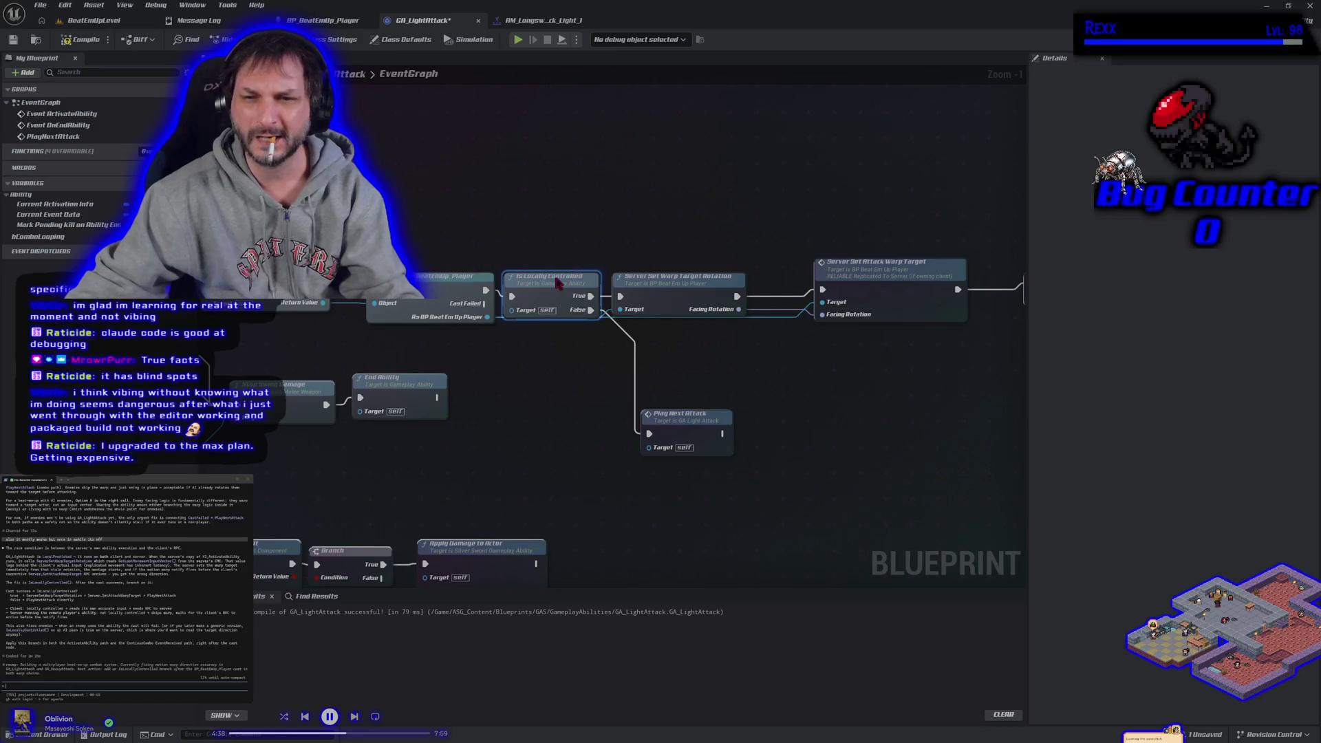
pyautogui.moveTo(678, 431); pyautogui.dragTo(654, 358)
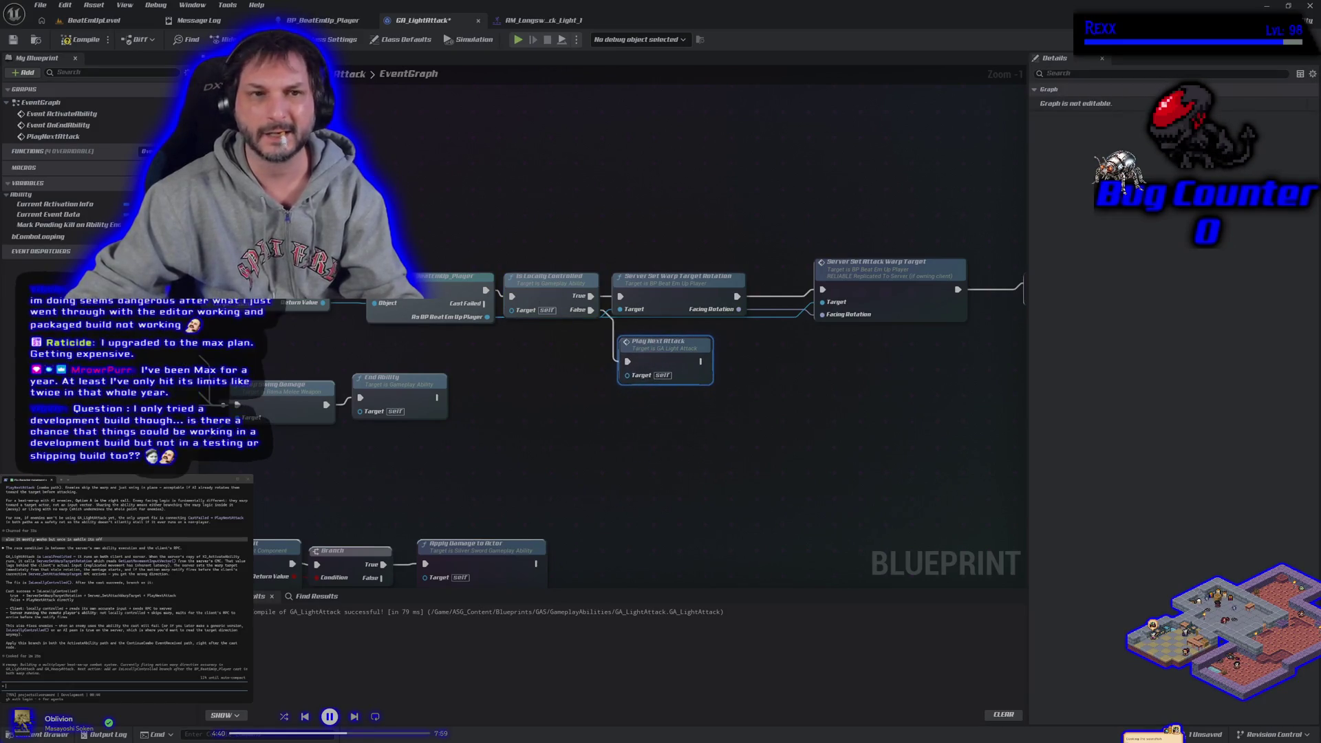
pyautogui.click(13, 41)
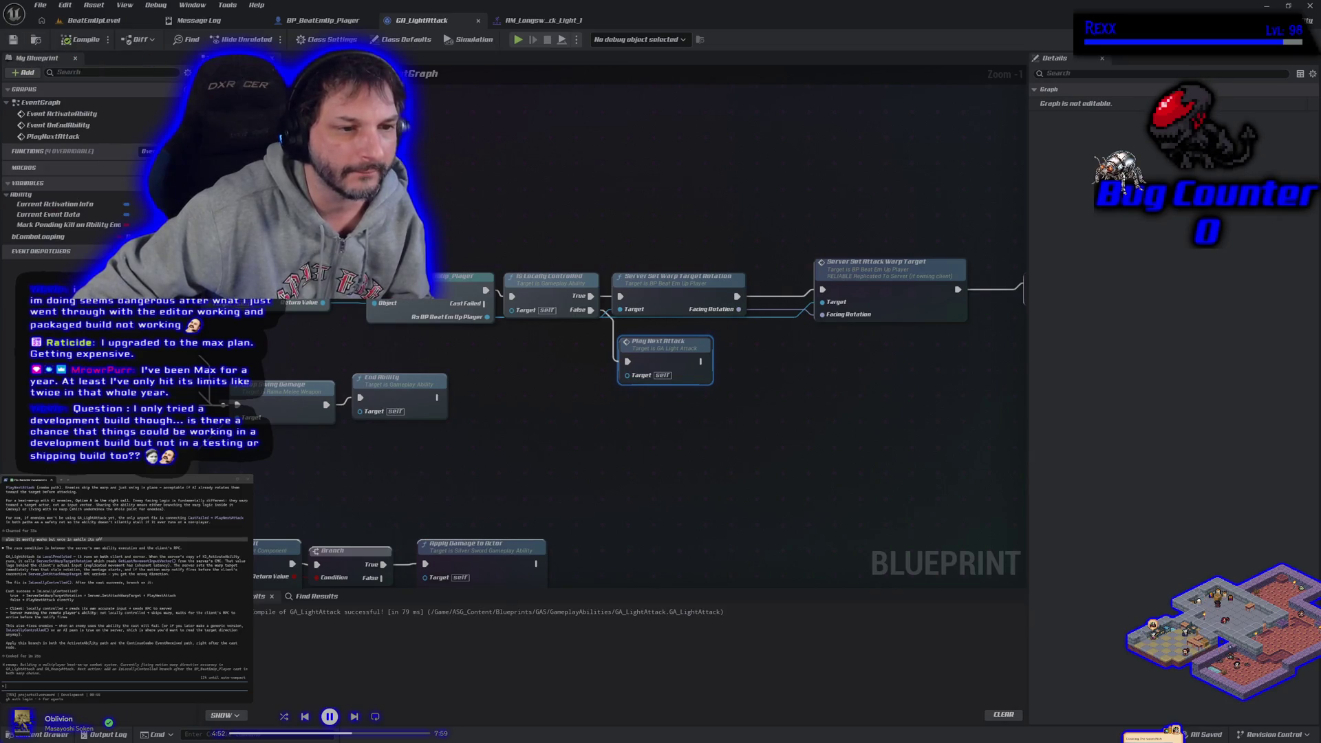
# Step: Nudge the Play Next Attack node into alignment under the branch
pyautogui.click(596, 508)
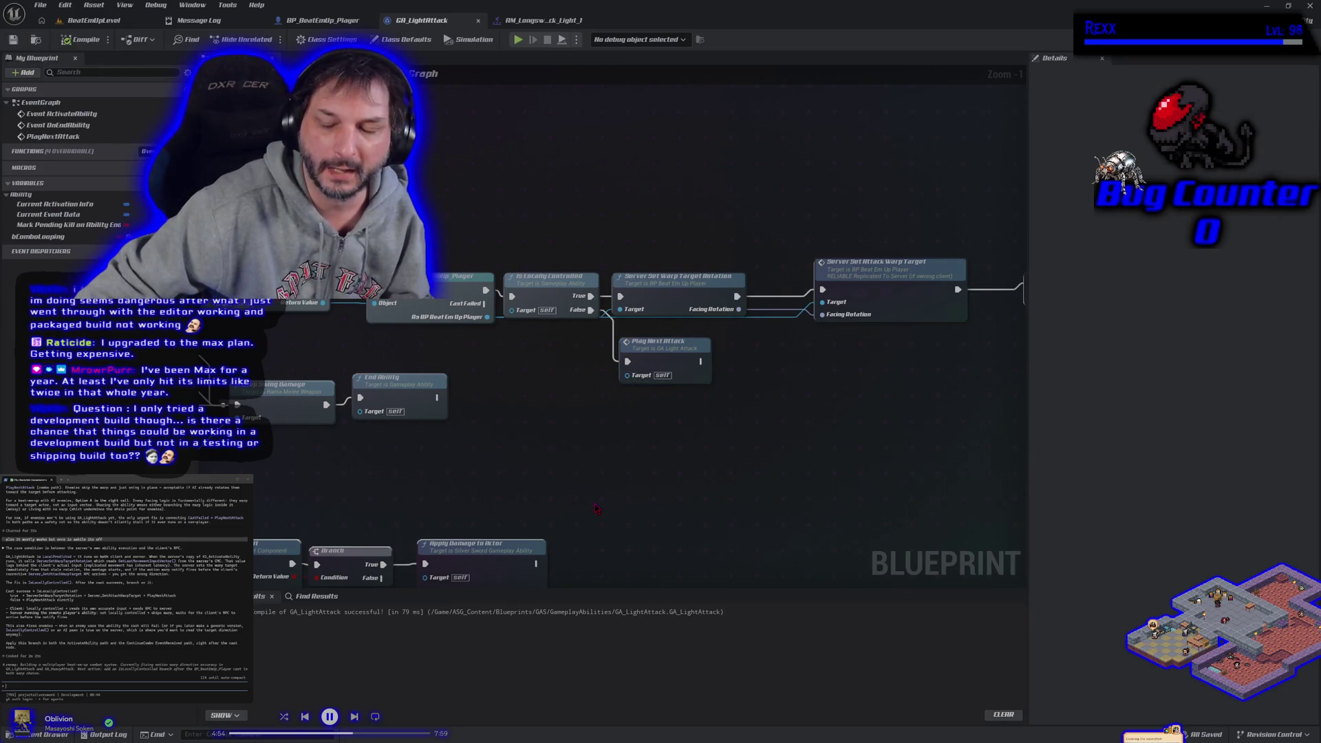
pyautogui.moveTo(675, 363); pyautogui.dragTo(668, 363)
pyautogui.click(627, 413)
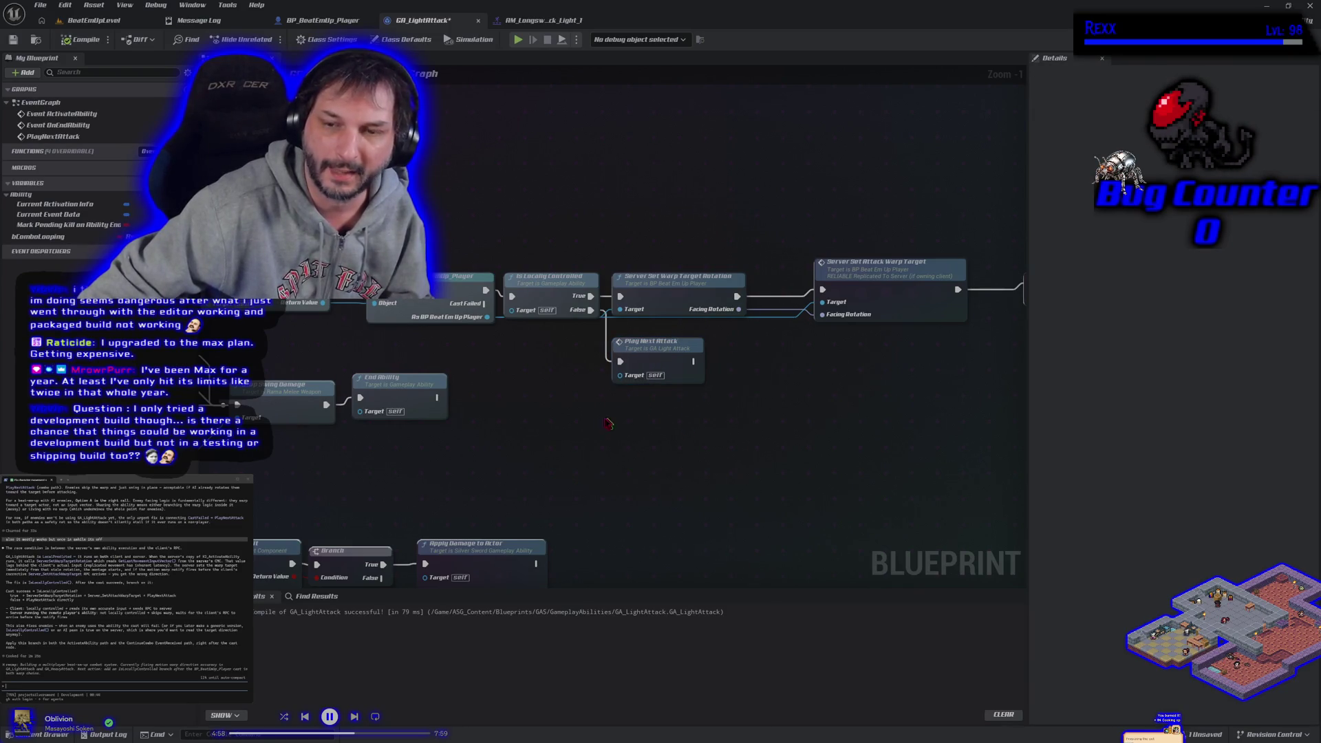
pyautogui.moveTo(587, 417); pyautogui.dragTo(482, 407)
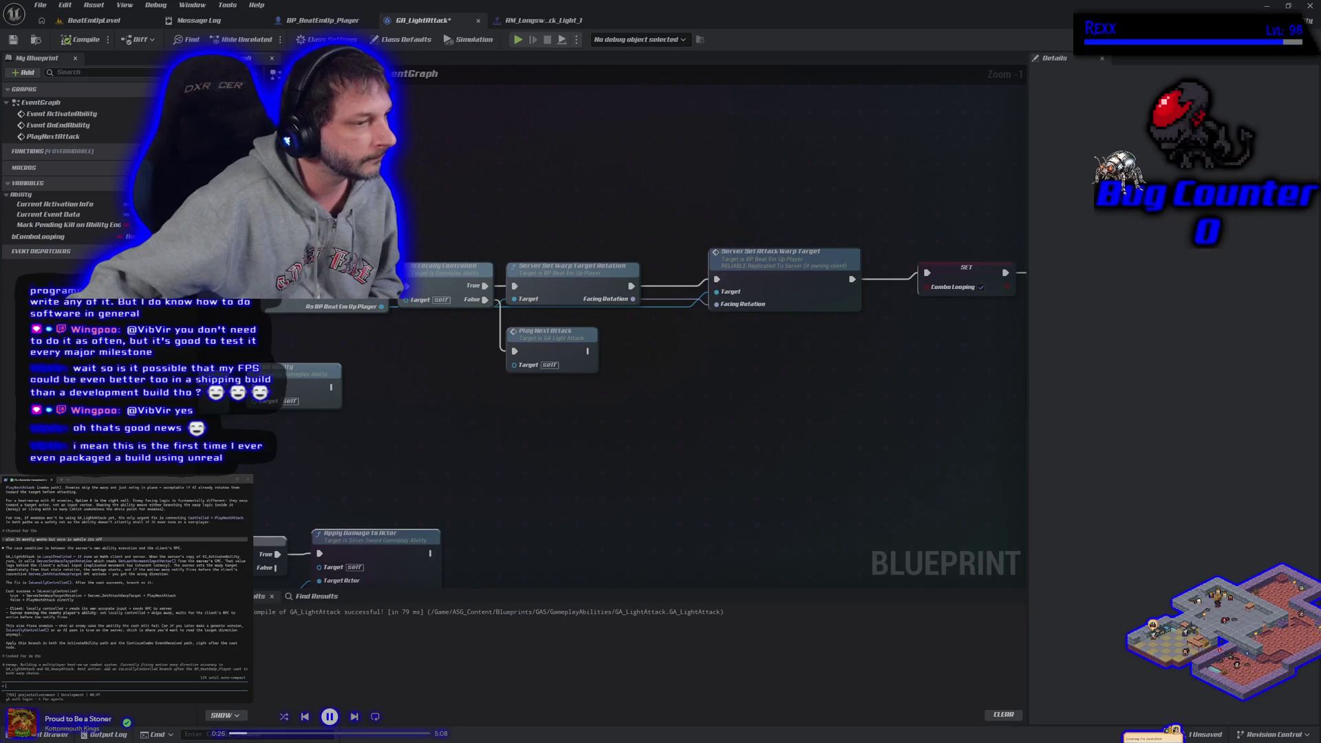
# Step: Switch from the GA_LightAttack graph to the BeatEmUpLevel level tab
pyautogui.click(94, 20)
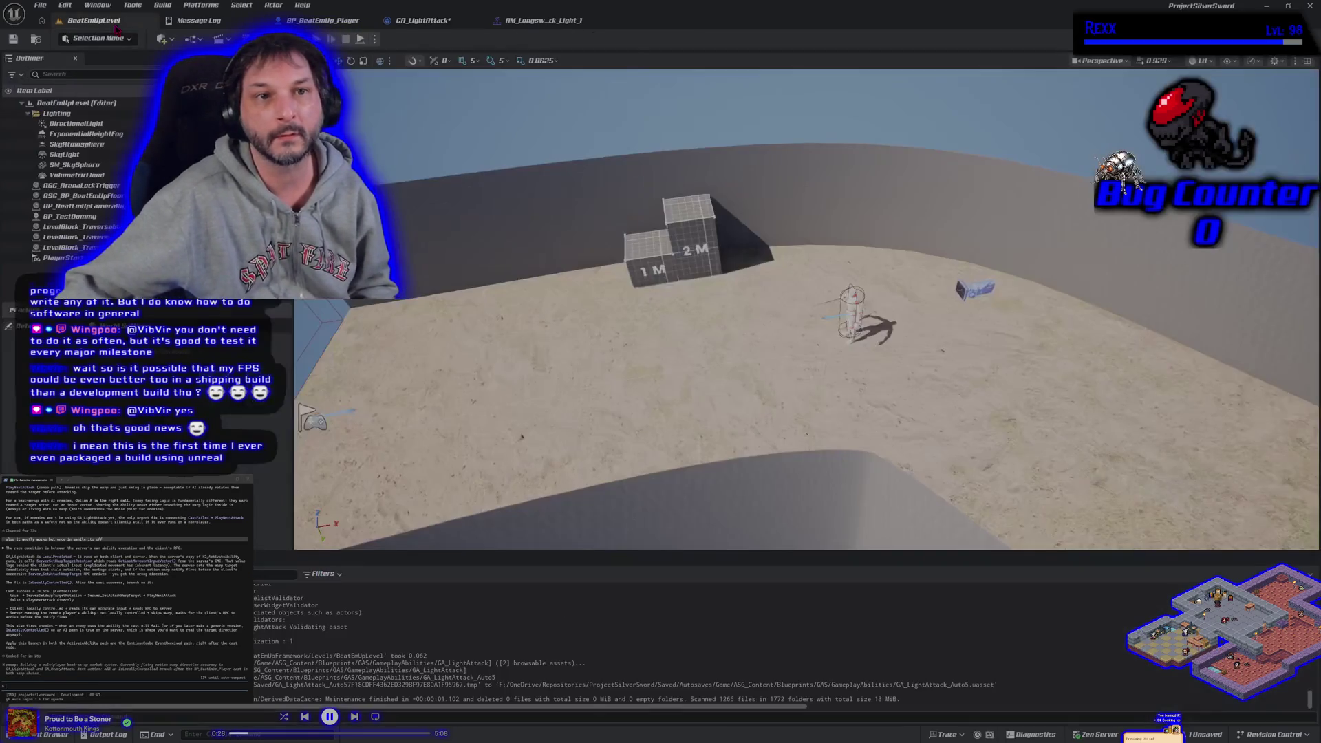
# Step: Set Number of Players to 4 in the Play options and launch the multiplayer PIE session
pyautogui.hotkey('alt', 'p')
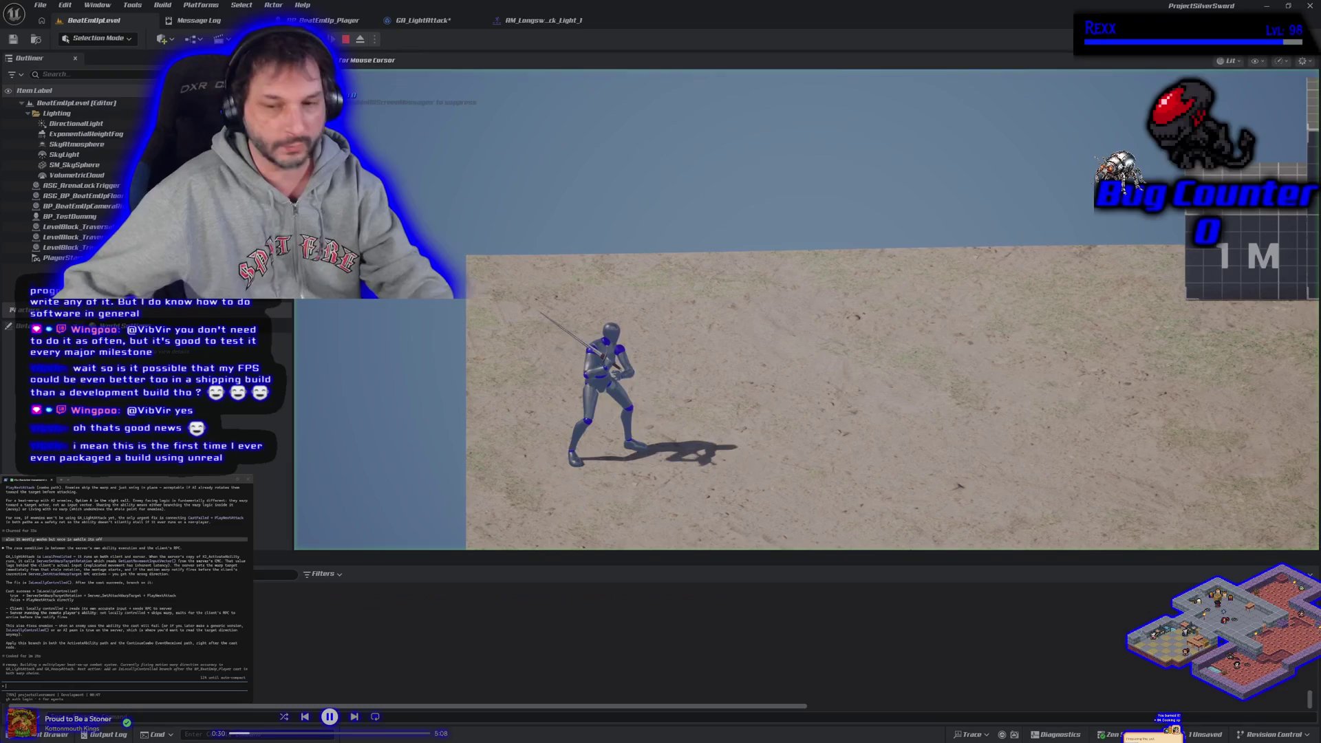
pyautogui.press('Escape')
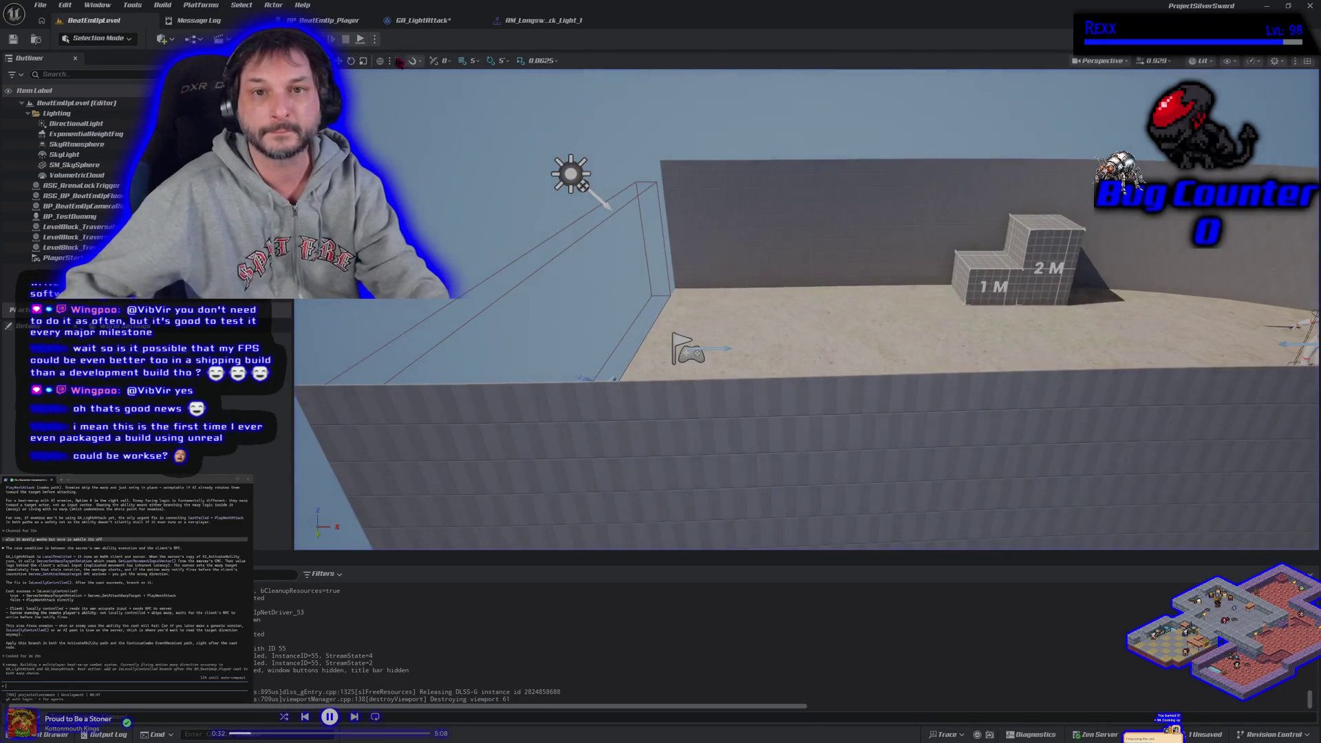
pyautogui.click(374, 39)
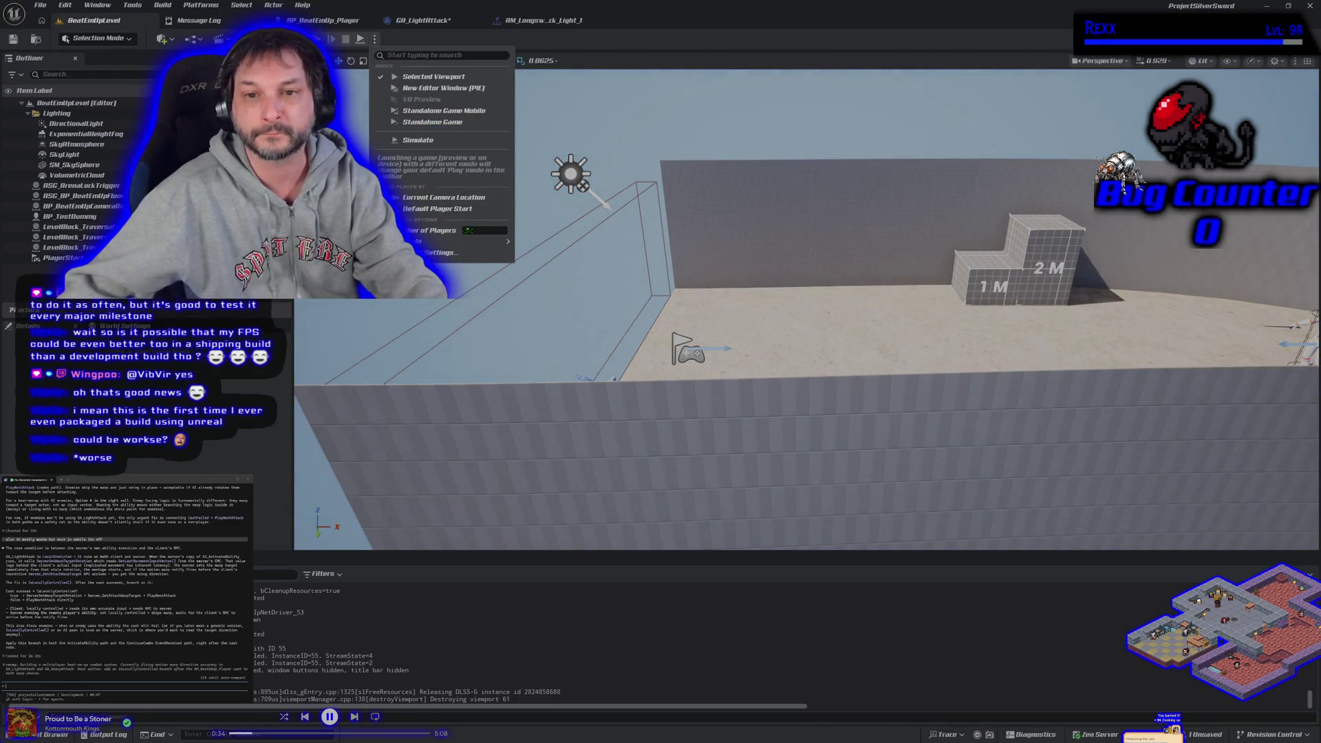
pyautogui.click(485, 230)
pyautogui.write('4')
pyautogui.press('Return')
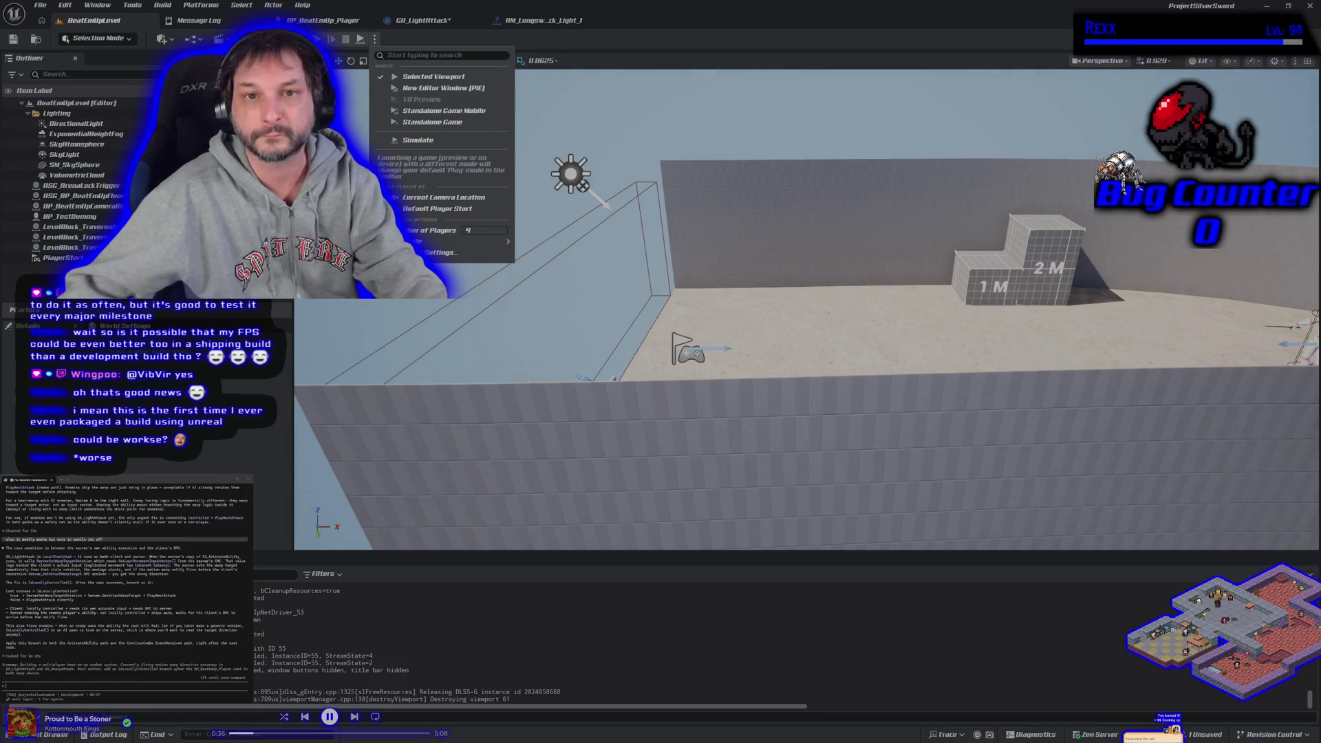
pyautogui.click(331, 40)
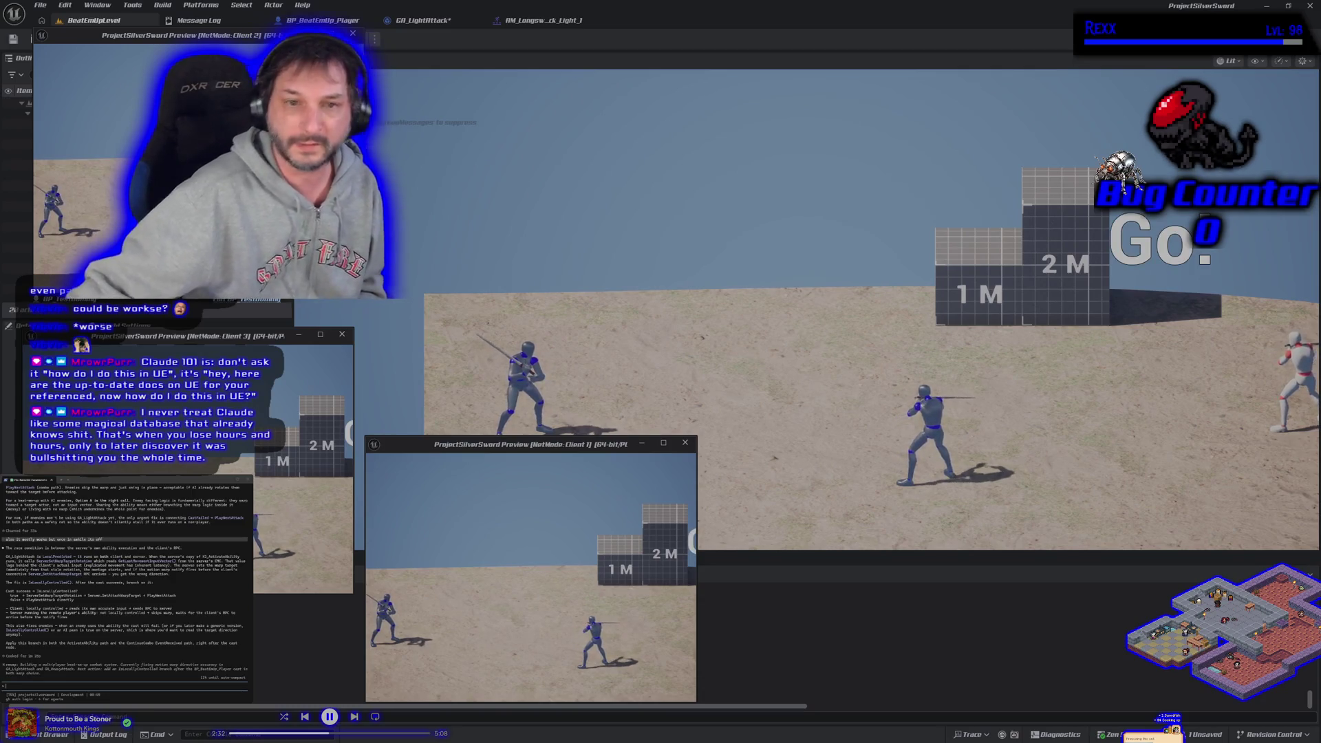
# Step: End the four-player test and return to the GA_LightAttack blueprint graph
pyautogui.press('Escape')
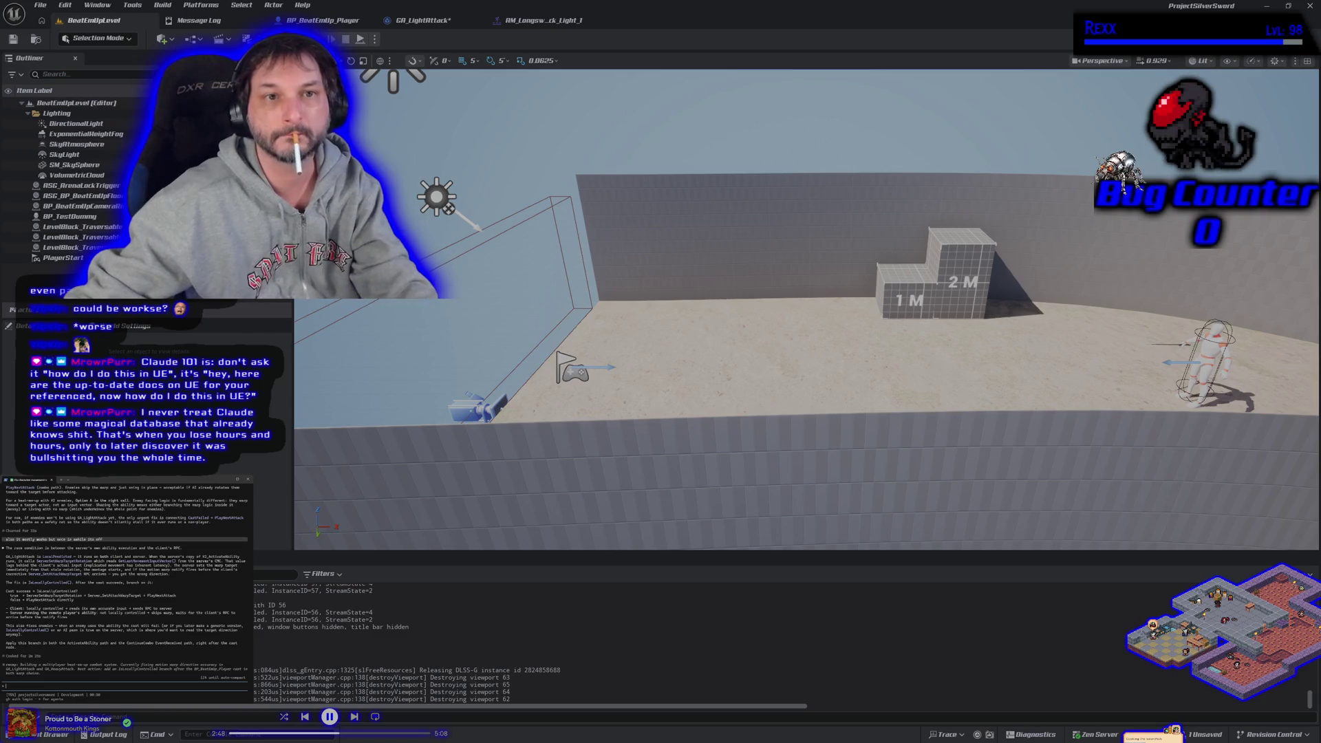
pyautogui.click(421, 20)
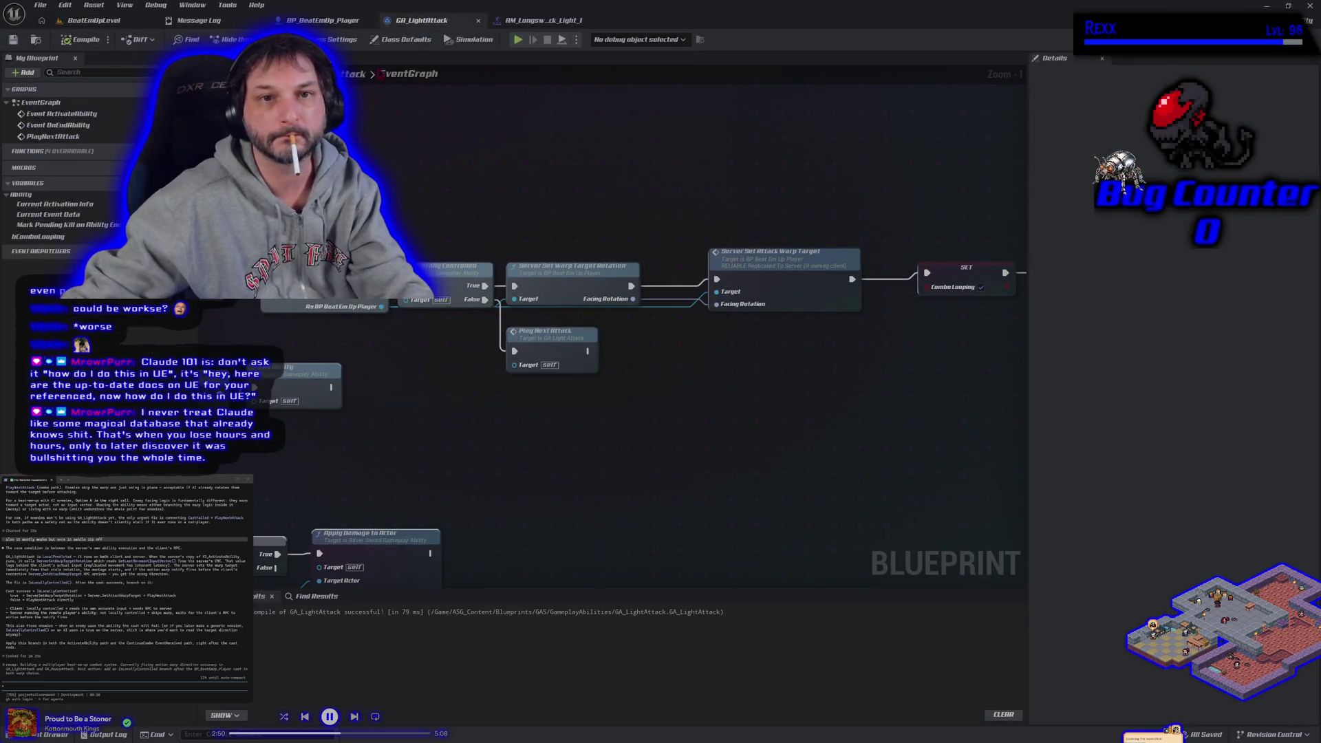
# Step: Submit the question, then paste the copied GA_LightAttack nodes into the Claude terminal and send them
pyautogui.scroll(-6, 410, 177)
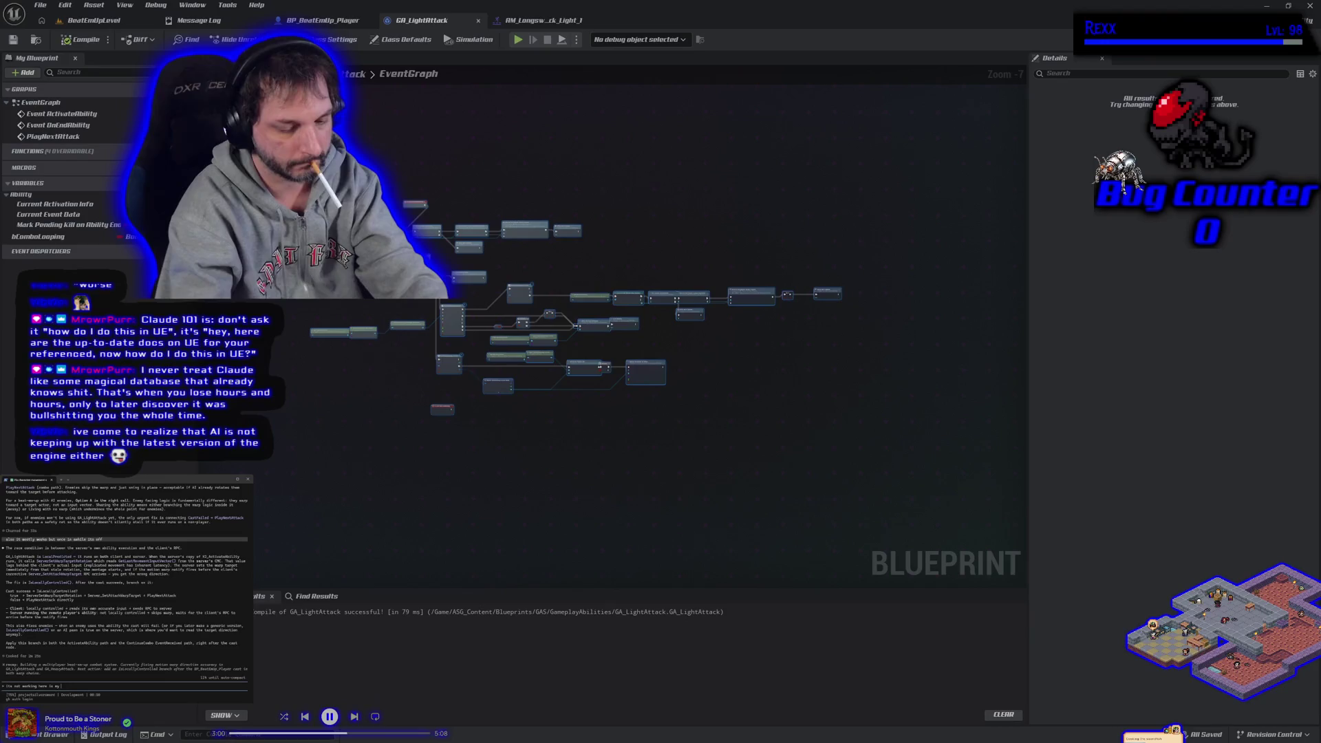
pyautogui.press('Return')
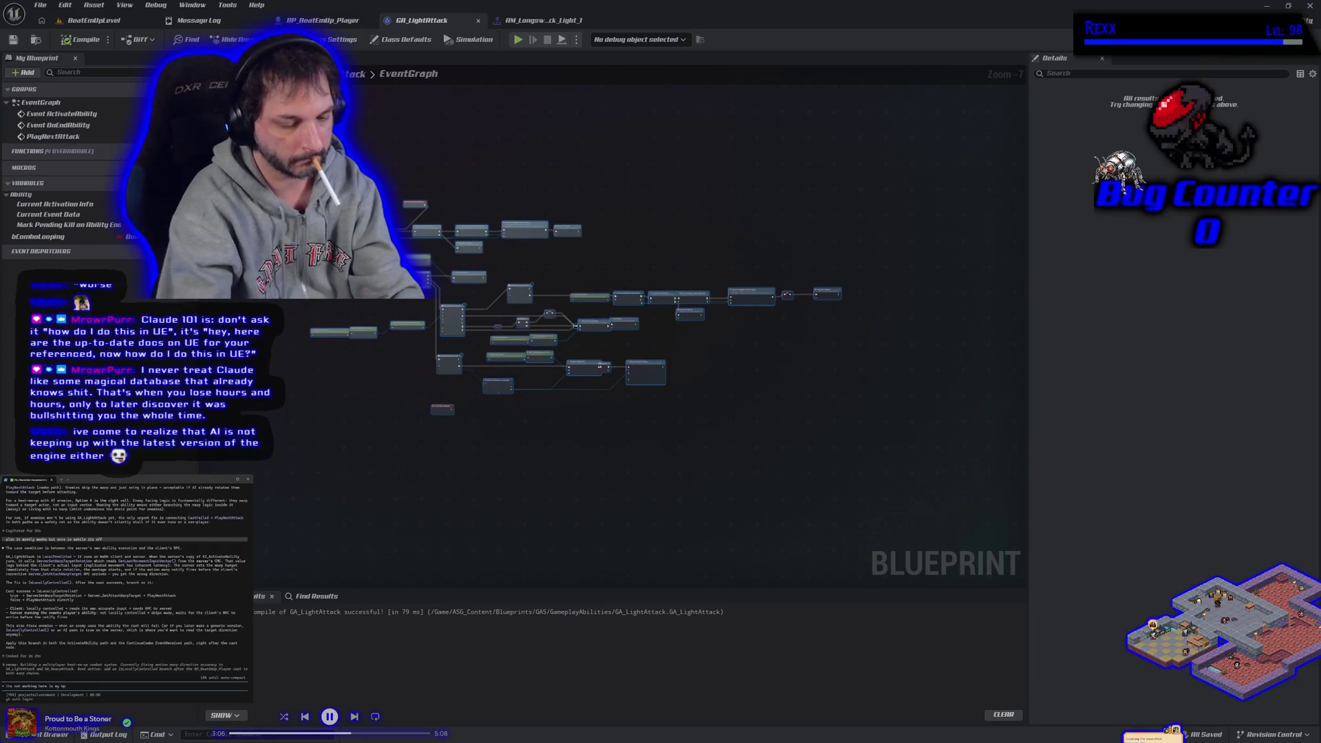
pyautogui.hotkey('ctrl', 'v')
pyautogui.press('Return')
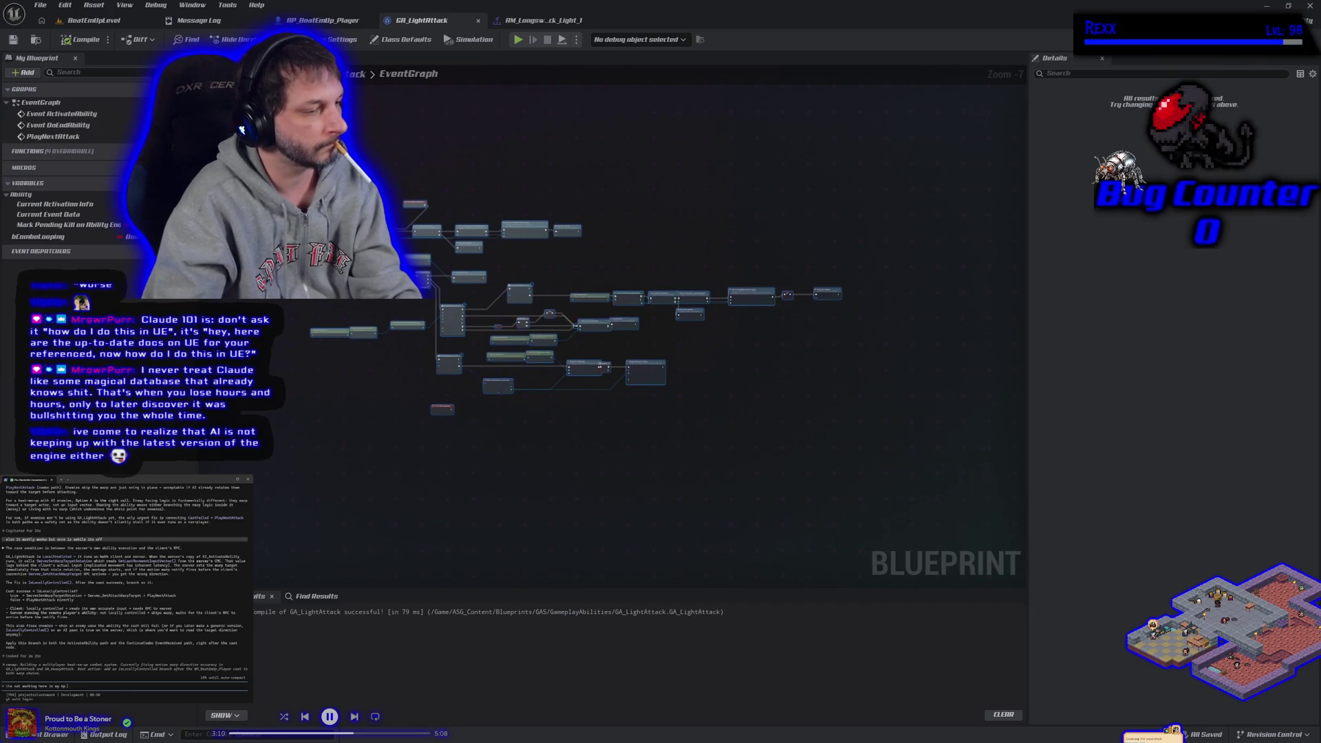
pyautogui.press('Return')
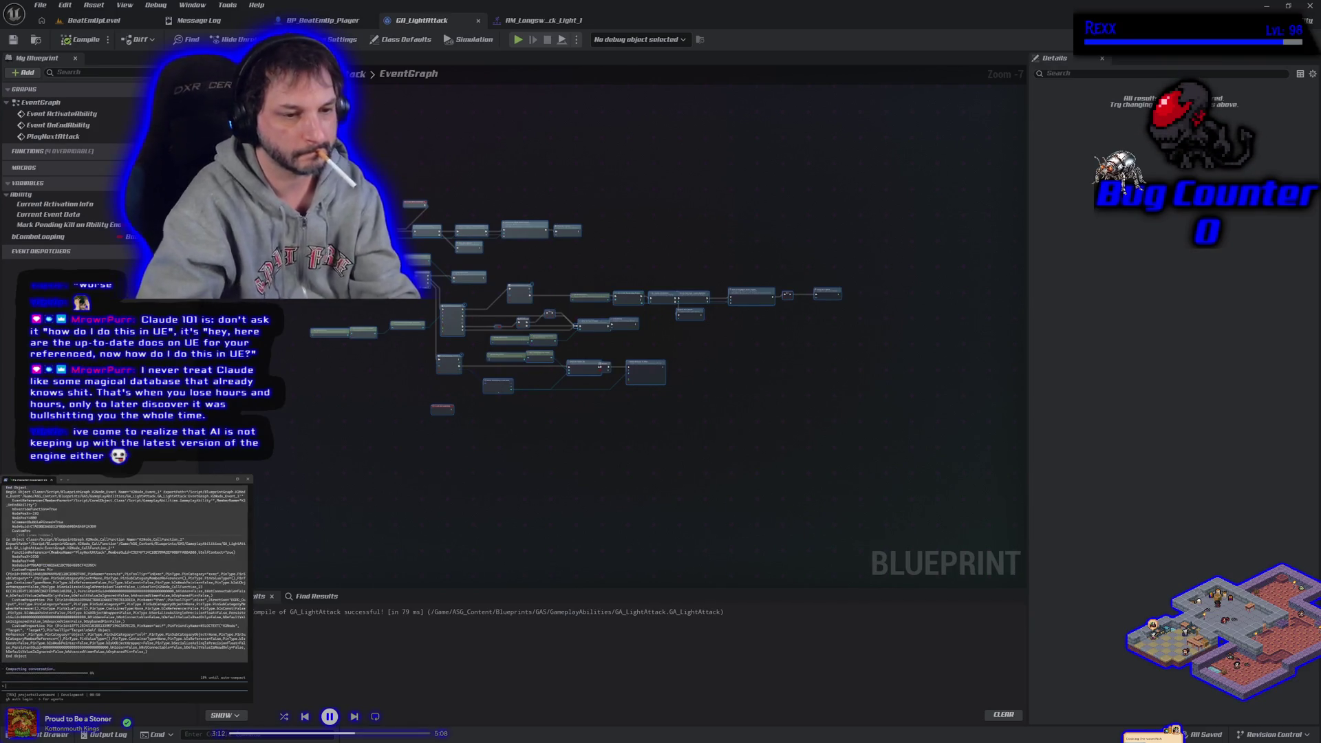